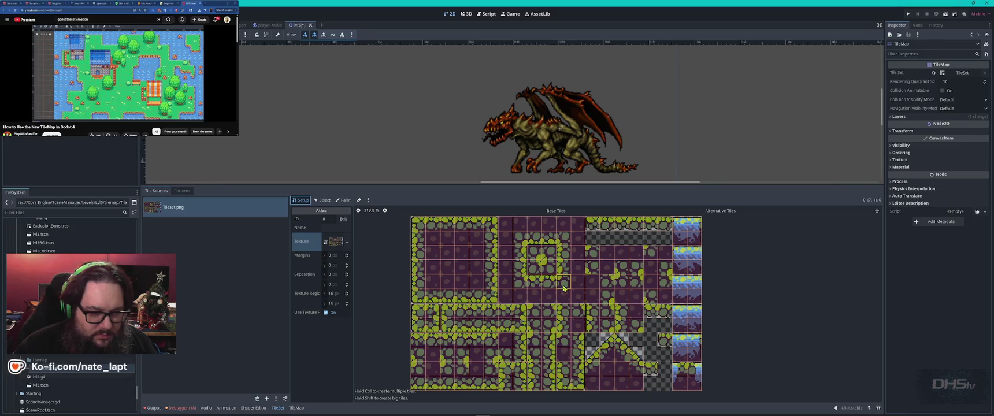
Switch the atlas to Select mode and select the tile at coordinates 8,4
click(322, 200)
click(549, 282)
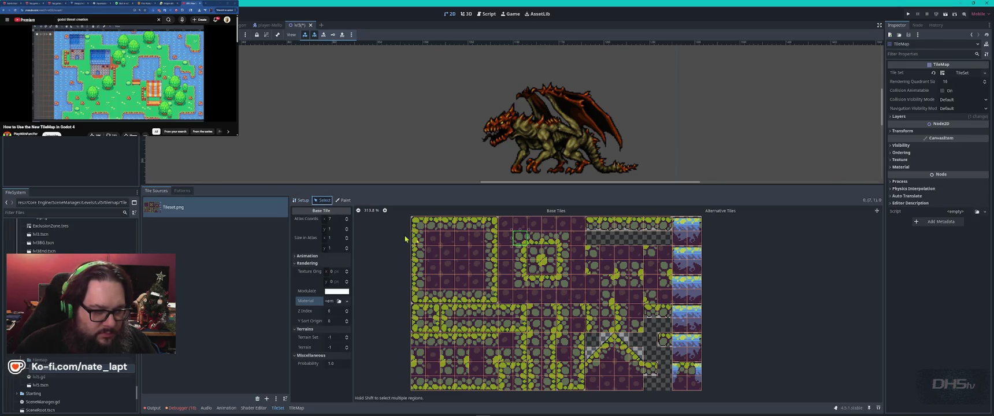
click(533, 283)
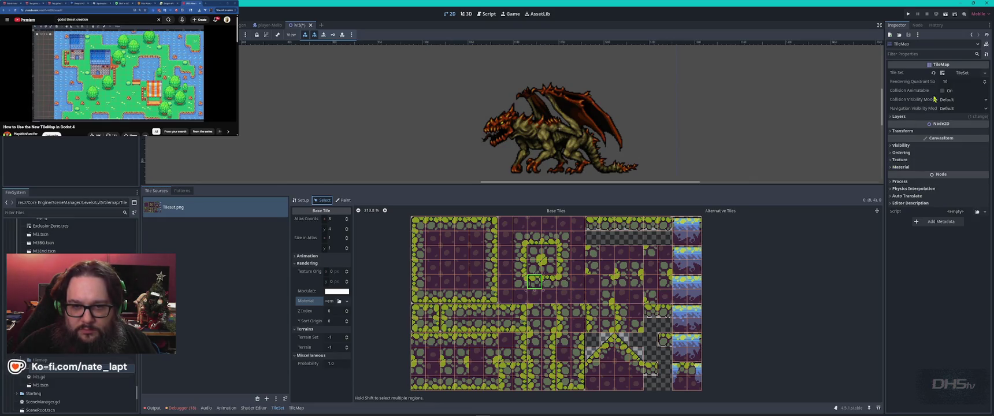
Inspect the TileMap's TileSet resource, collision and physics interpolation settings
click(985, 74)
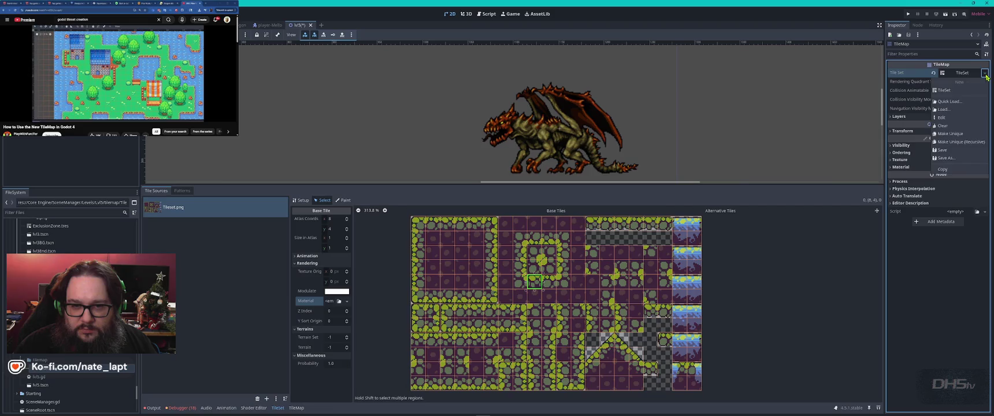
click(987, 75)
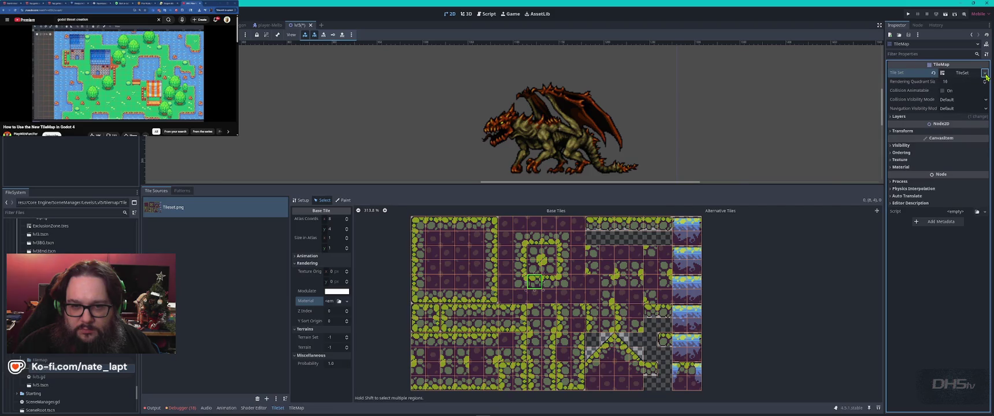
click(944, 92)
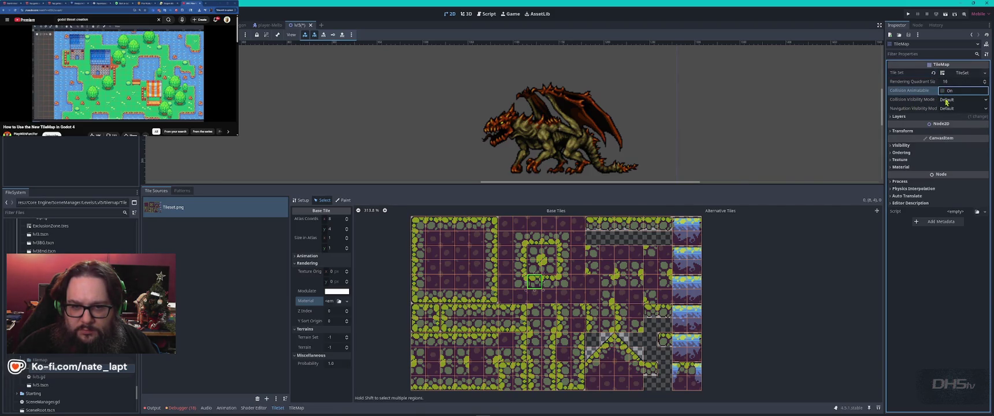
click(950, 101)
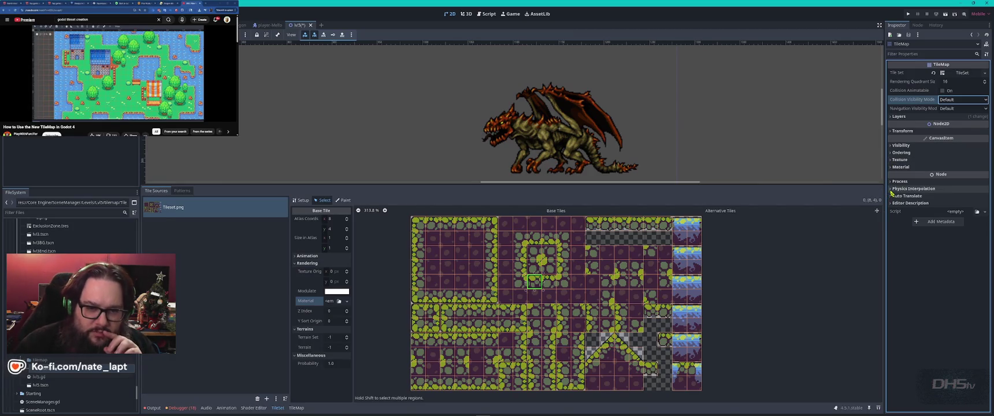
click(892, 189)
click(962, 197)
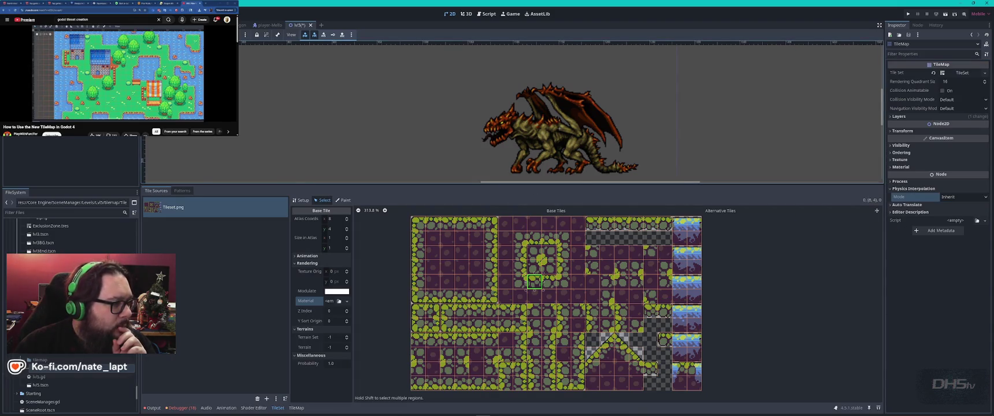
mouse_move(75, 58)
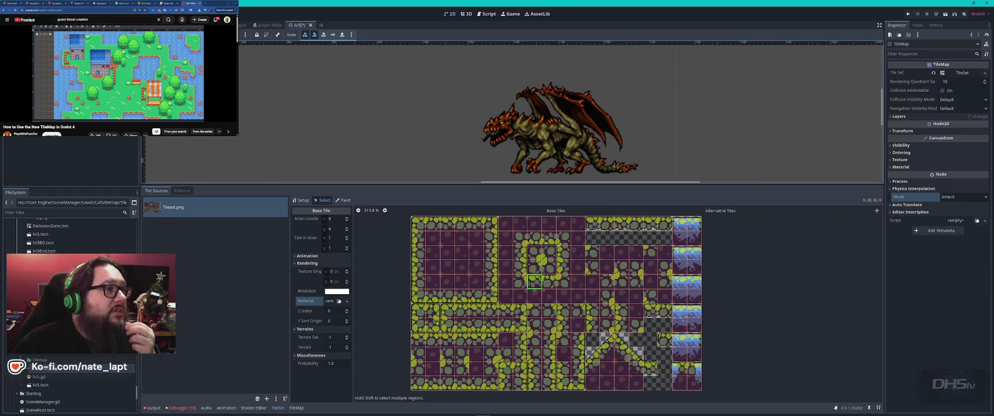
scroll(118, 81, down, 2)
scroll(118, 81, up, 2)
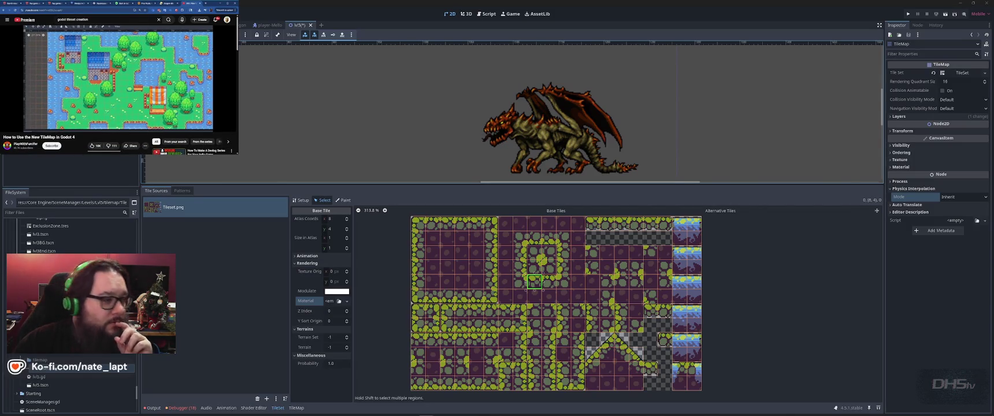
Delete the old TileMap node and add a TileMapLayer node found by searching 'tilem'
click(296, 408)
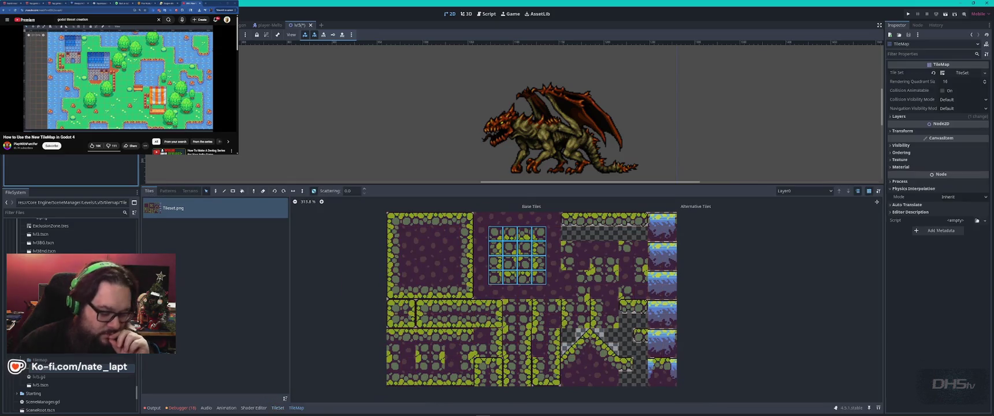
click(448, 176)
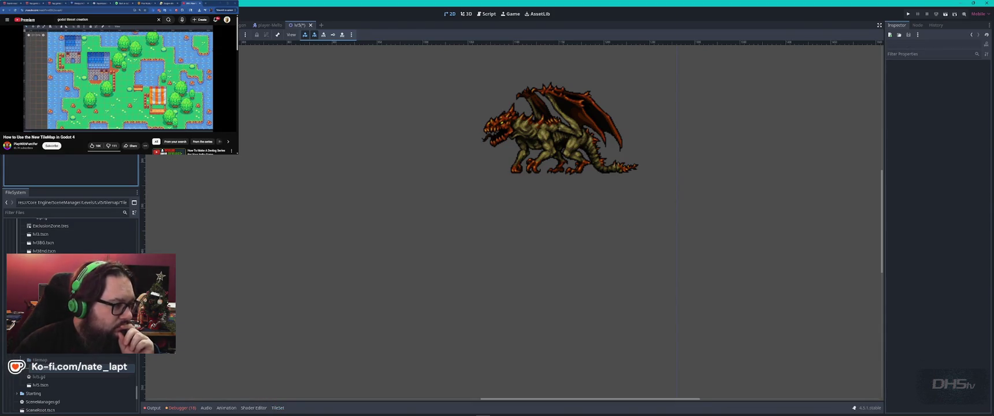
key(ctrl+a)
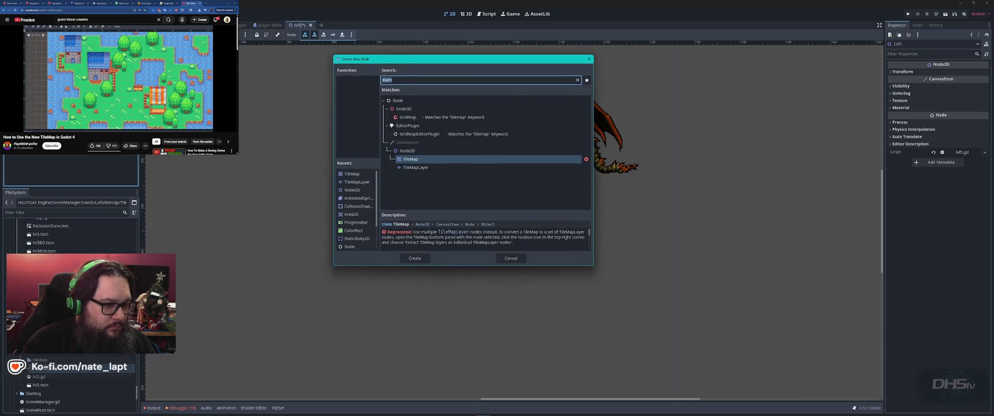
click(413, 167)
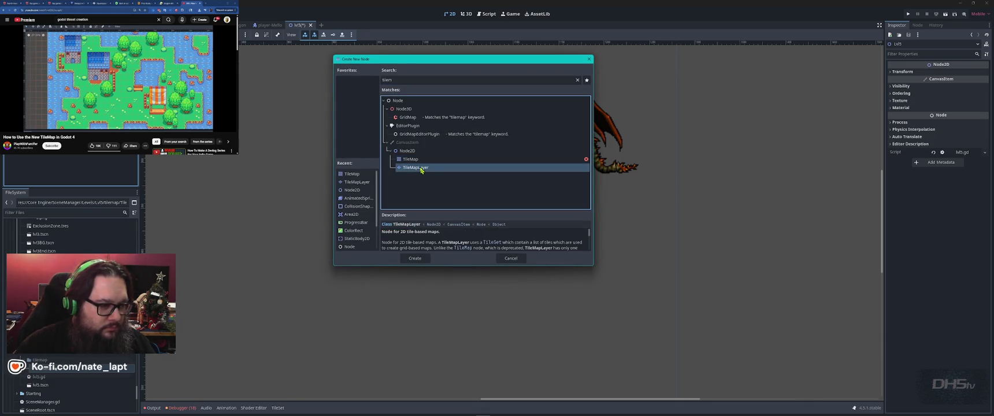
key(Up)
click(424, 167)
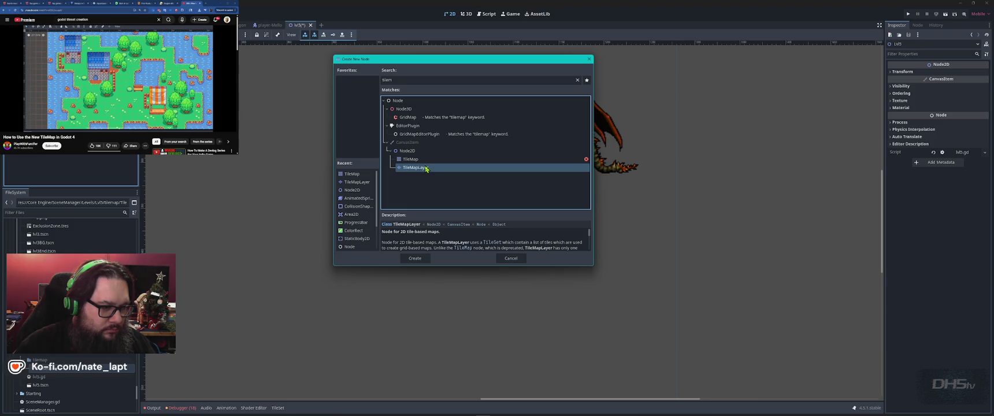
double_click(425, 167)
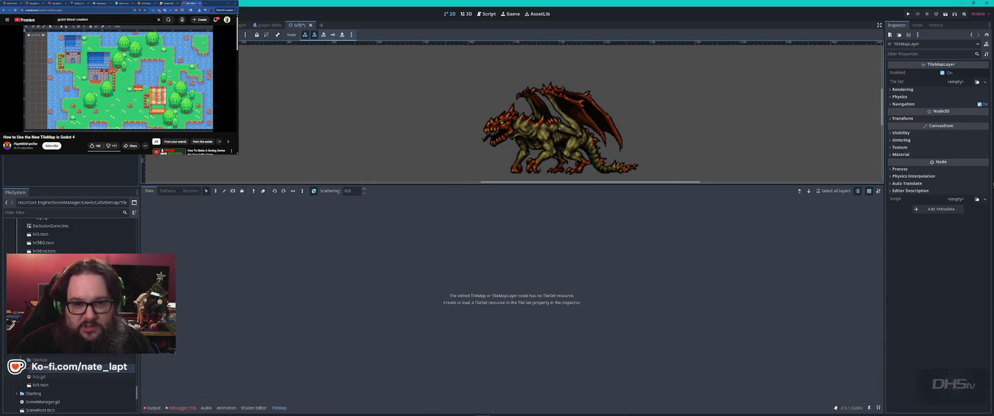
Assign a New TileSet to the TileMapLayer's Tile Set property
click(891, 97)
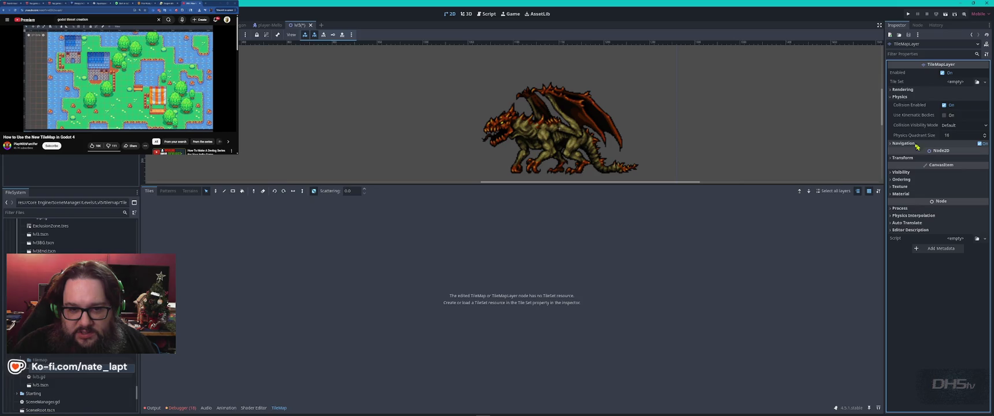
click(890, 145)
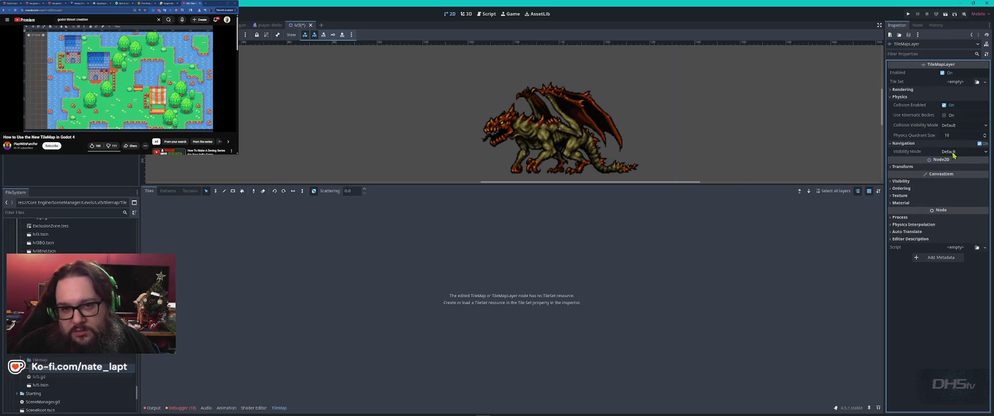
click(987, 83)
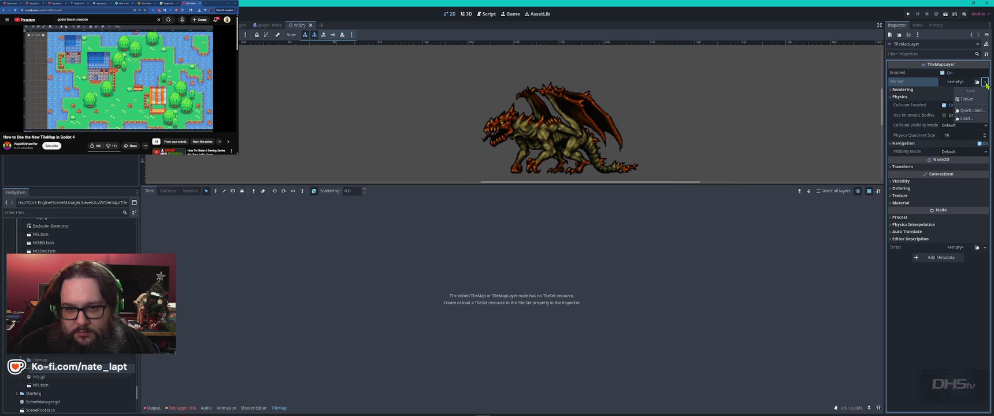
click(963, 105)
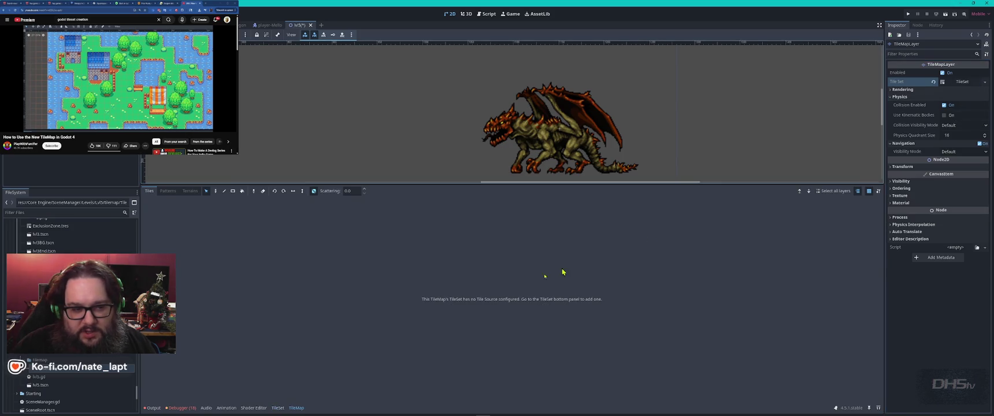
Check the rendering settings and editor history, then save the lvl5 scene
click(899, 89)
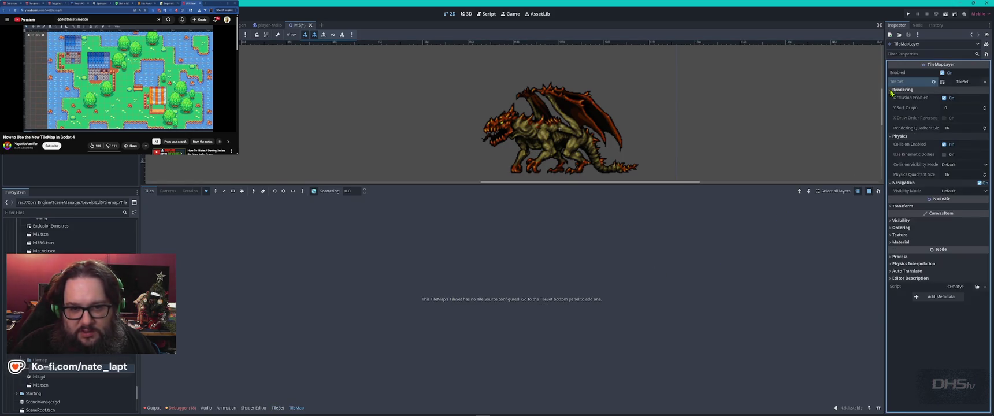
click(896, 92)
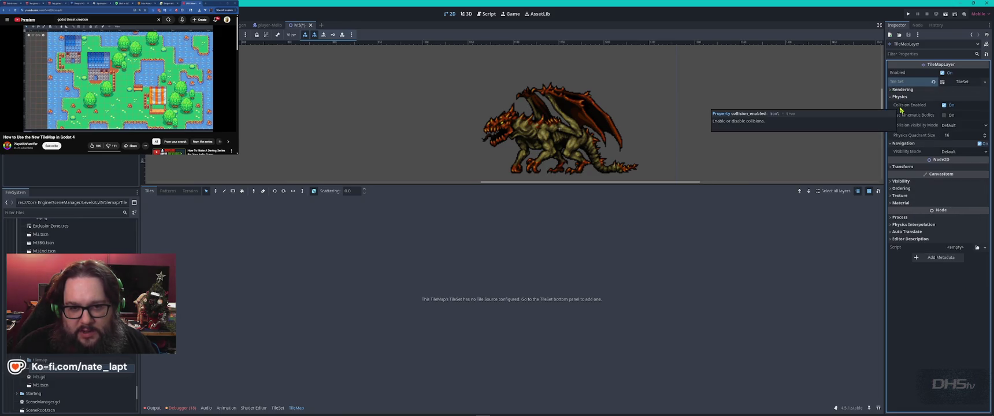
click(918, 35)
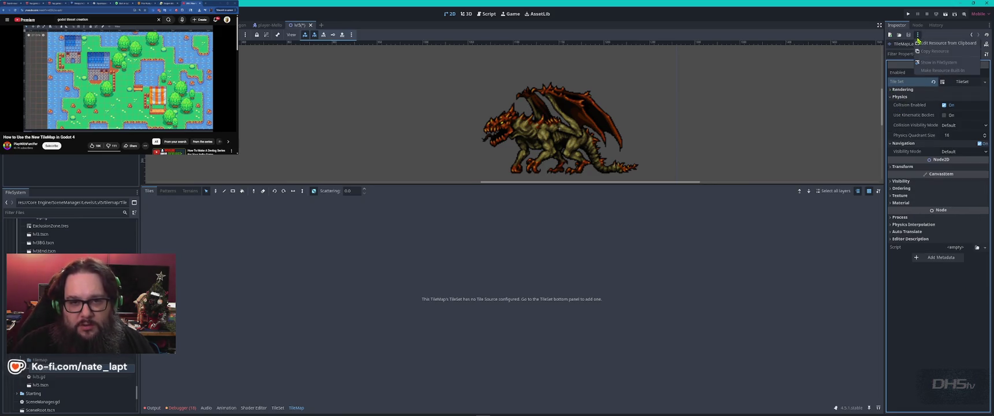
click(931, 32)
click(918, 26)
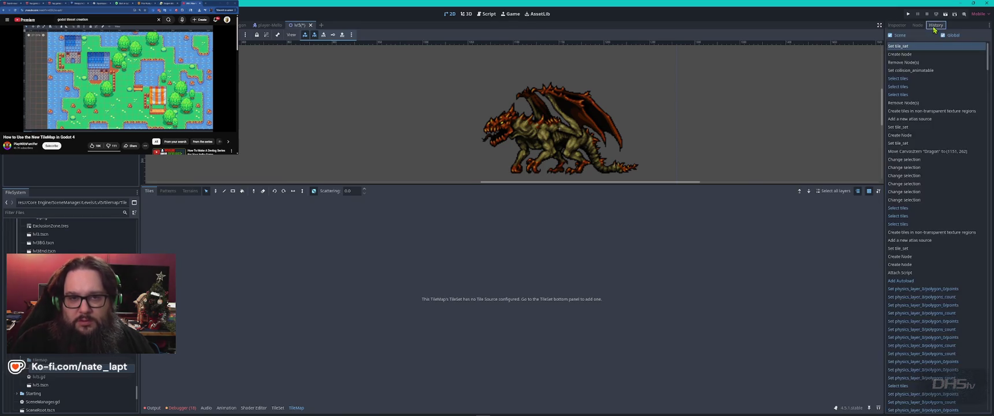
click(907, 26)
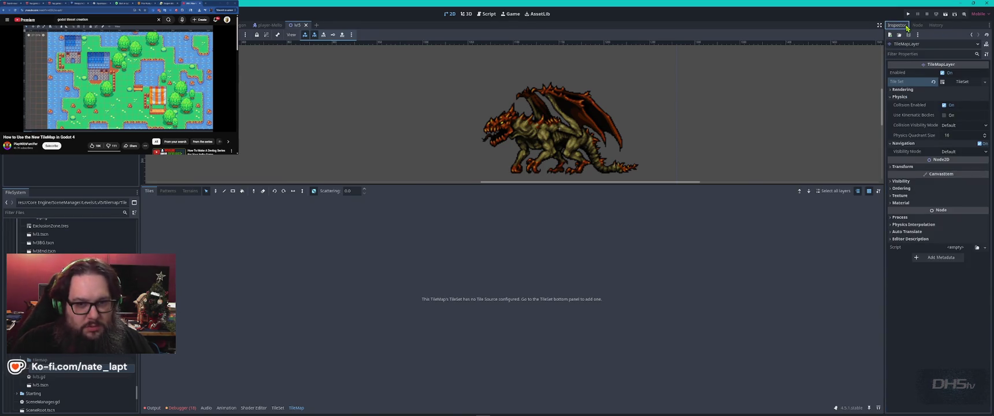
key(ctrl+s)
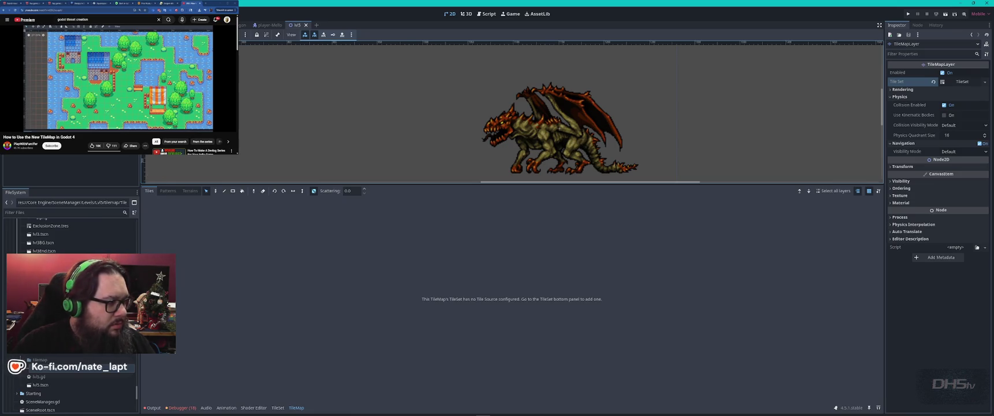
Add Tileset.png as an auto-sliced atlas source and rename the atlas
click(278, 408)
drag(57, 368, 188, 334)
click(471, 217)
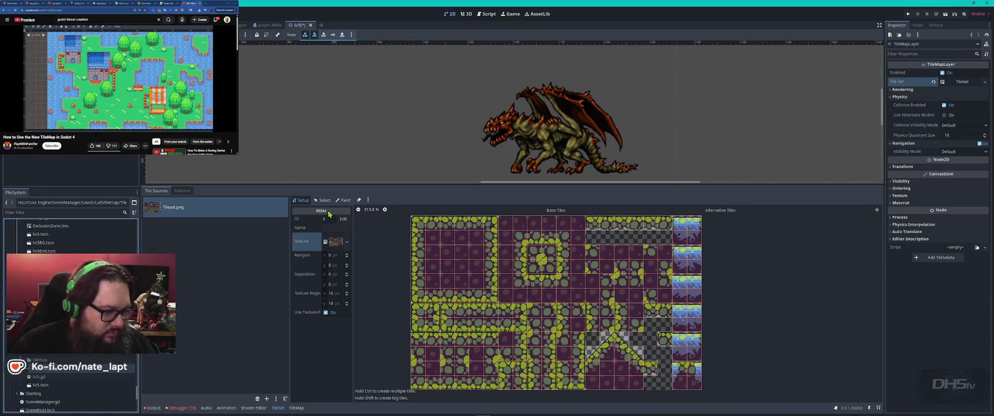
click(345, 227)
text(Swamp)
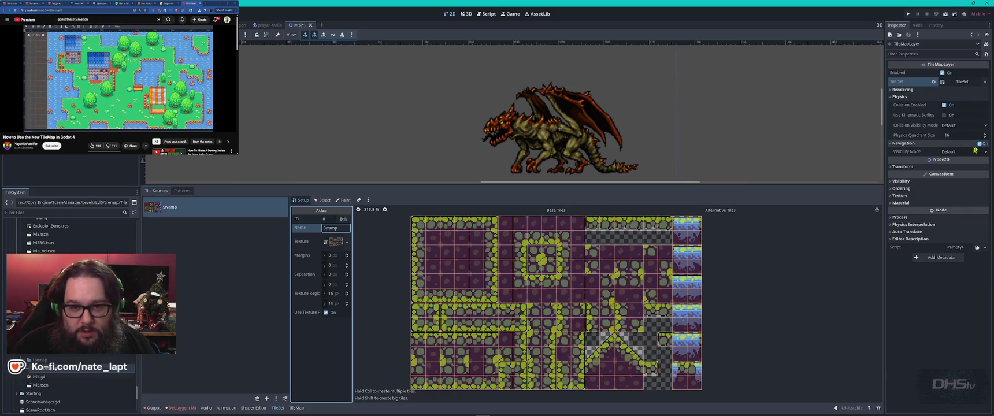
click(985, 126)
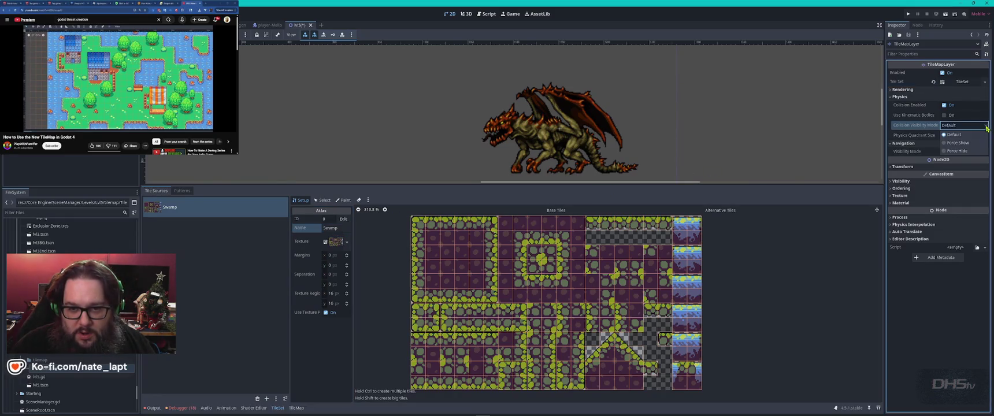
Review the TileSet resource's own properties in the Inspector
click(893, 97)
click(893, 97)
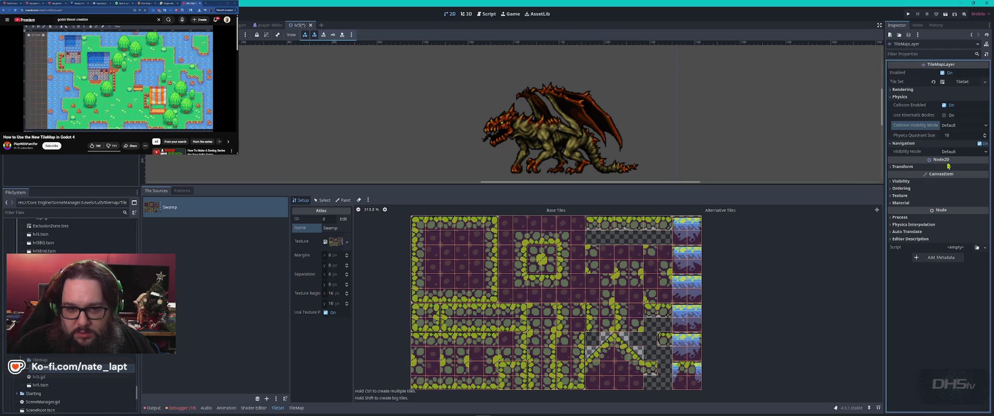
click(924, 44)
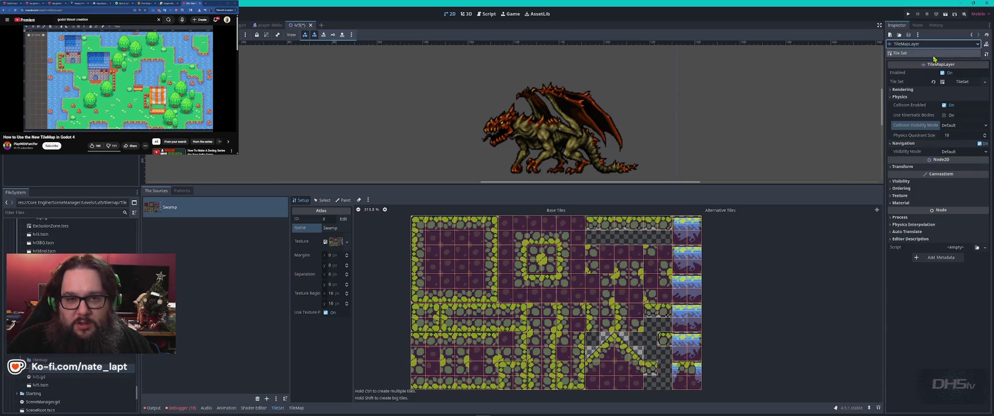
click(932, 55)
click(972, 34)
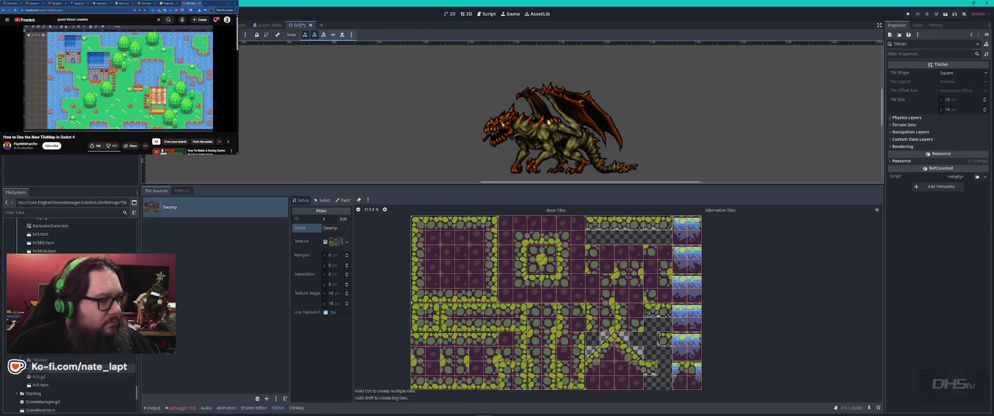
click(936, 55)
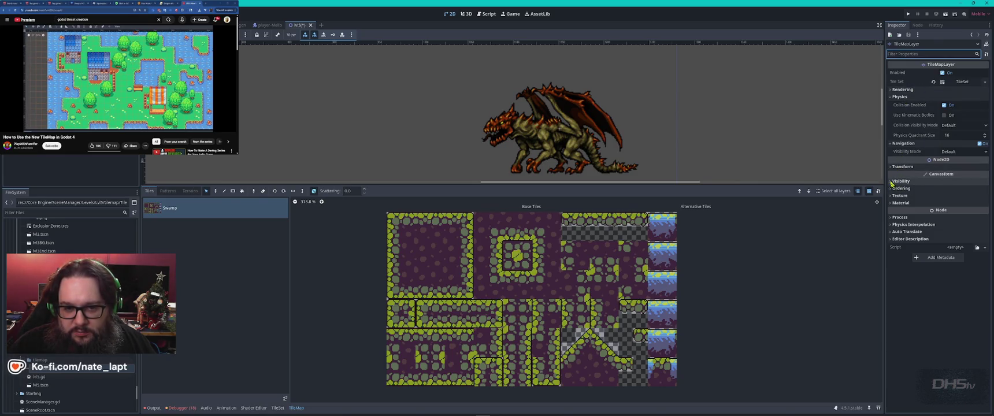
Browse the Material, Process and Physics Interpolation sections, then select the Lvl5 root node
click(892, 203)
click(891, 203)
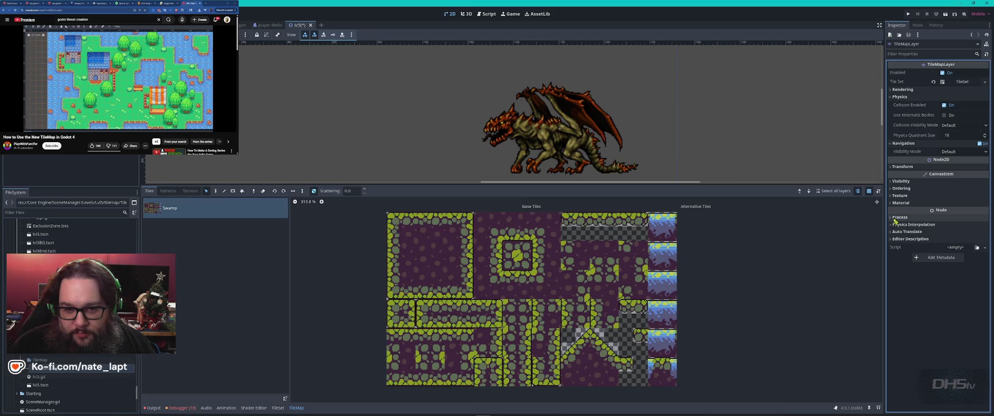
click(892, 218)
click(891, 217)
click(892, 231)
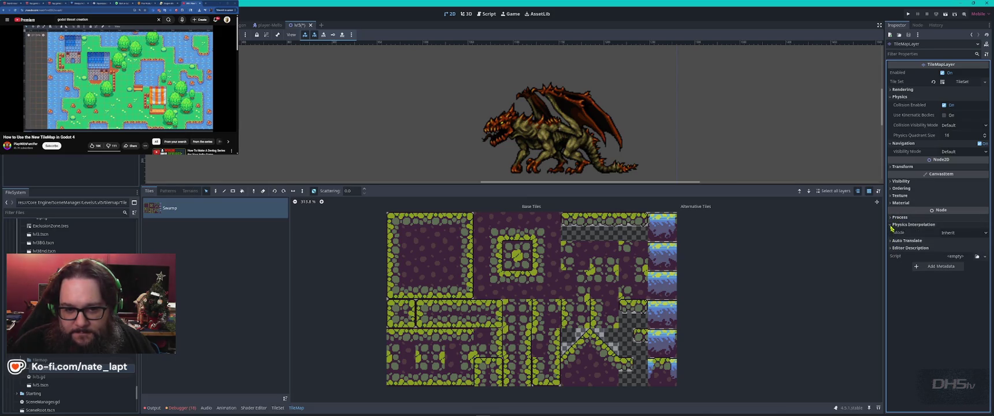
click(892, 230)
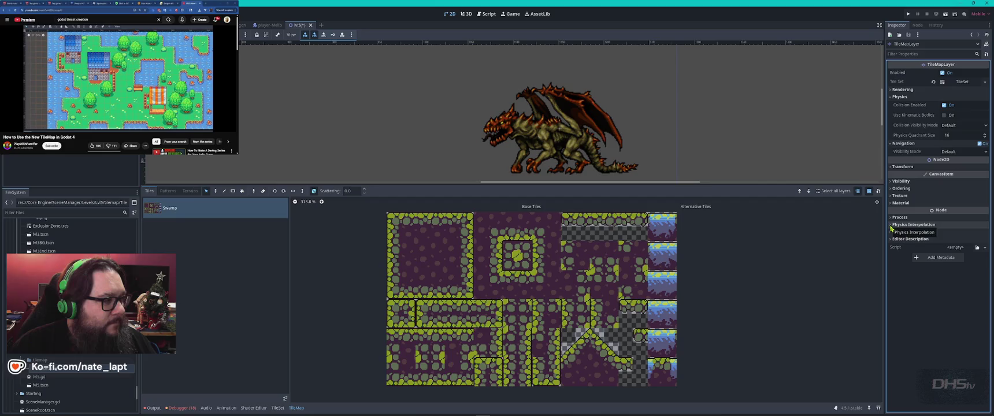
click(559, 129)
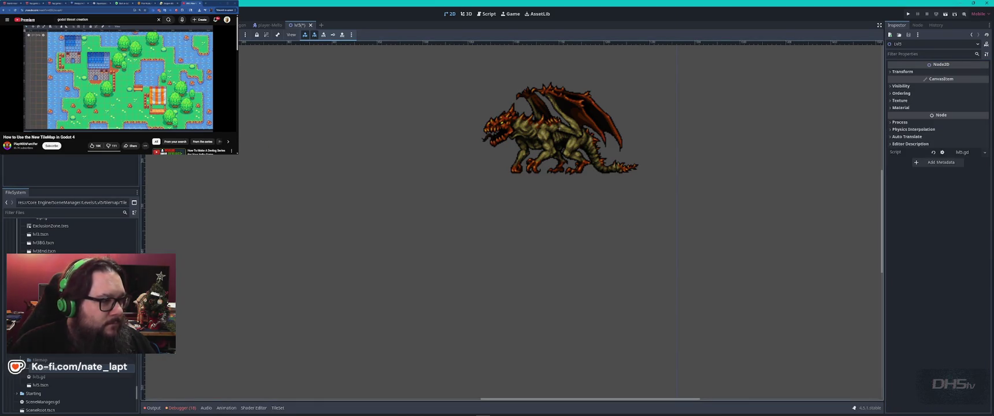
Open lvl5.gd and search the script for 'ti'
click(489, 14)
click(469, 163)
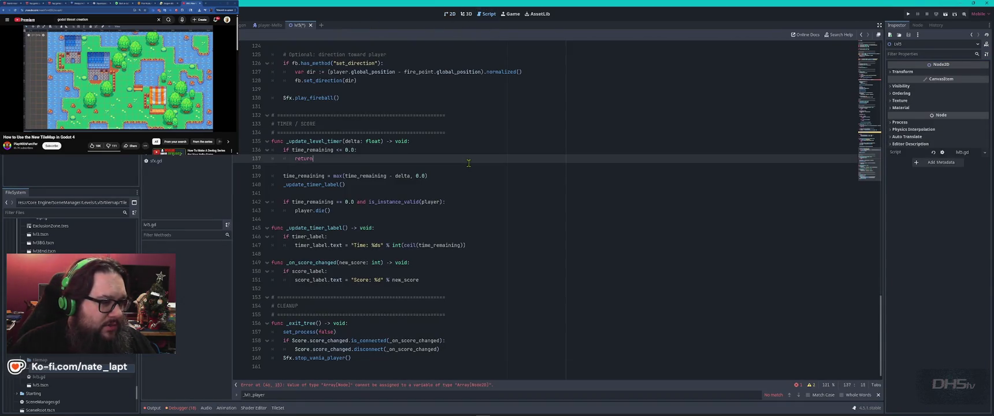
scroll(469, 164, up, 10)
scroll(468, 164, up, 20)
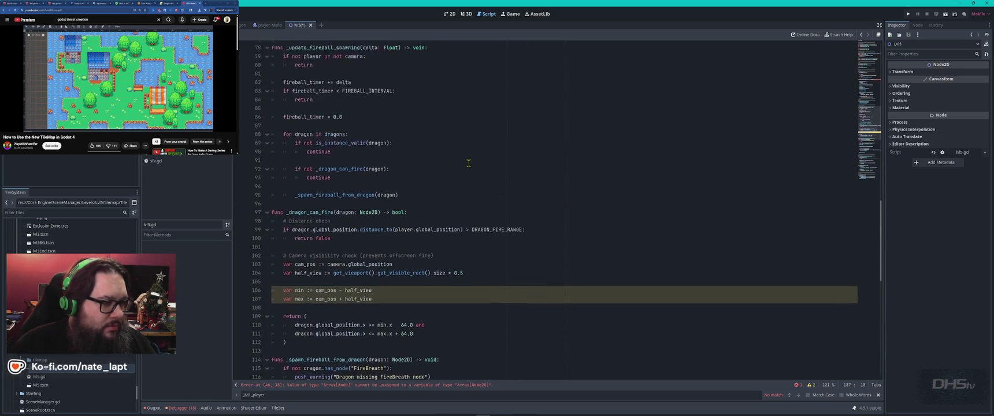
click(563, 152)
key(ctrl+f)
text(tile)
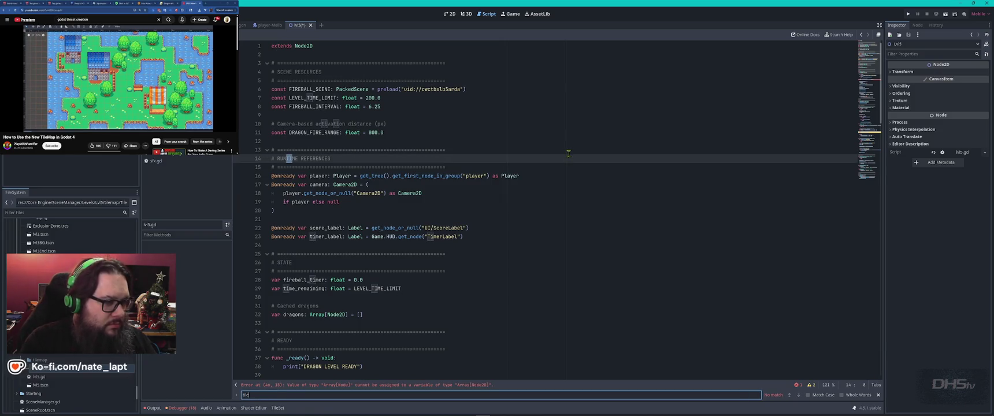
key(Escape)
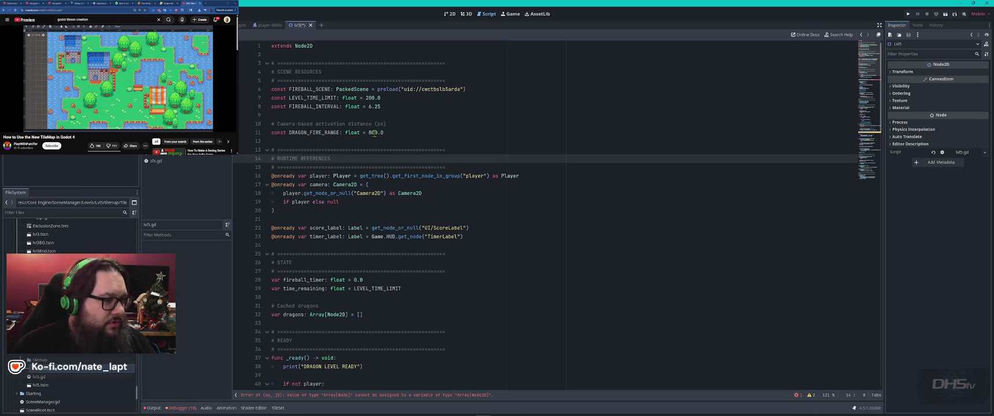
Try pasting the Lvl1 code, undo it, and jump to the dragons type error on line 46
key(ctrl+a)
key(ctrl+v)
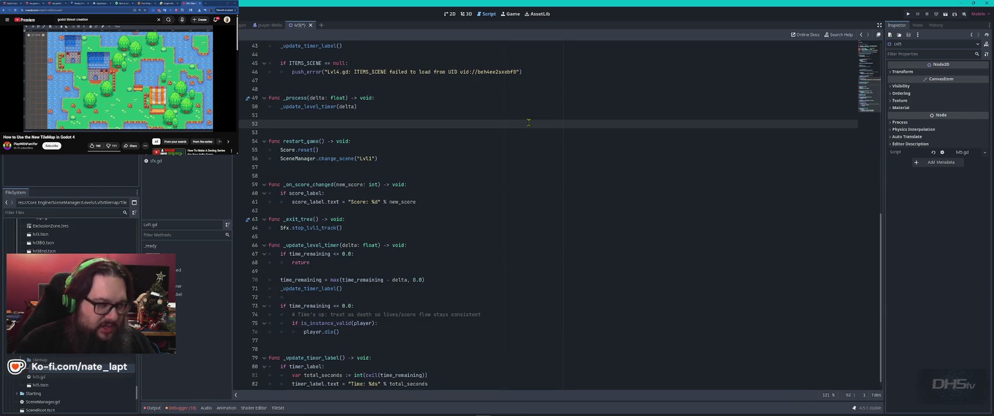
key(ctrl+Home)
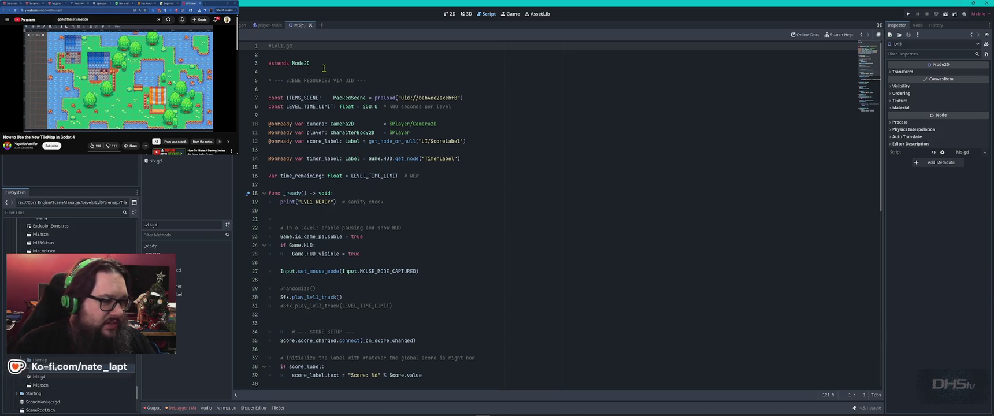
key(ctrl+z)
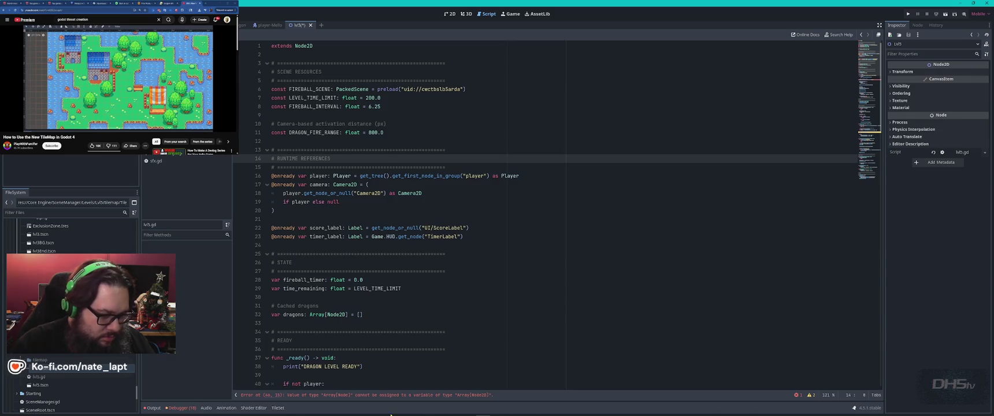
click(382, 396)
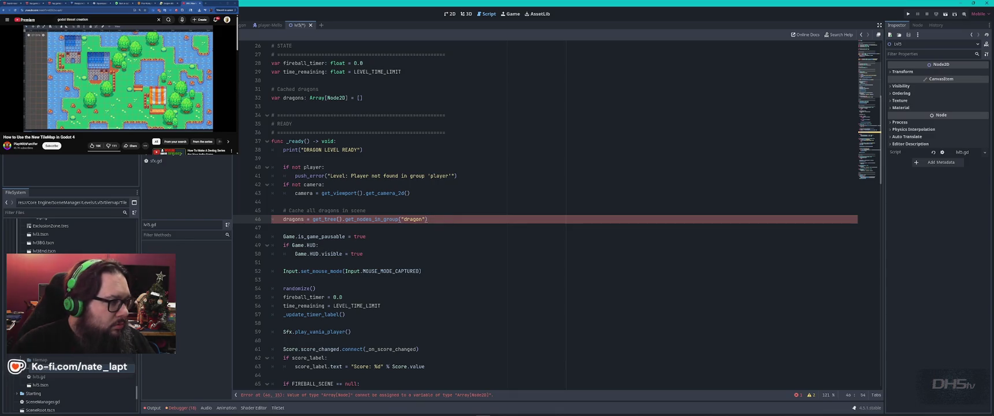
Change the Lvl5 root node's type to a plain Node
right_click(26, 35)
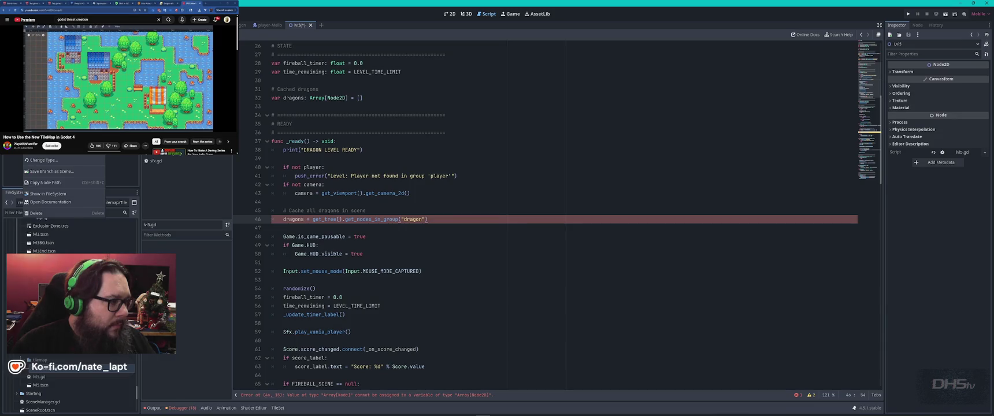
click(41, 159)
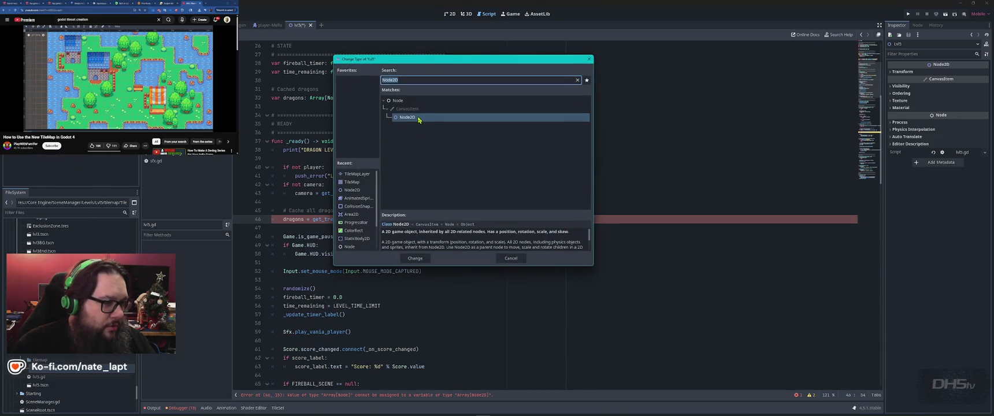
click(404, 102)
click(416, 258)
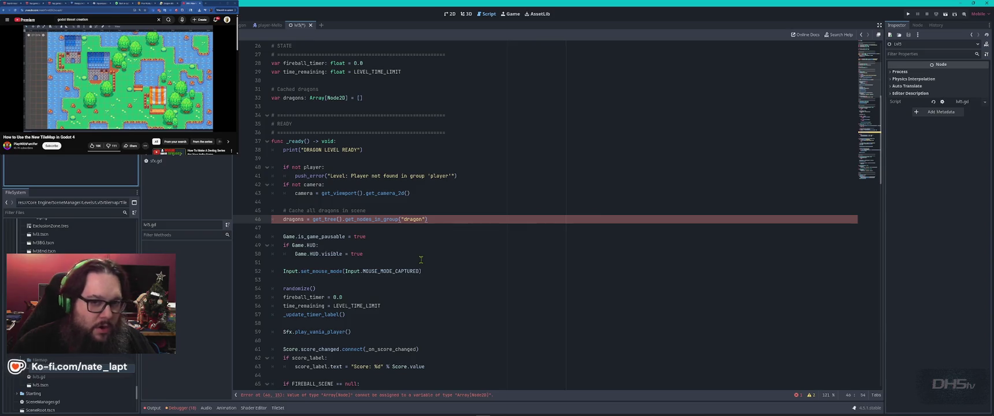
click(46, 43)
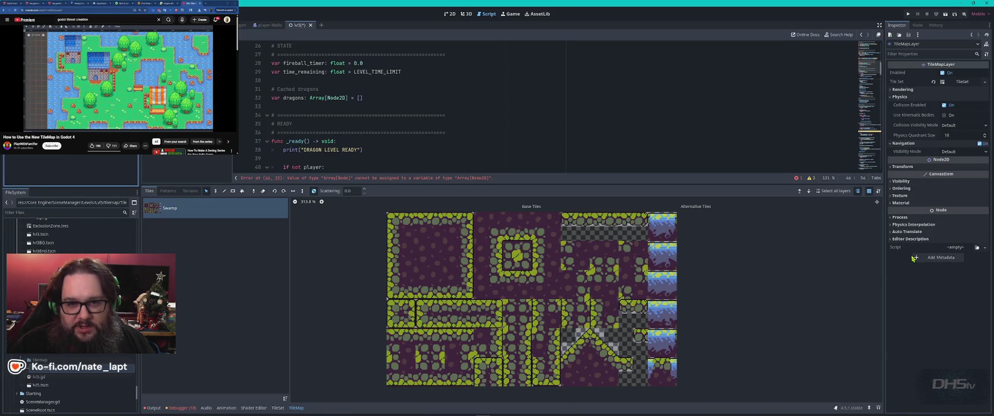
Save the scene, pick a 4x4 tile block, and select an atlas tile in the TileSet editor
key(ctrl+s)
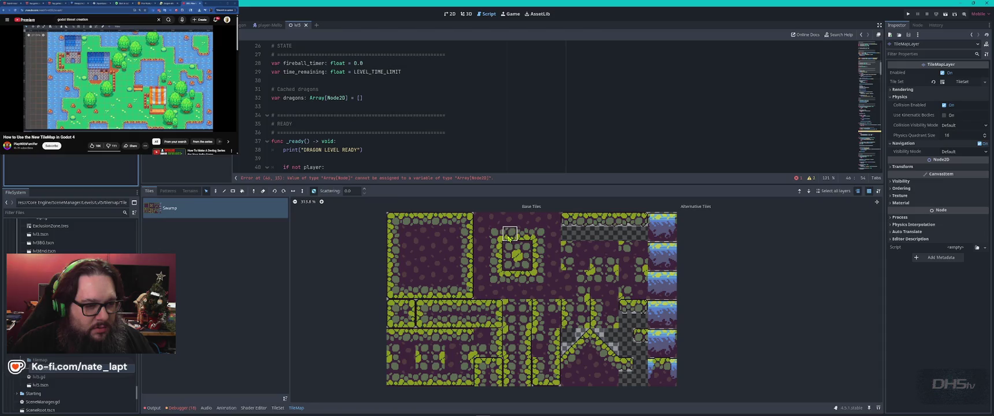
drag(493, 230, 539, 280)
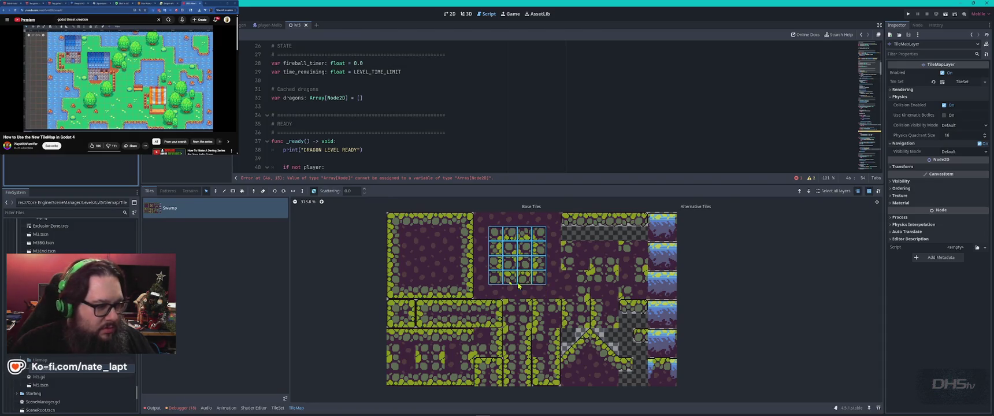
click(277, 408)
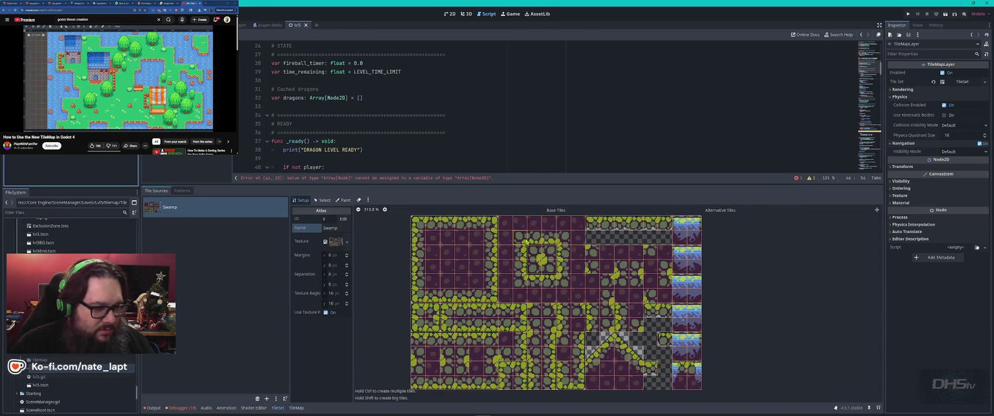
click(322, 200)
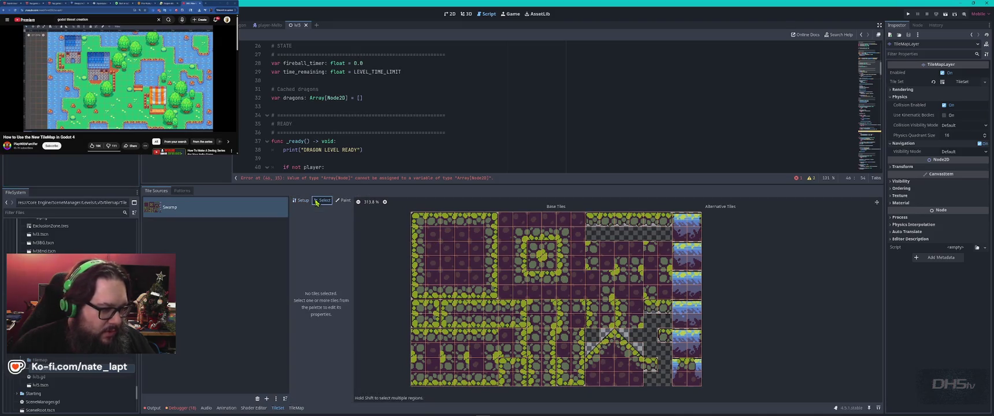
click(301, 200)
click(322, 200)
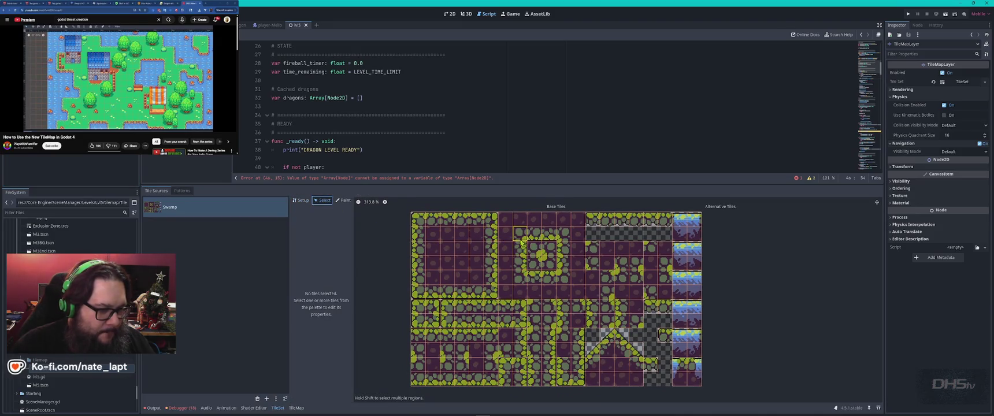
click(520, 237)
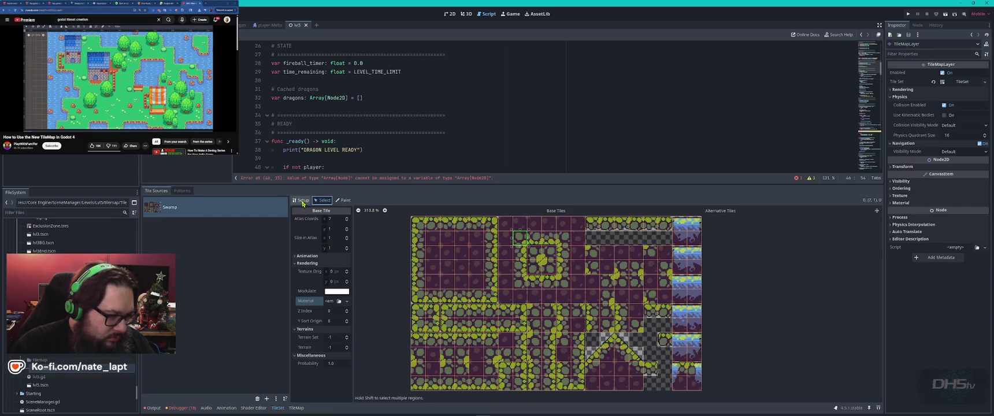
Review the atlas setup, texture and tile-creation options
click(301, 200)
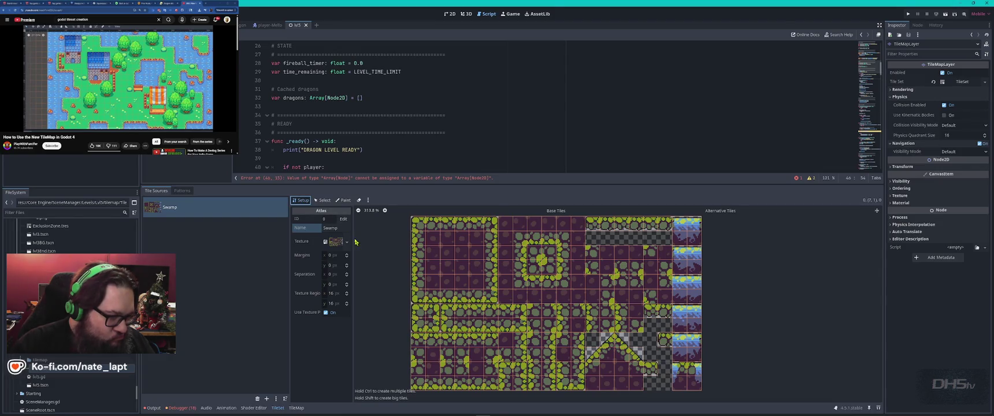
click(348, 242)
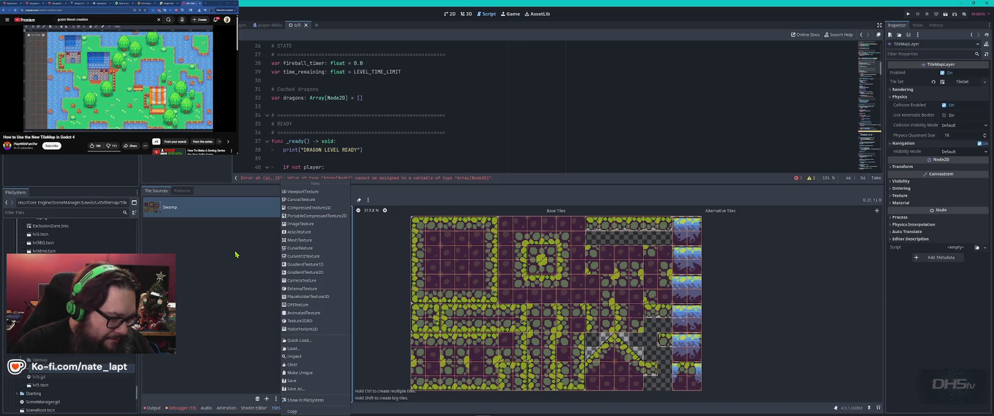
key(Escape)
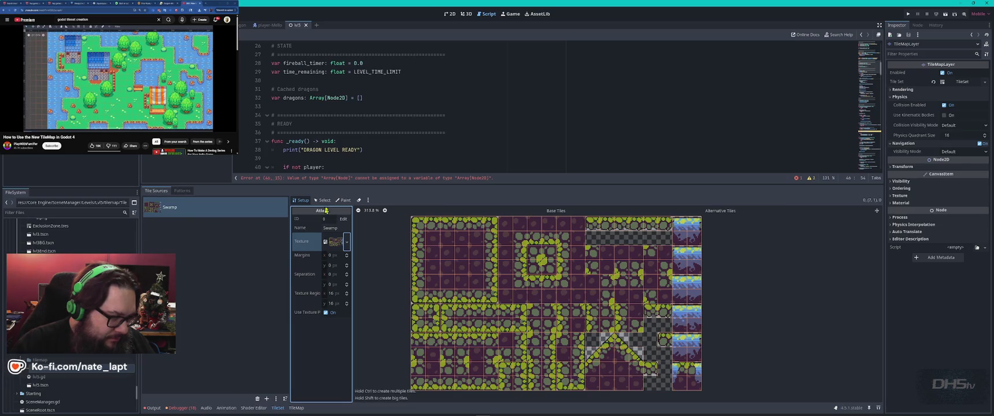
click(369, 200)
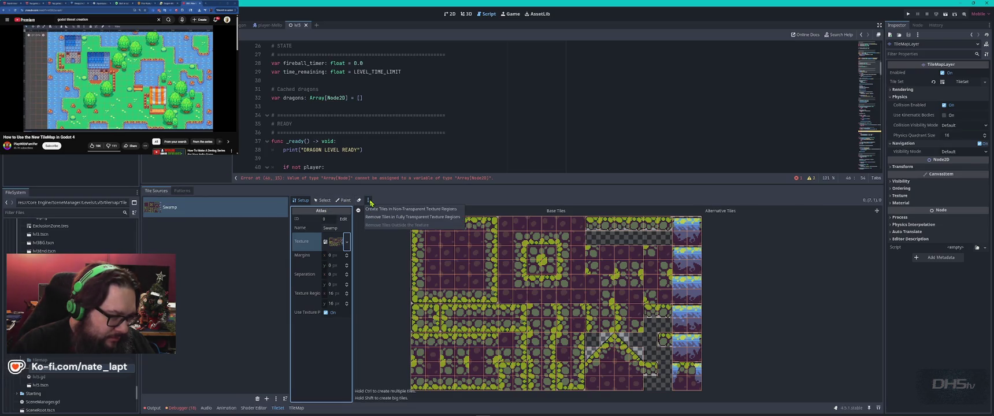
click(400, 199)
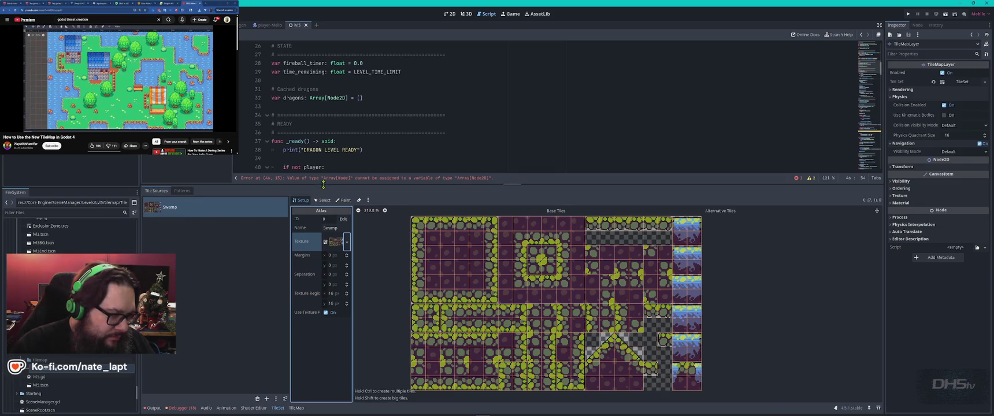
Revisit the dragons line at line 49 of lvl5.gd, then select the TileMapLayer
click(325, 179)
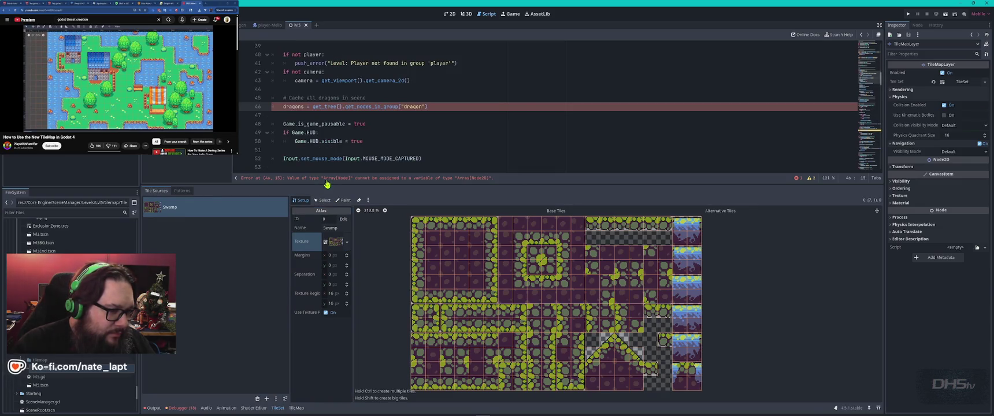
click(454, 149)
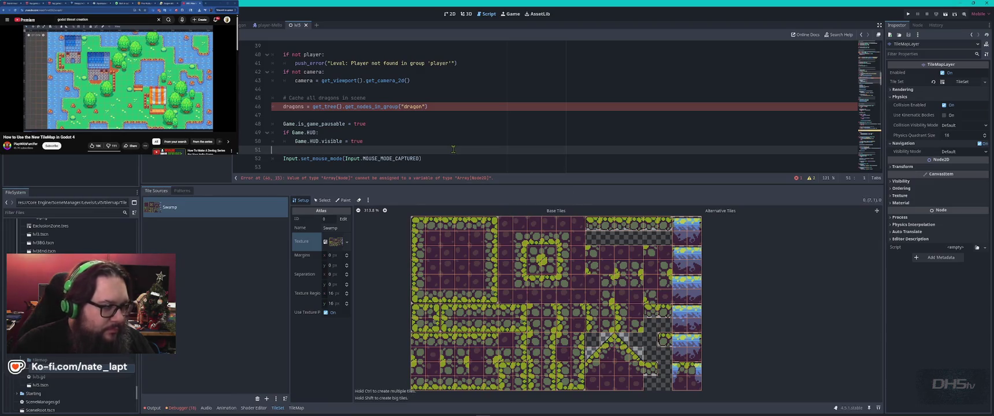
click(423, 107)
text(a)
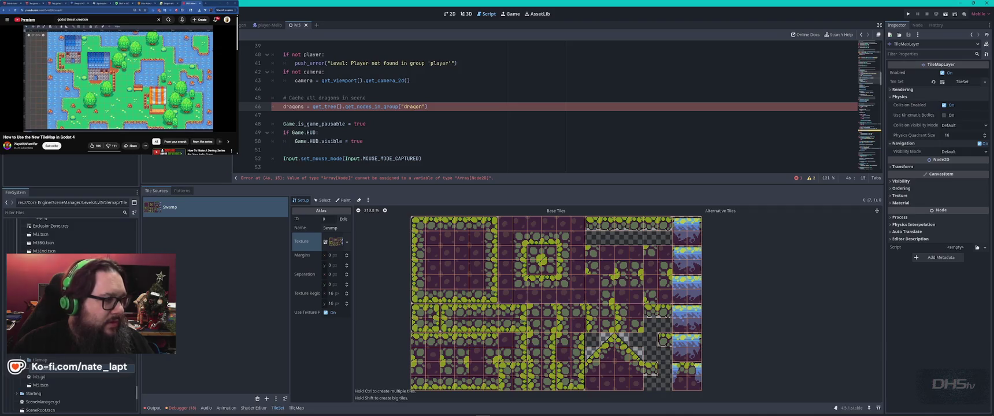
click(38, 377)
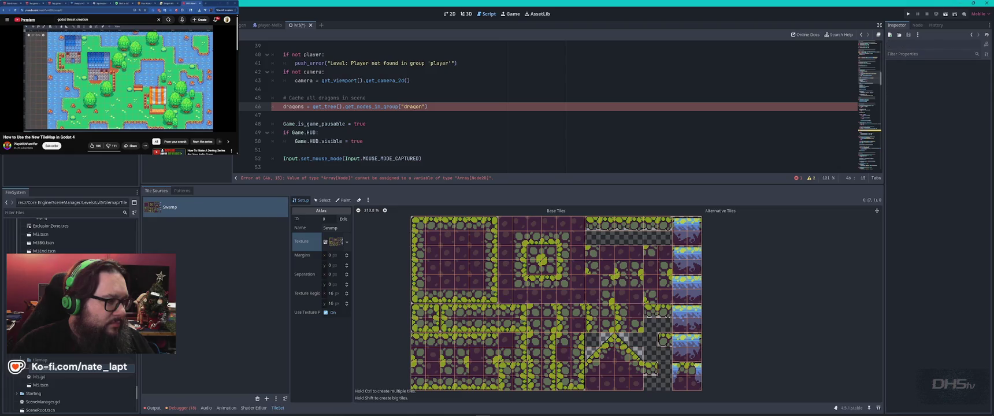
click(454, 129)
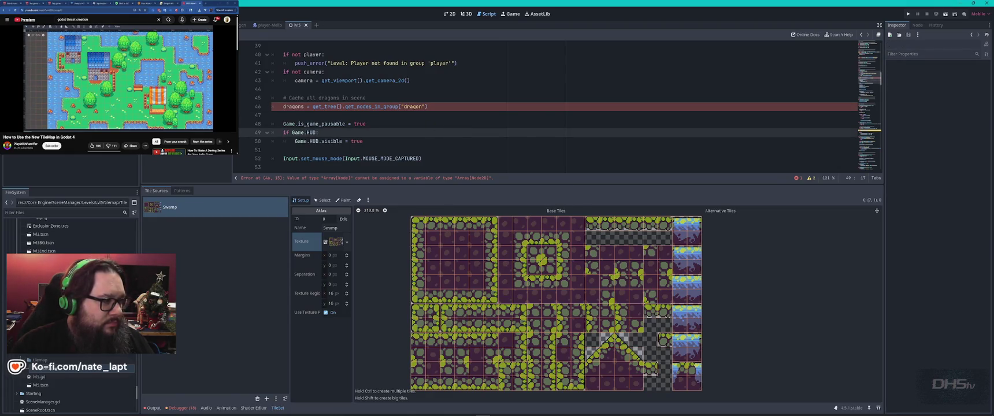
click(58, 174)
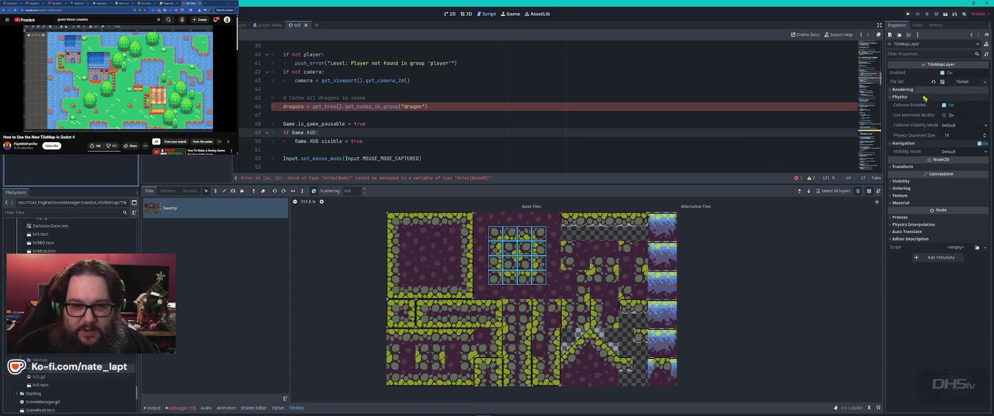
Select a 4x4 block of swamp tiles, then expand a tile's Animation settings in the TileSet editor
click(945, 105)
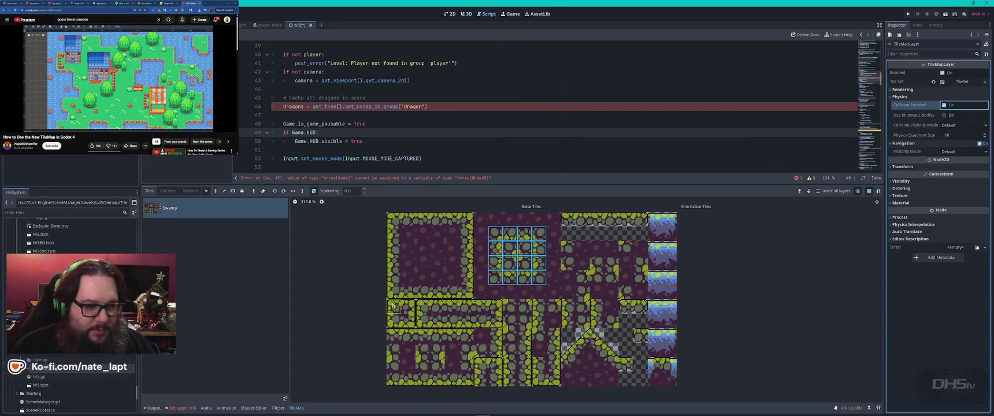
click(496, 233)
mouse_move(495, 237)
mouse_down()
mouse_move(526, 280)
mouse_move(540, 278)
mouse_up()
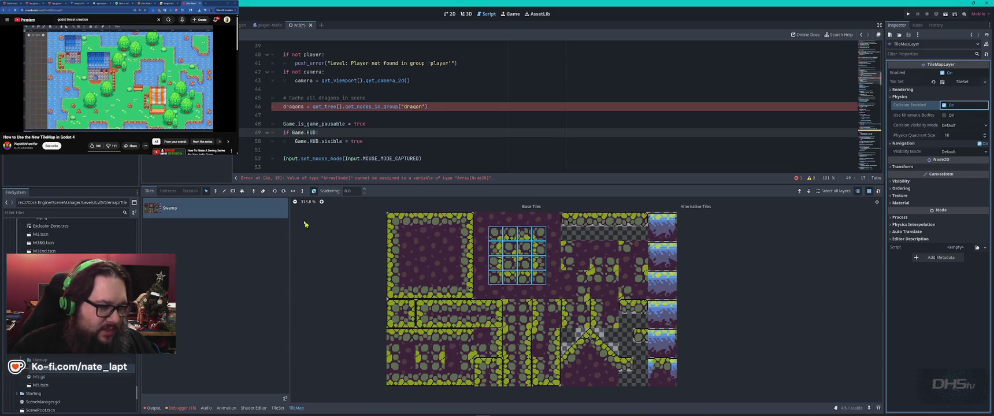
click(278, 408)
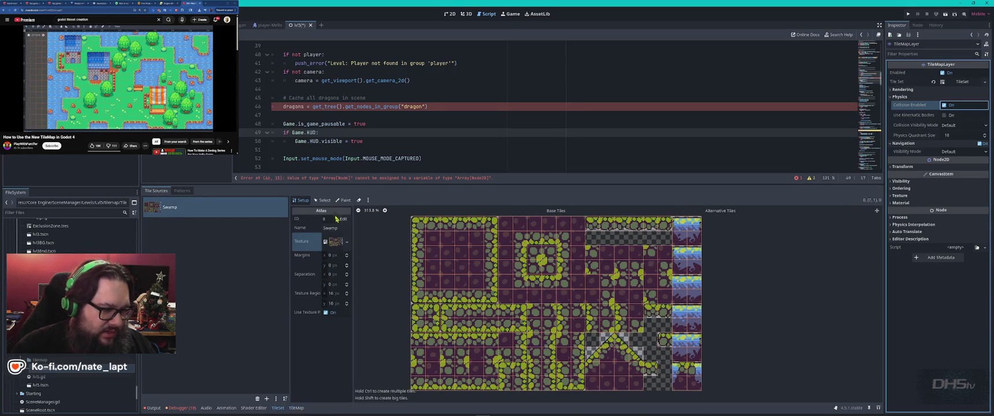
click(322, 202)
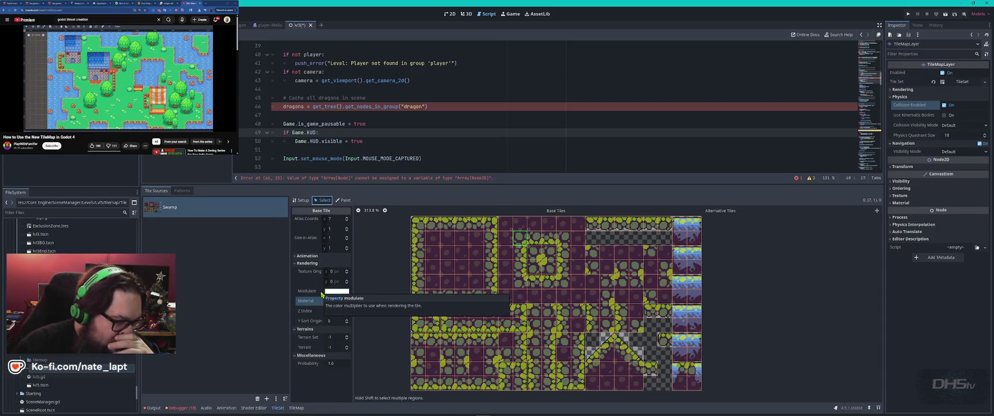
click(295, 257)
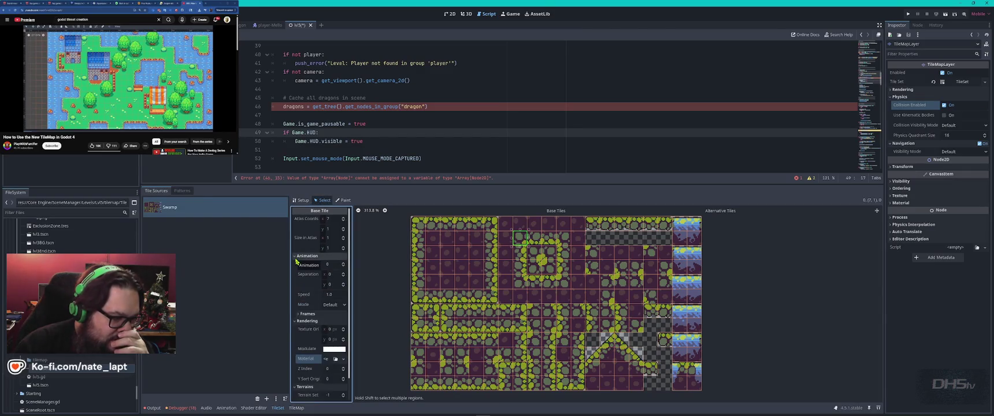
scroll(297, 262, down, 1)
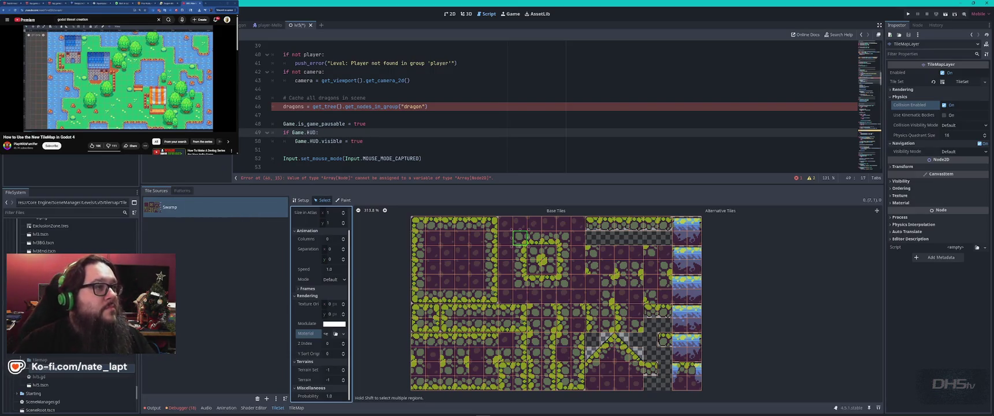
Play the 'In Depth TILEMAP Tutorial For Godot 4.3+' video and expand its description chapters
key(alt+Left)
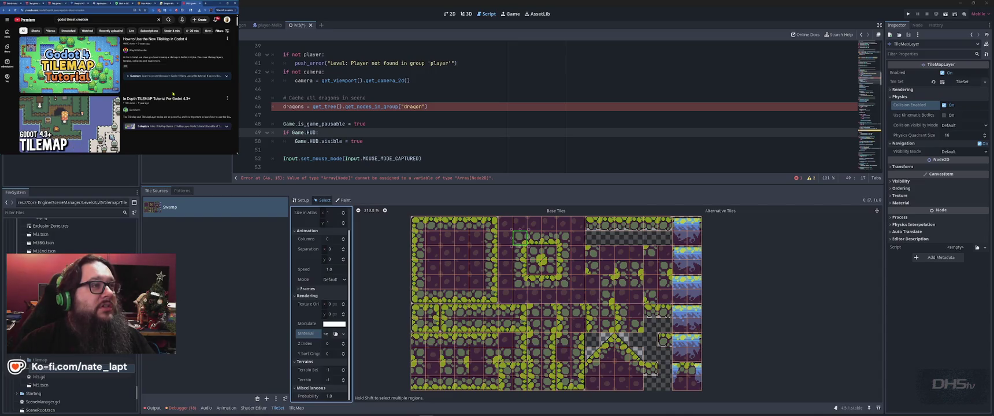
click(170, 100)
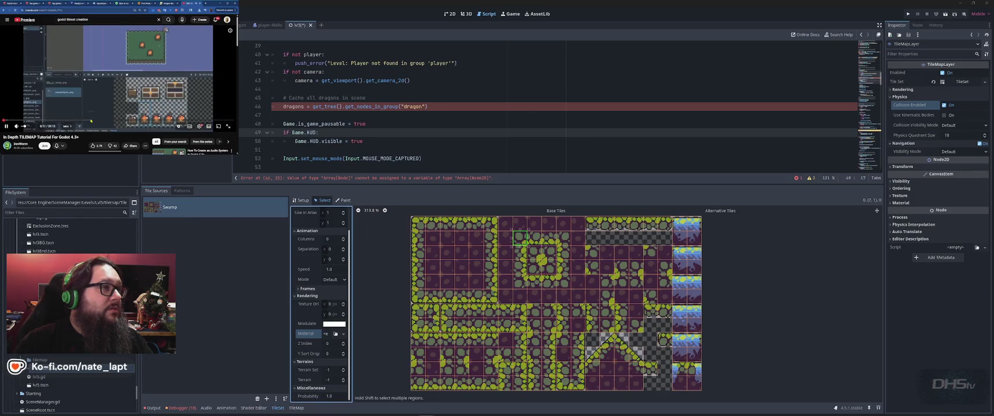
scroll(78, 69, down, 5)
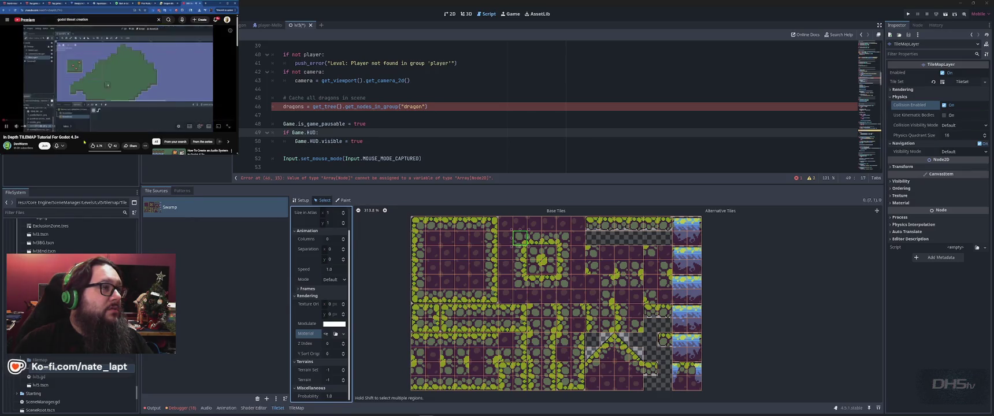
click(78, 58)
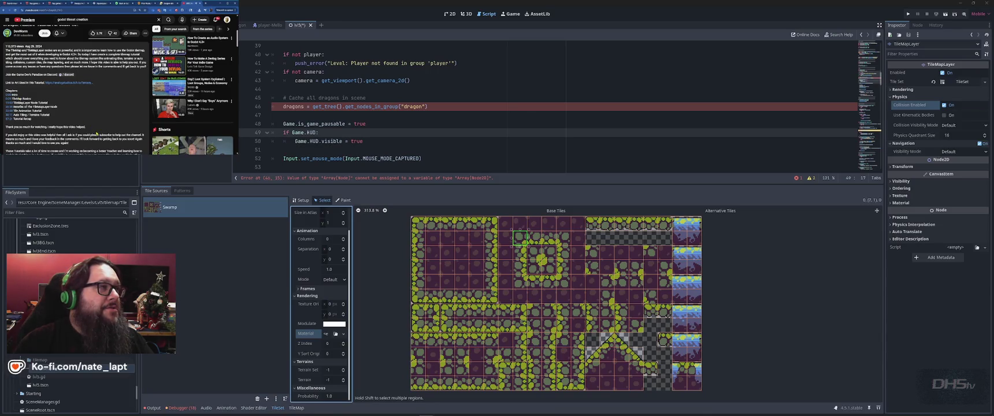
scroll(97, 133, up, 5)
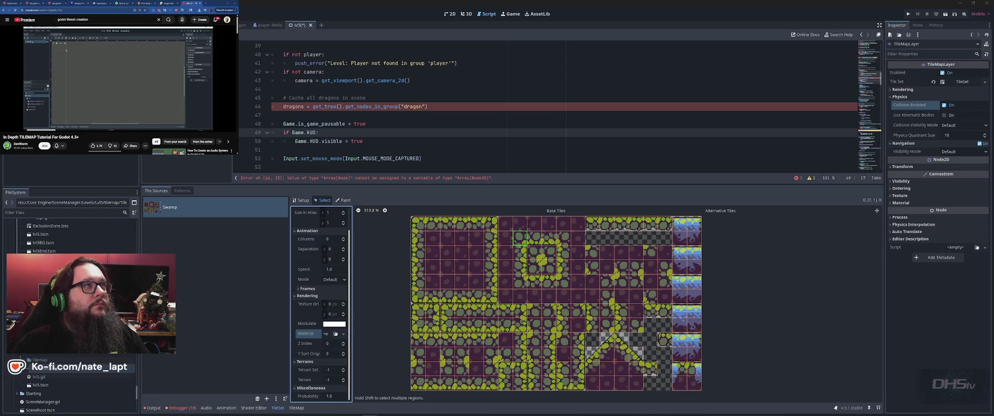
mouse_move(126, 100)
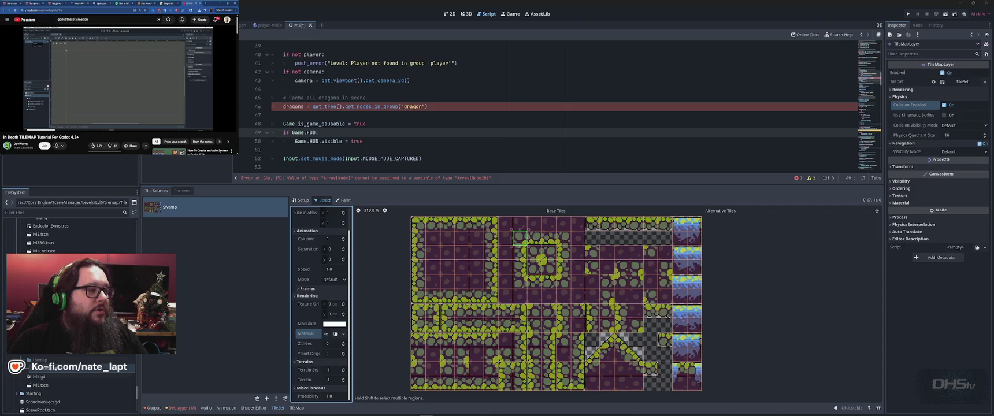
click(34, 162)
Change the lvl5 root node's type to Node2D, then inspect the Melloboy enemy's properties
right_click(35, 162)
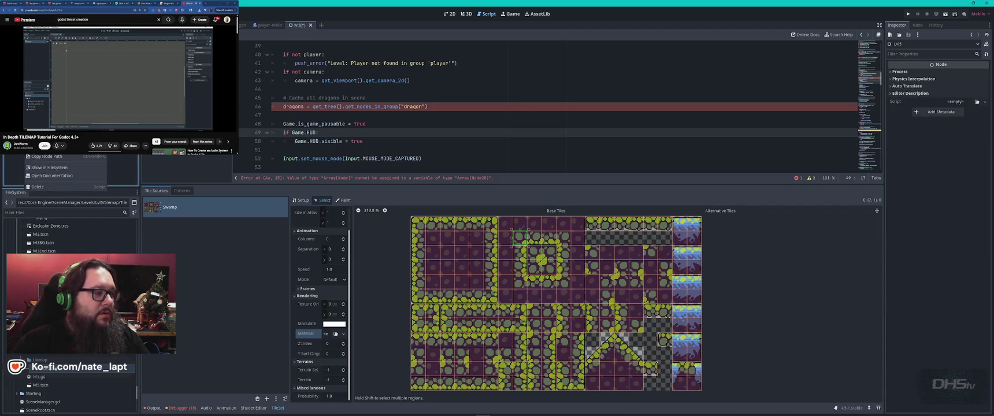
click(64, 231)
click(407, 117)
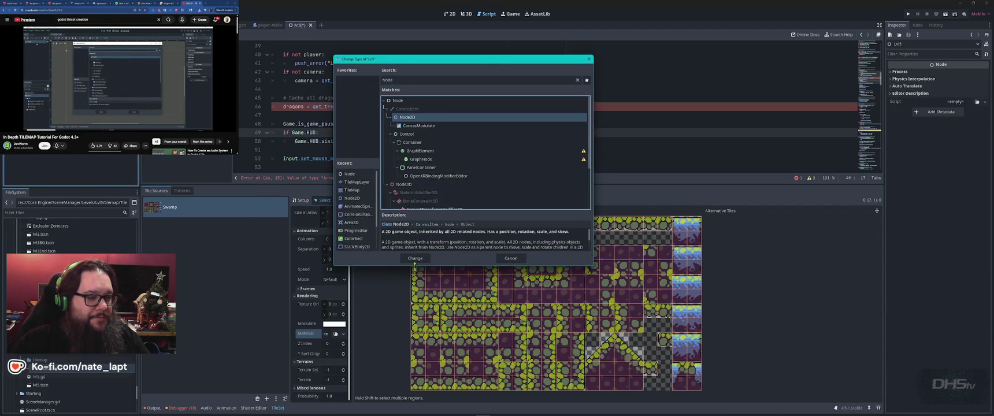
click(415, 258)
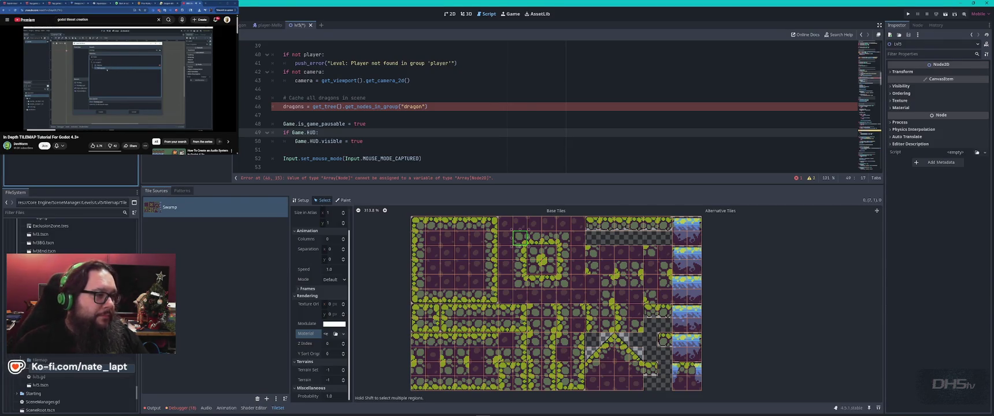
click(27, 180)
scroll(64, 170, down, 3)
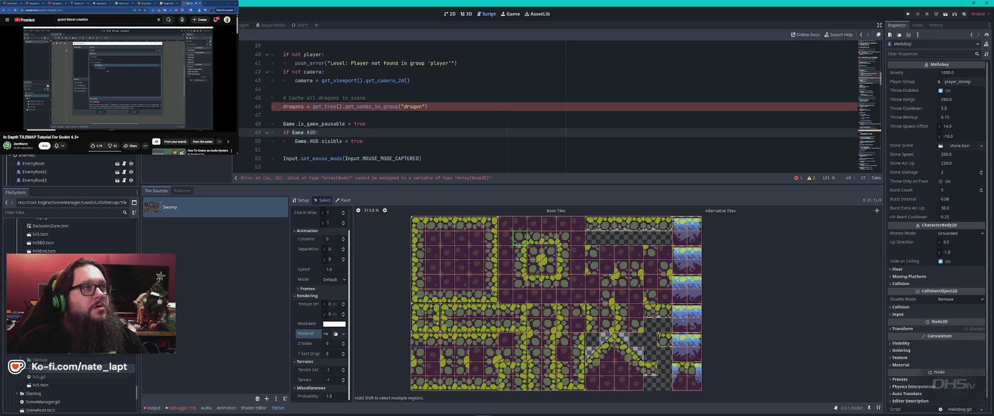
click(296, 25)
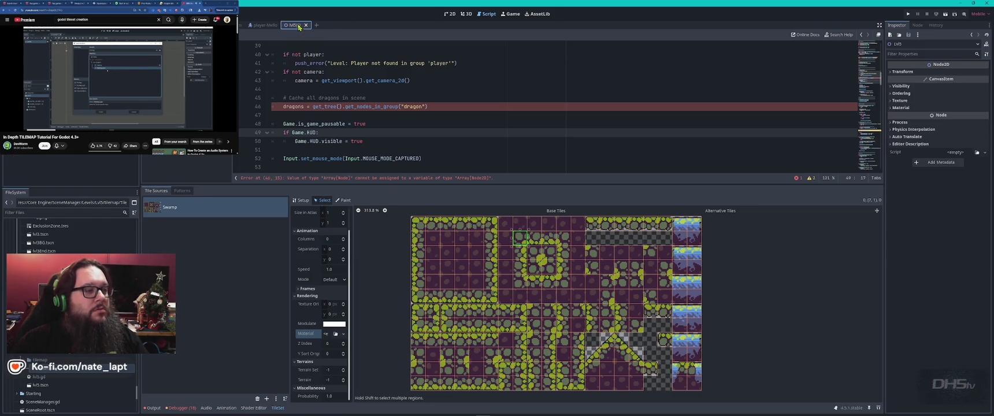
click(69, 173)
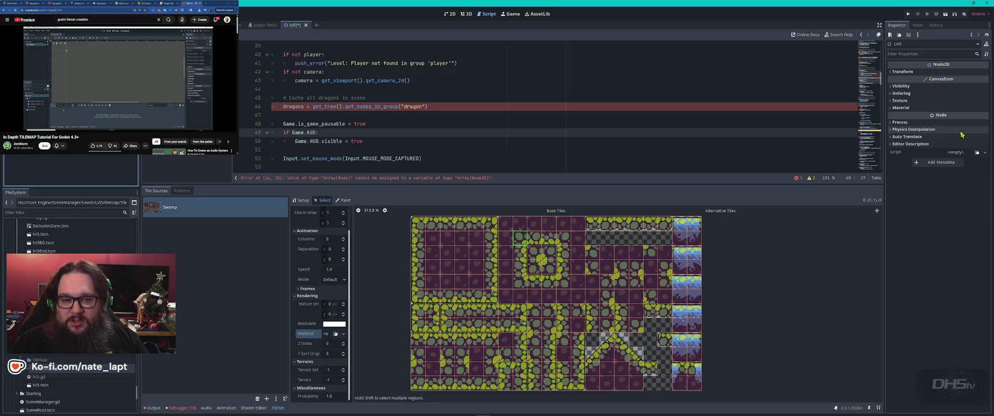
click(894, 129)
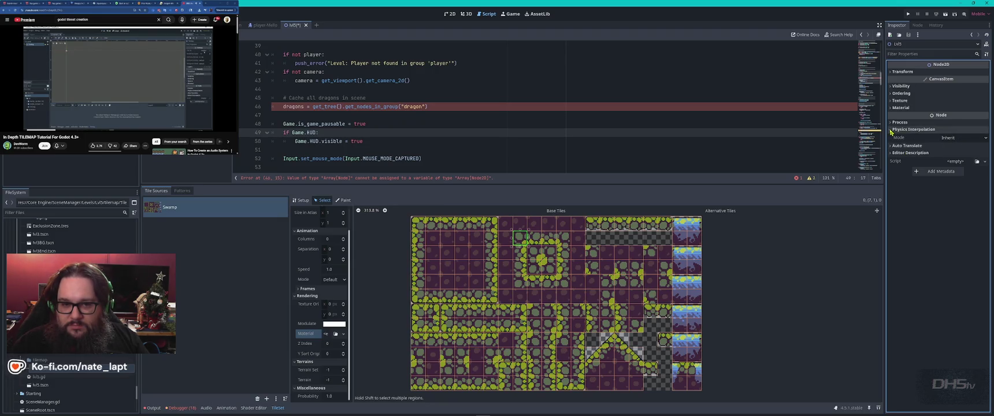
click(914, 129)
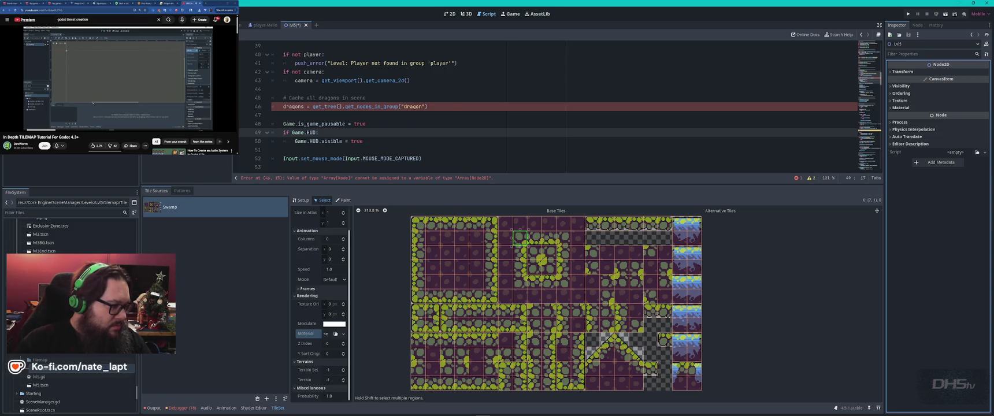
Attach lvl_3.gd to the lvl5 root, then pick a Swampy tile and view its TileSet properties
drag(44, 263, 954, 152)
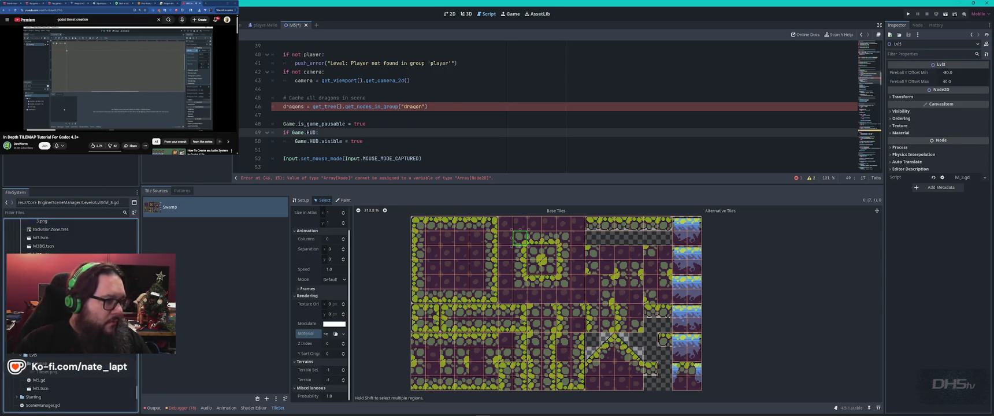
click(58, 167)
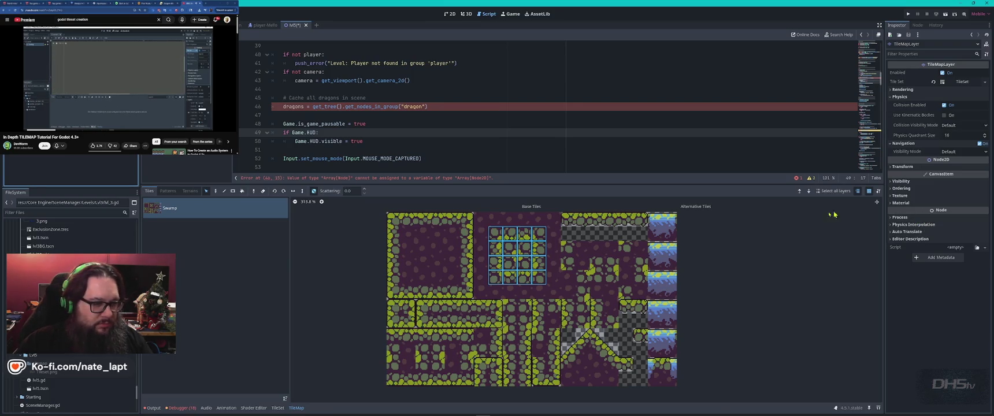
click(525, 263)
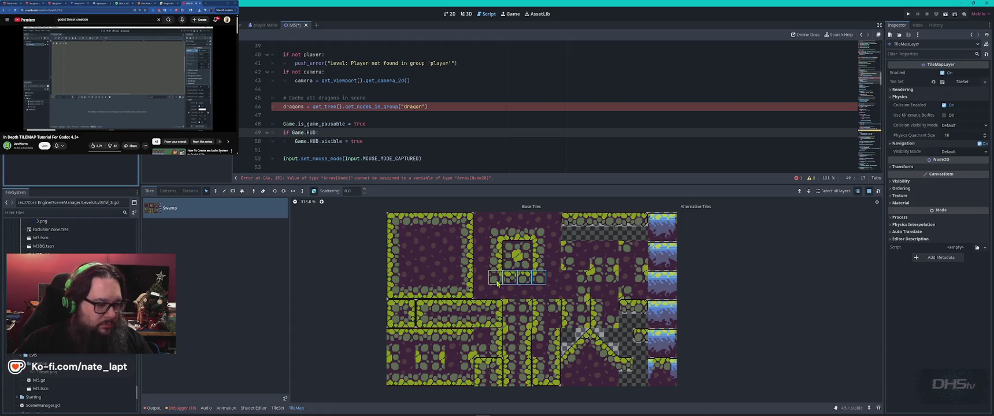
click(278, 408)
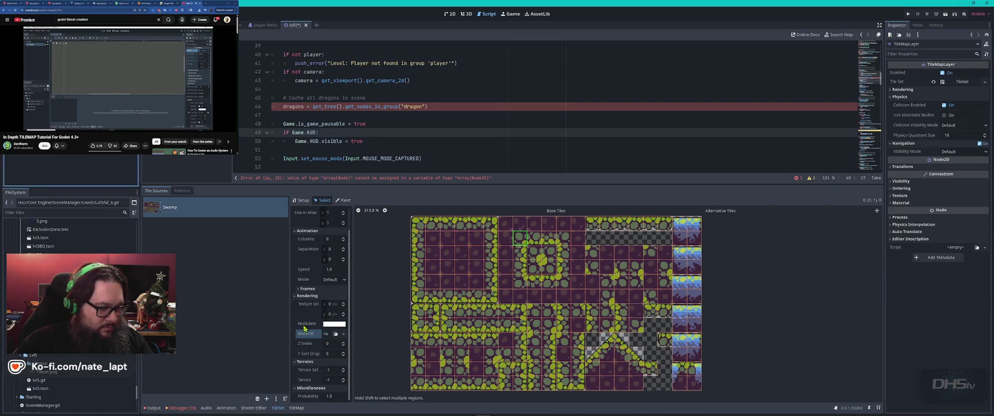
Select a row of four swamp tiles from the atlas and change the layer's collision display
click(534, 282)
drag(561, 287, 518, 285)
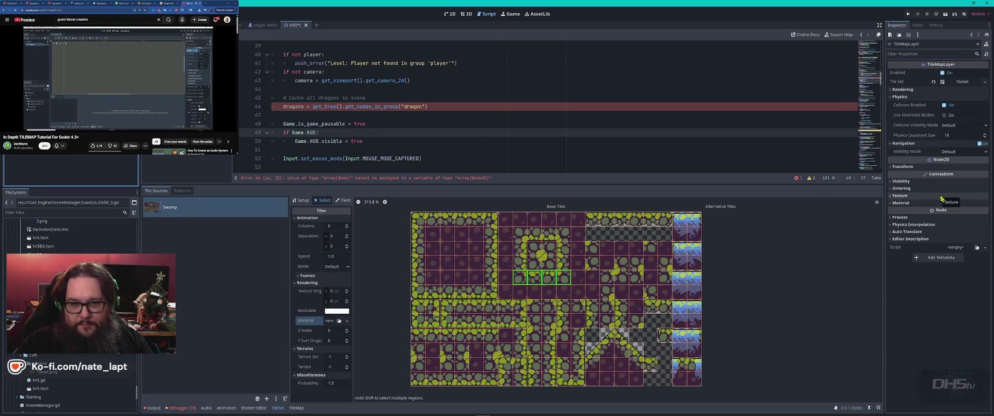
click(968, 125)
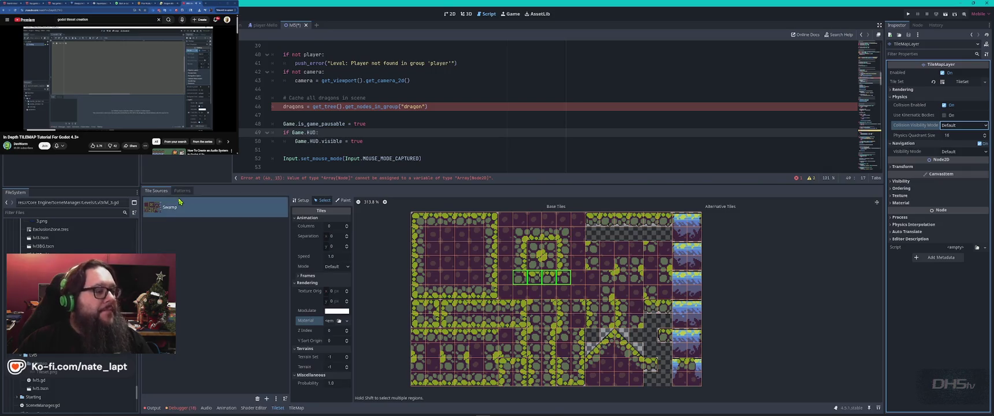
Expand the lvl5 root's Process and Physics Interpolation settings, then reselect the TileMapLayer
click(70, 170)
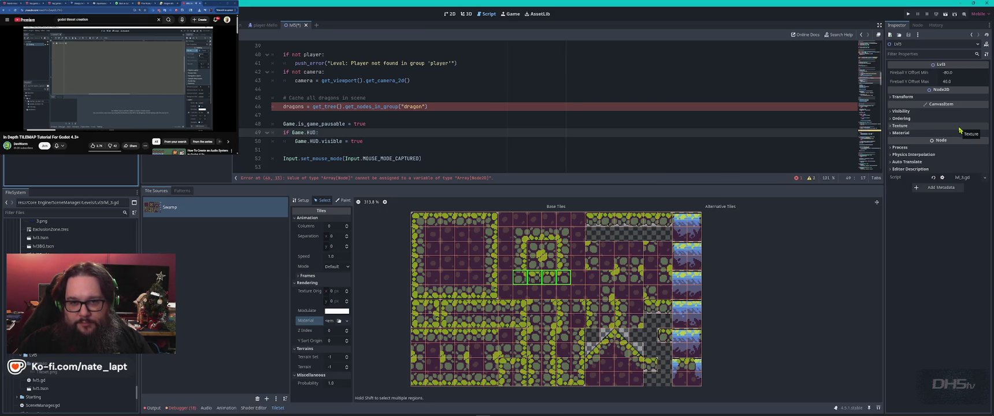
click(891, 148)
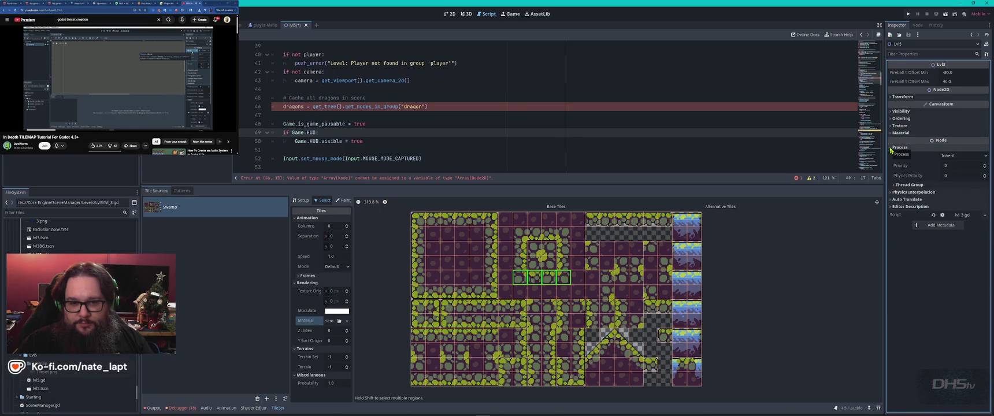
click(906, 192)
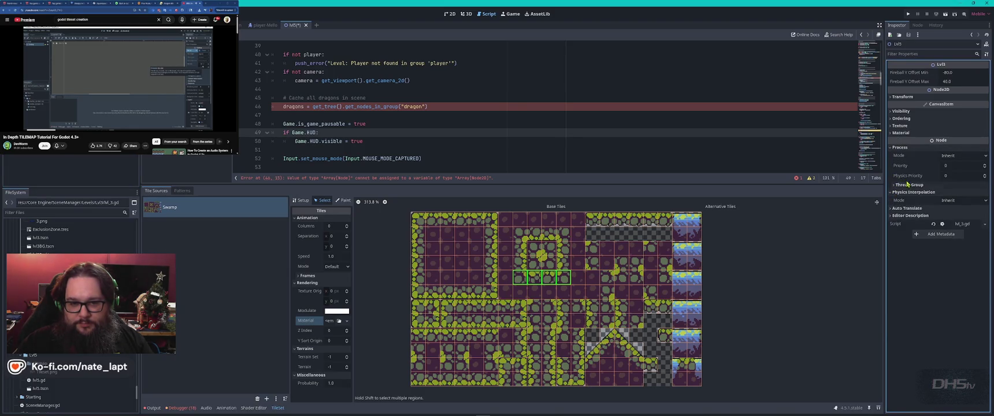
click(69, 168)
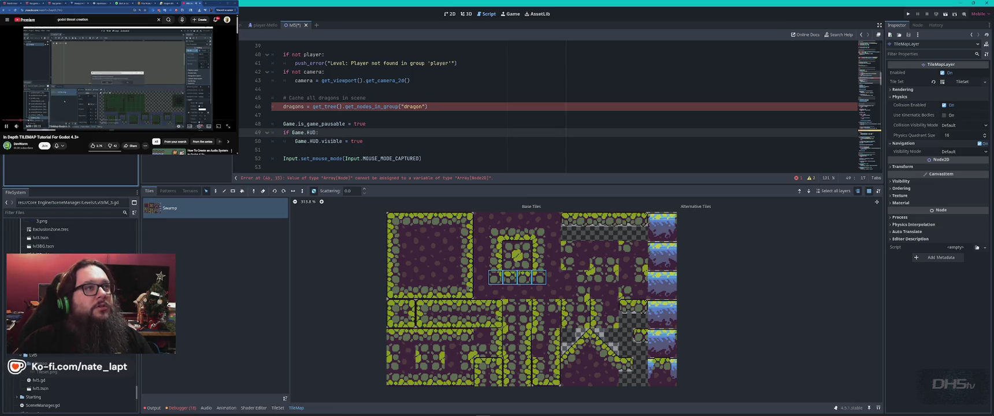
Pause the tilemap tutorial, rewind it 30 seconds, resume playback and return to Godot
click(118, 79)
key(j)
key(j)
key(j)
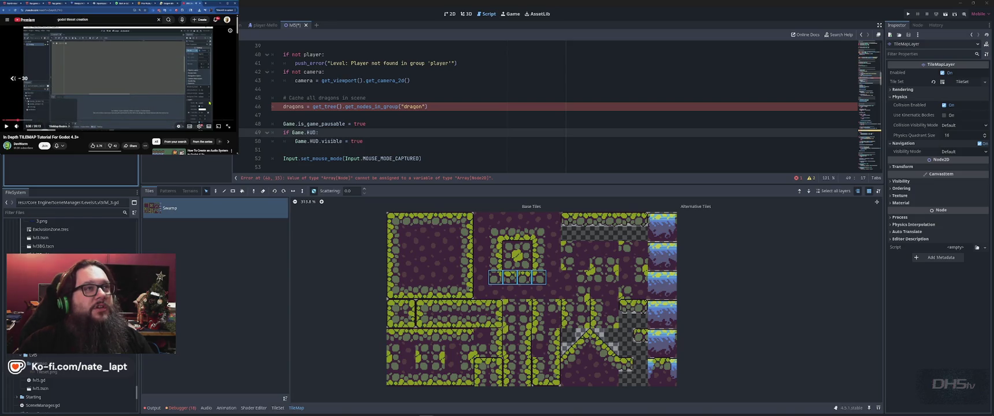
key(k)
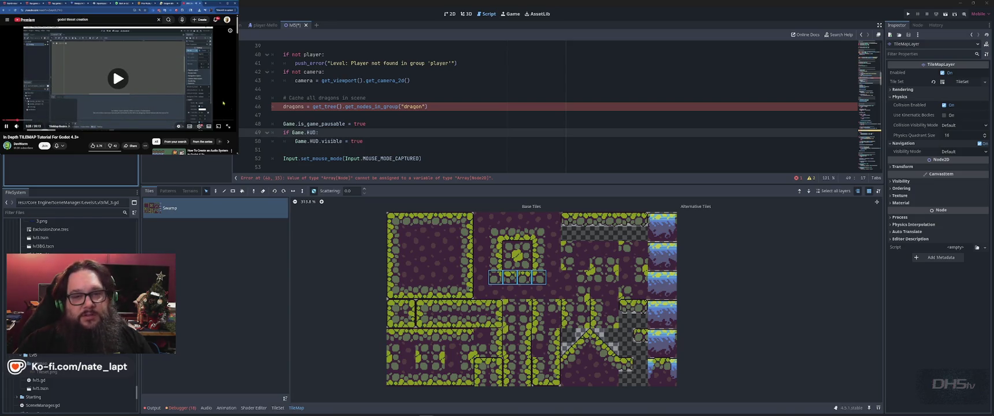
click(791, 73)
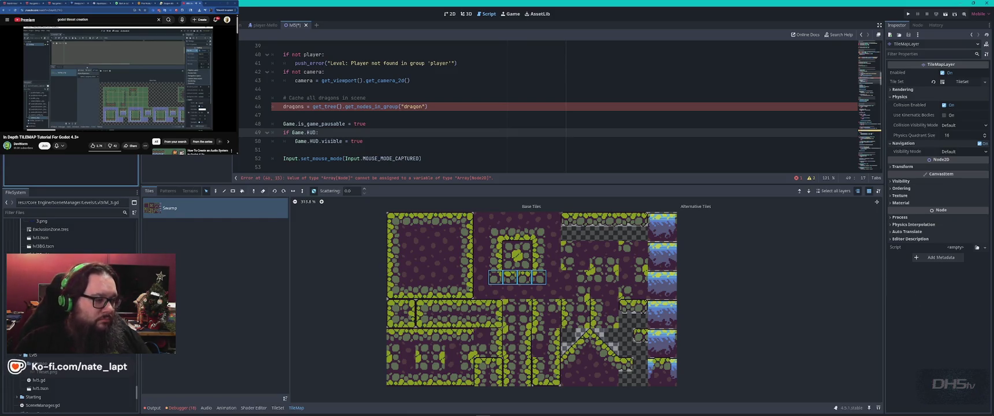
Put the Swampy TileSet editor in Paint mode, browse the paintable properties and cancel adding metadata
click(278, 408)
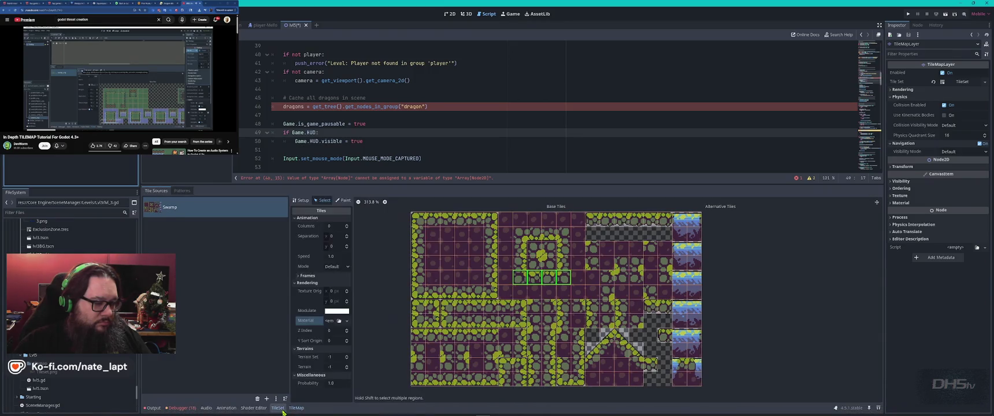
click(345, 201)
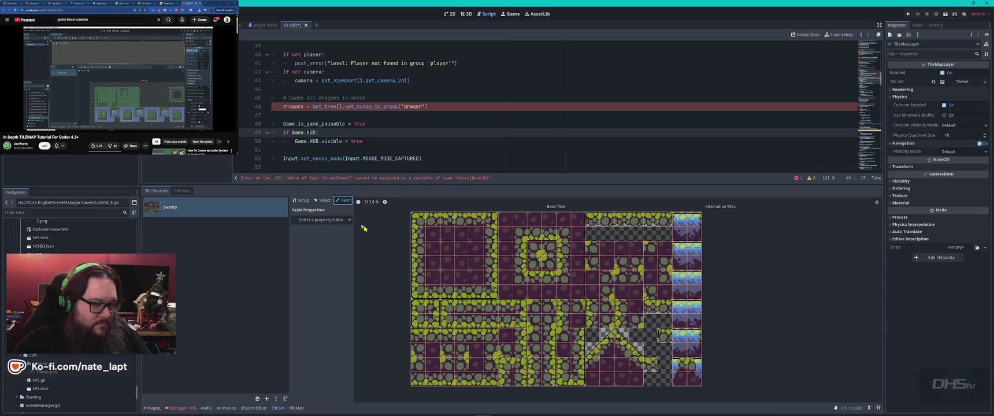
click(340, 220)
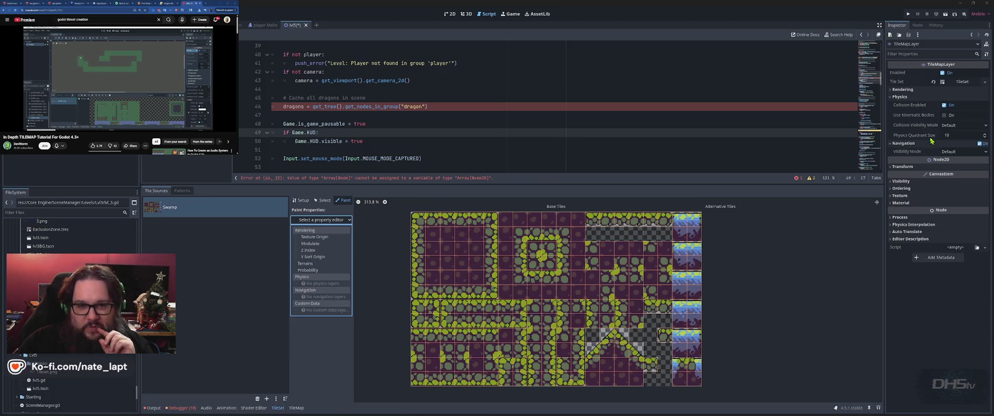
click(946, 111)
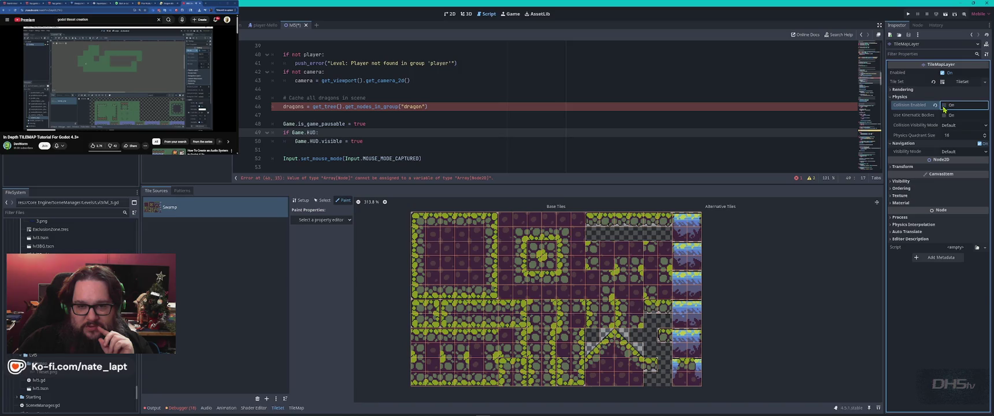
click(946, 109)
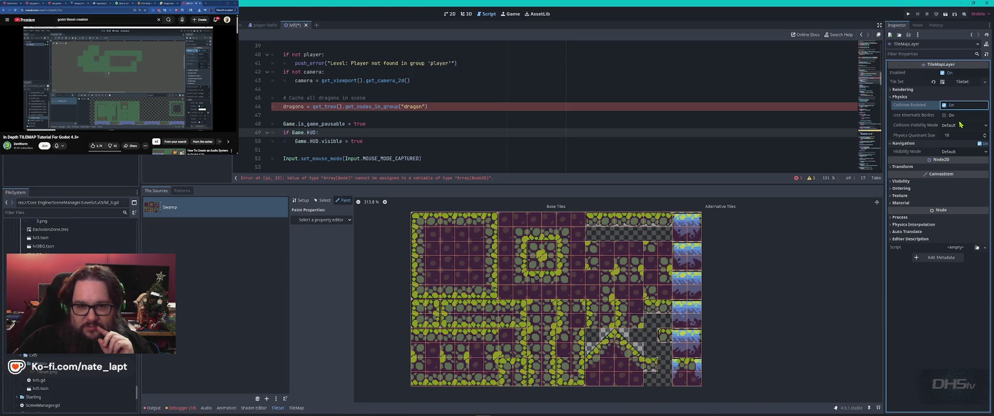
click(937, 258)
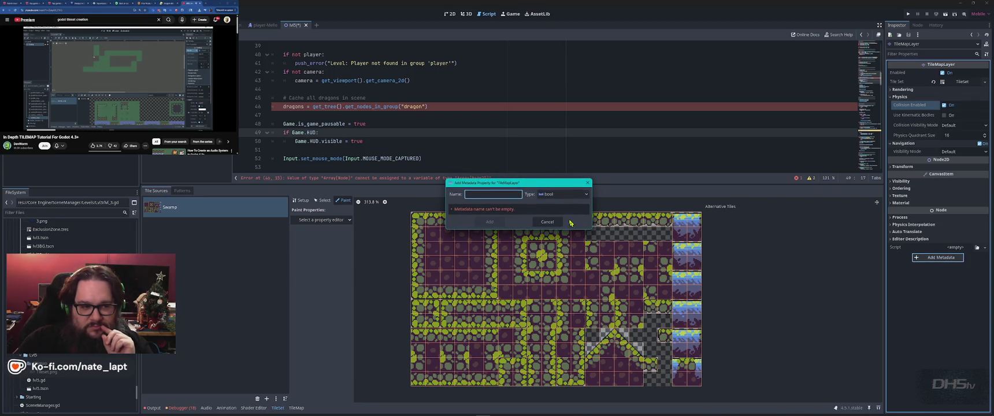
click(549, 222)
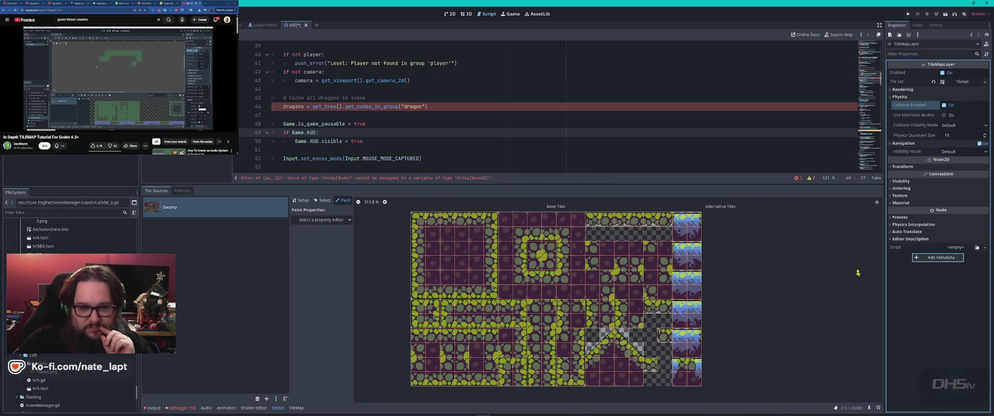
Toggle Physics Interpolation Mode to On and back to Inherit, then save the scene
click(891, 225)
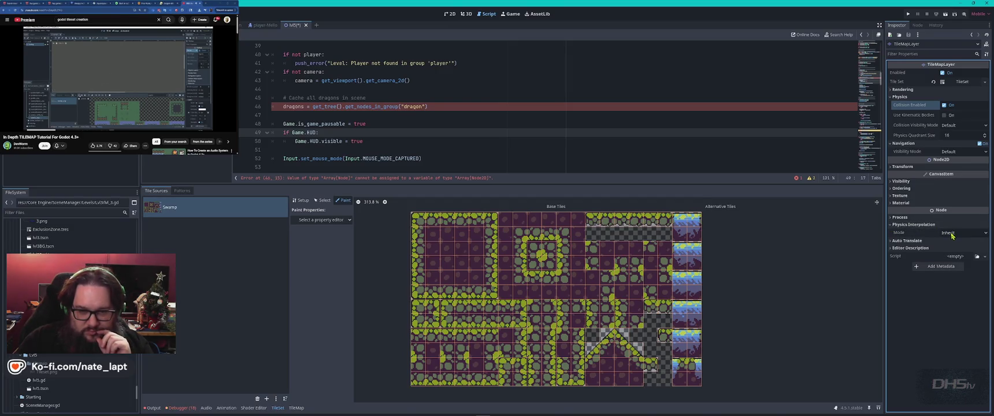
click(952, 233)
click(950, 250)
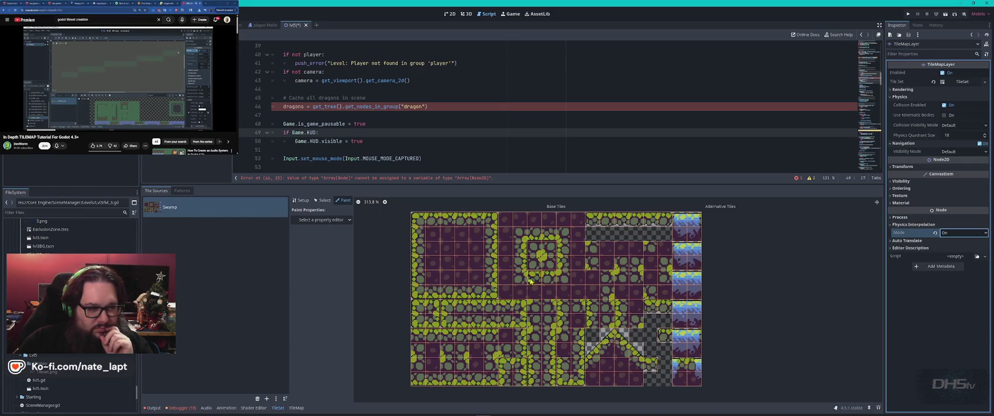
click(328, 222)
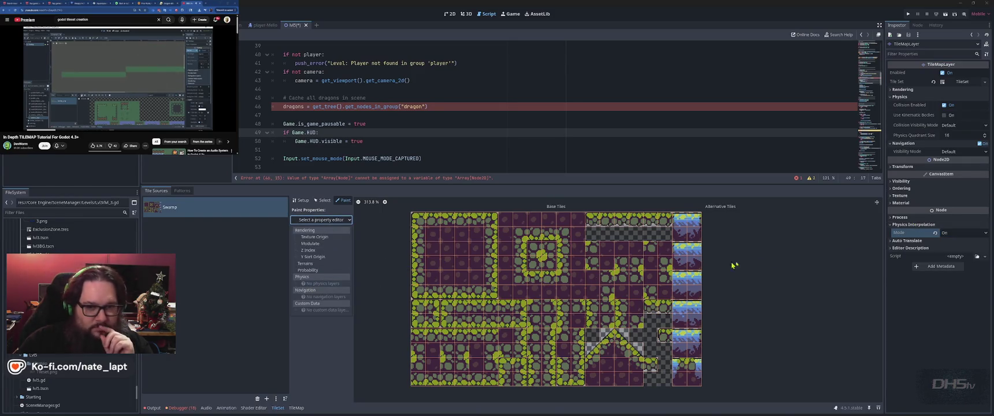
click(952, 237)
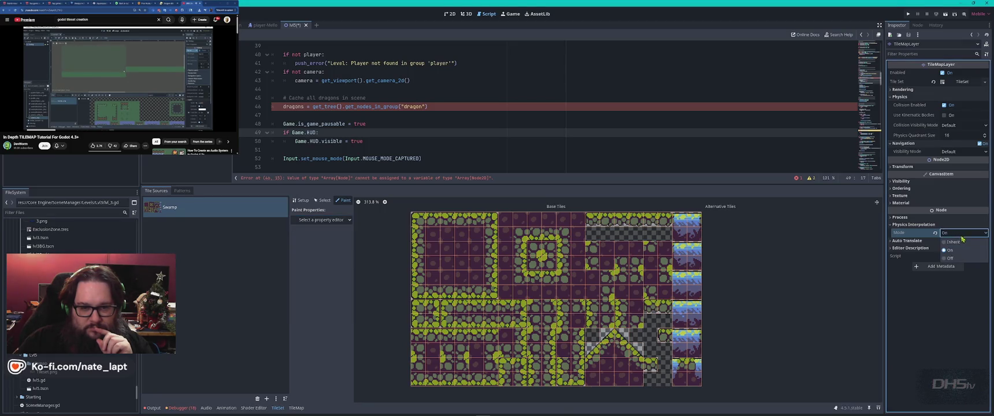
click(953, 237)
click(951, 241)
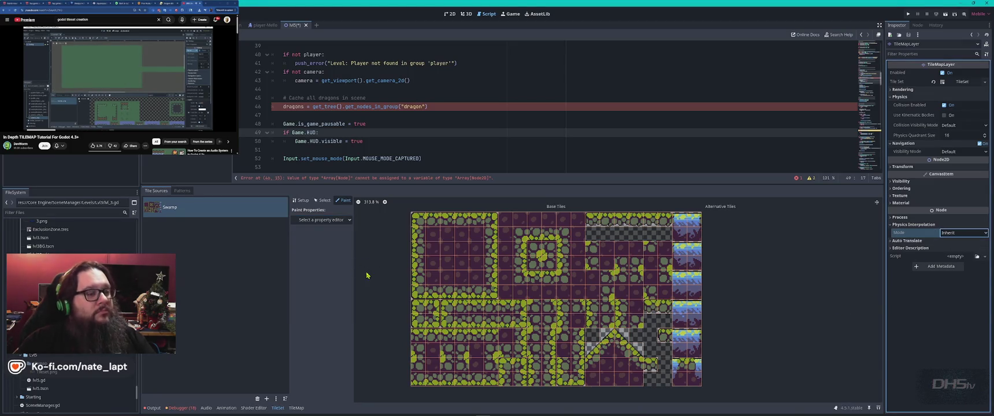
key(ctrl+s)
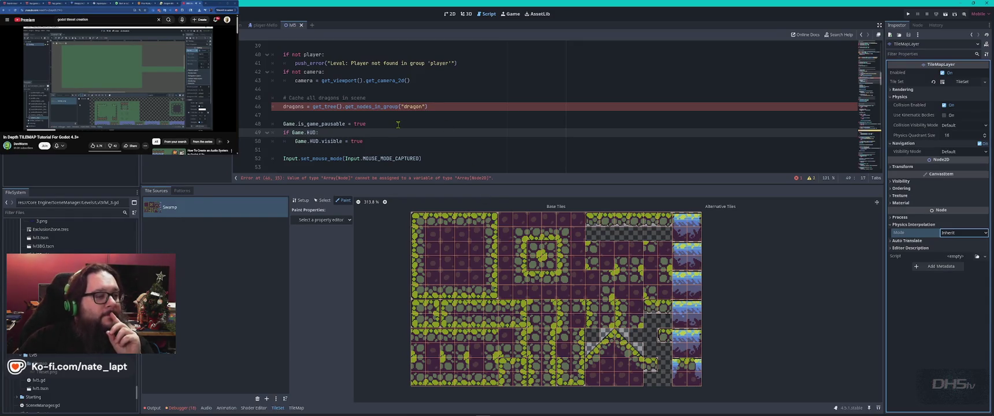
click(353, 186)
Paste the line 46 Array[Node]-to-Array[Node2D] error into ChatGPT and send it
key(alt+Tab)
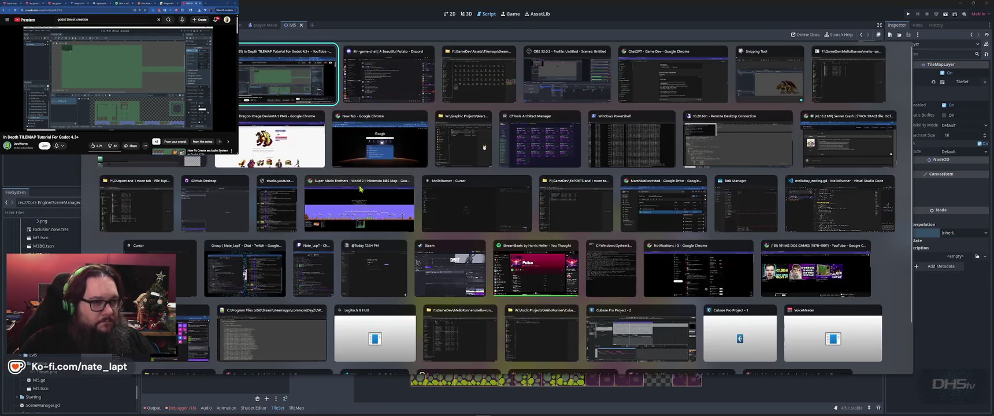
scroll(668, 91, down, 15)
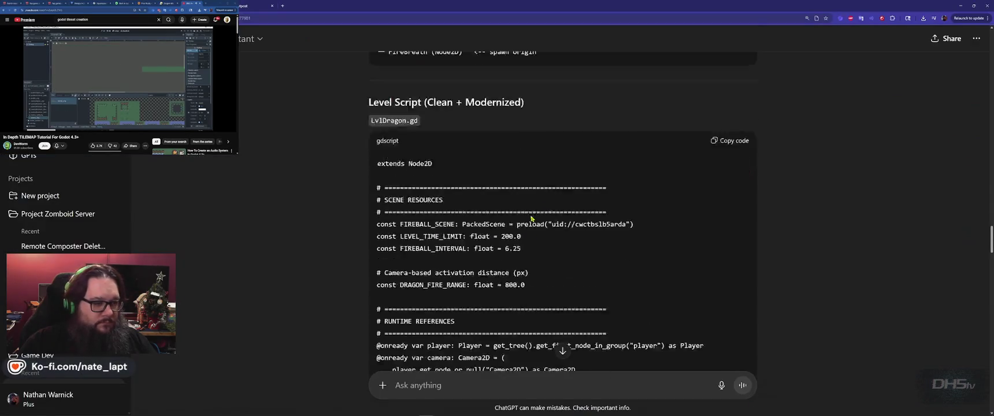
scroll(527, 220, down, 10)
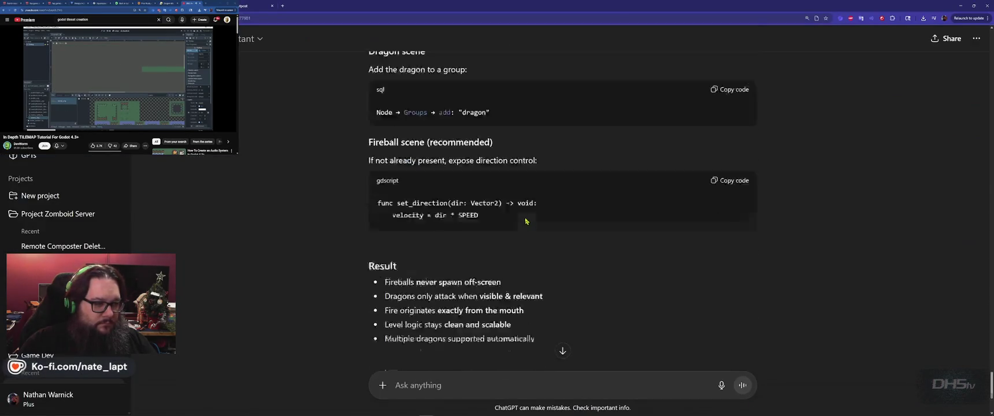
text(Error at (46, 15): Value of type "Array[Node]" cannot be assigned to a variable of type "Array[Node2D]".)
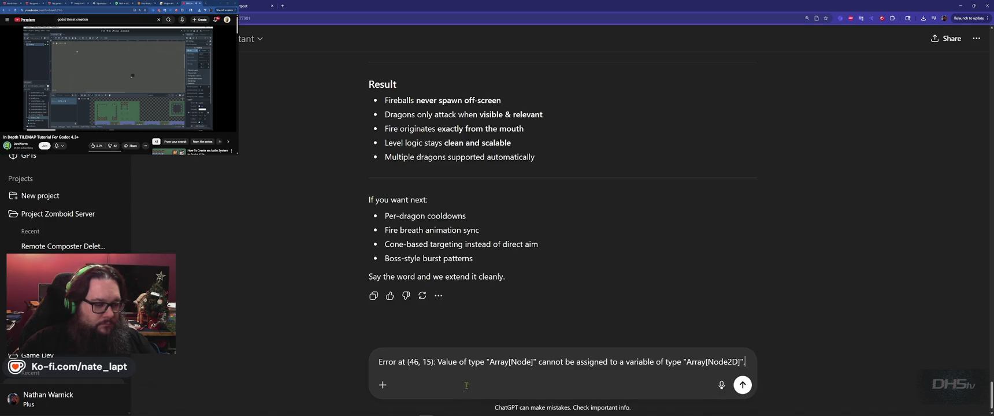
key(Return)
key(alt+Tab)
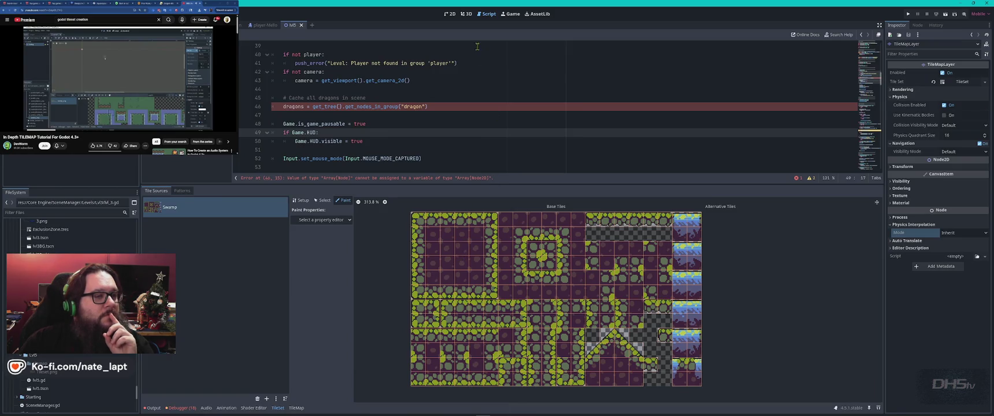
Switch to the 2D view and select a row of four tiles from the Swampy atlas
click(449, 16)
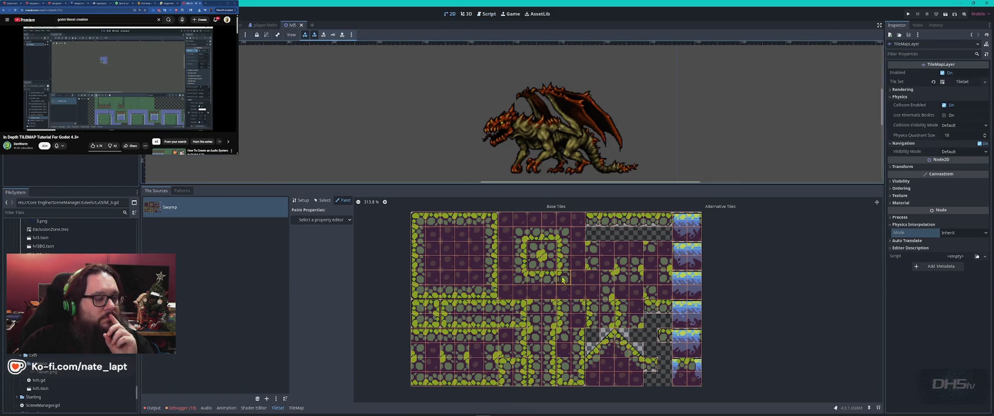
click(301, 200)
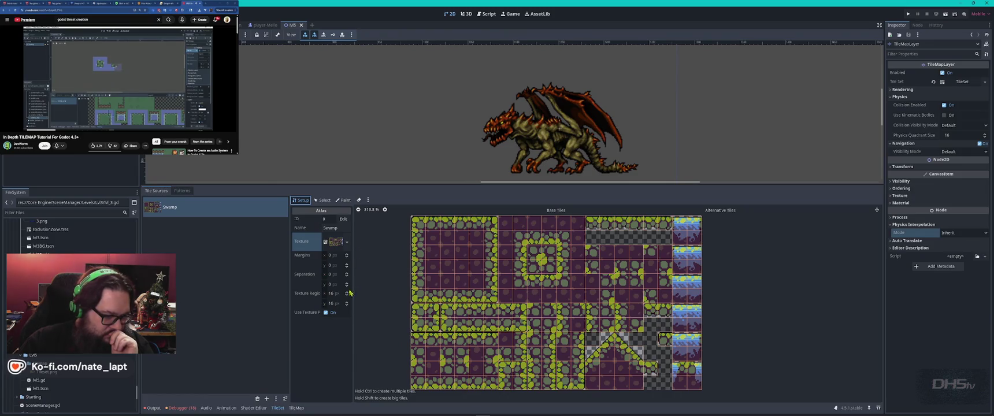
click(322, 200)
drag(519, 278, 566, 281)
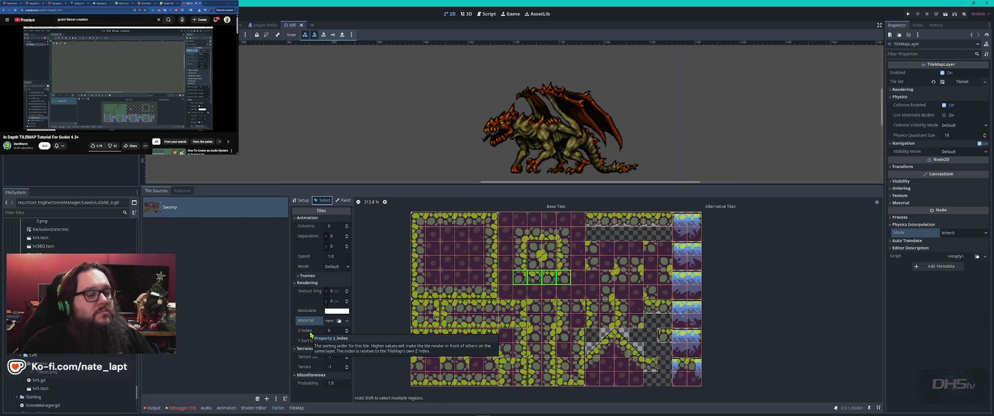
Reselect the TileMapLayer, pick a single Swamp tile in paint mode, and open the TileSet editor
click(363, 126)
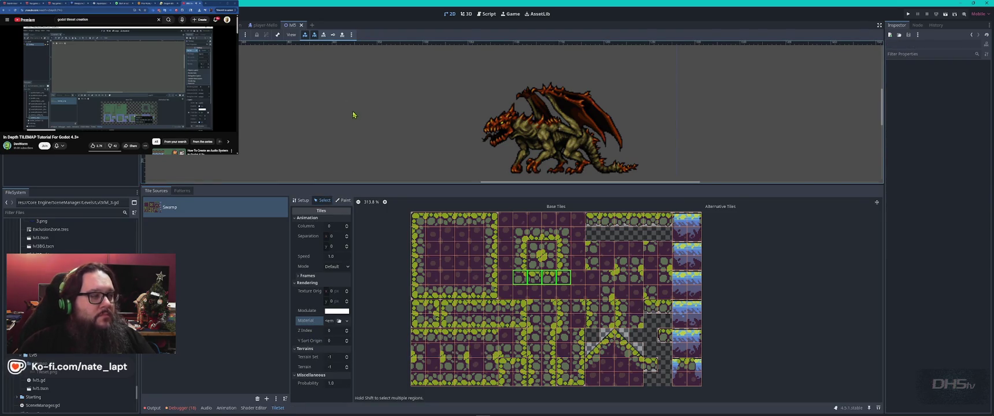
click(347, 122)
drag(343, 123, 378, 138)
click(510, 278)
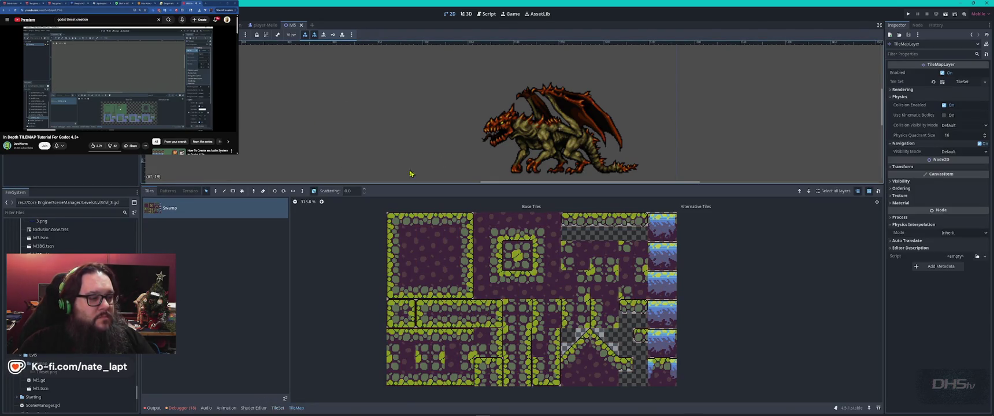
key(d)
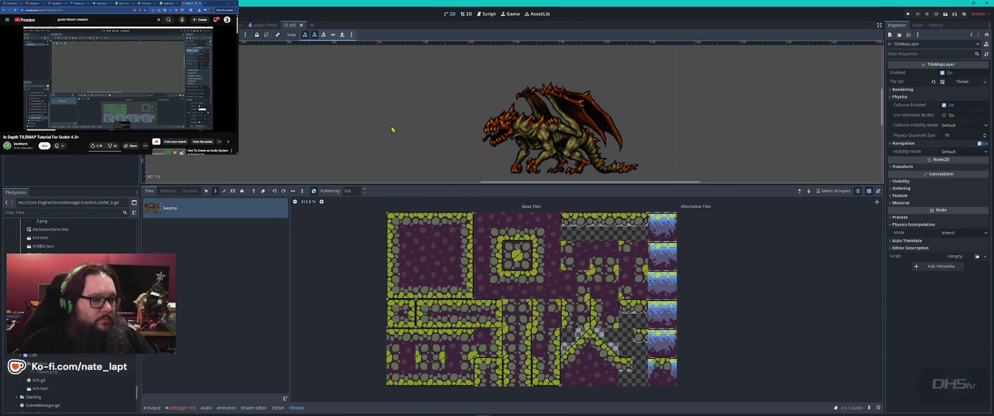
scroll(370, 145, down, 2)
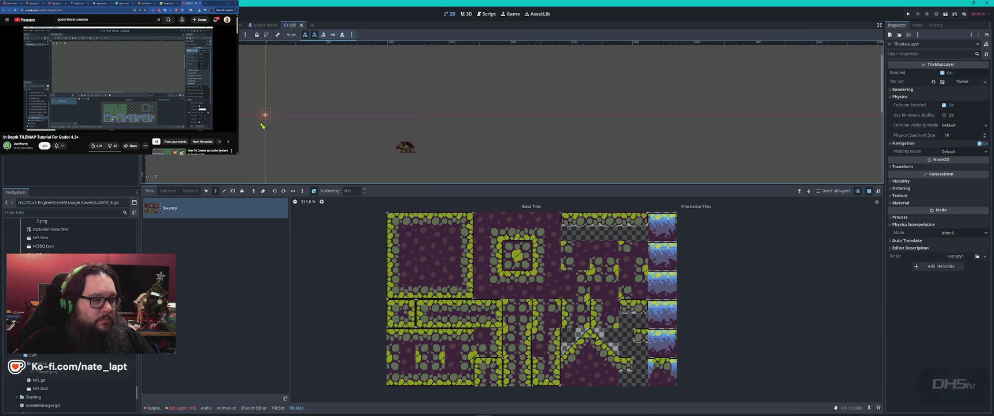
scroll(289, 121, up, 10)
scroll(255, 141, down, 2)
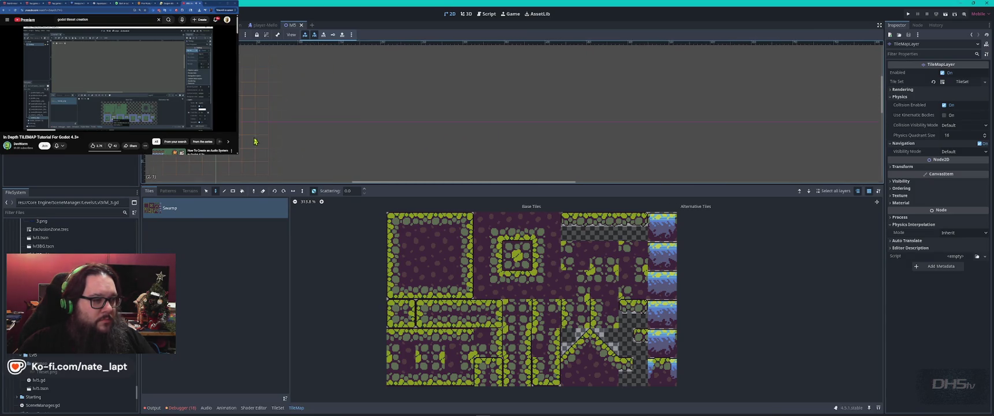
scroll(315, 119, down, 3)
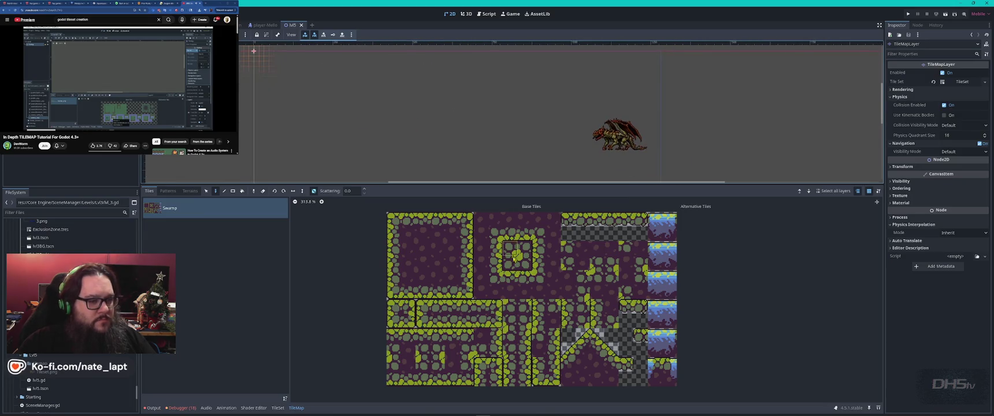
click(519, 265)
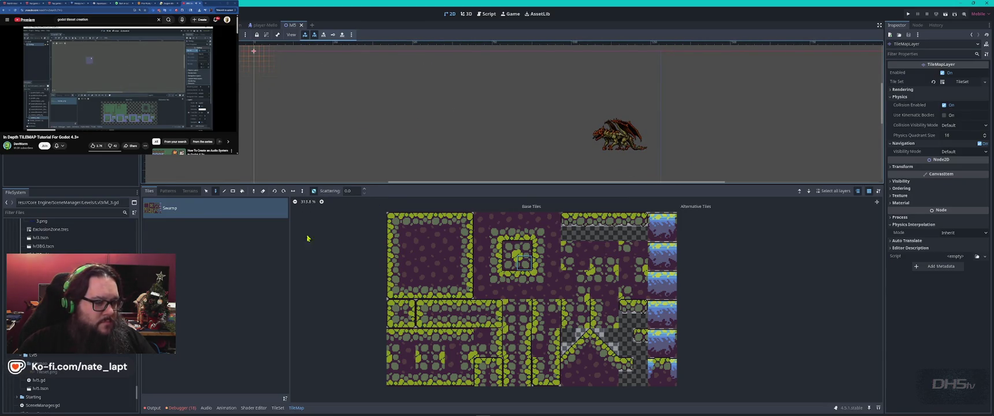
click(278, 409)
Inspect a single Swamp atlas tile's properties, then close the TileSet editor and reselect the TileMapLayer
click(514, 264)
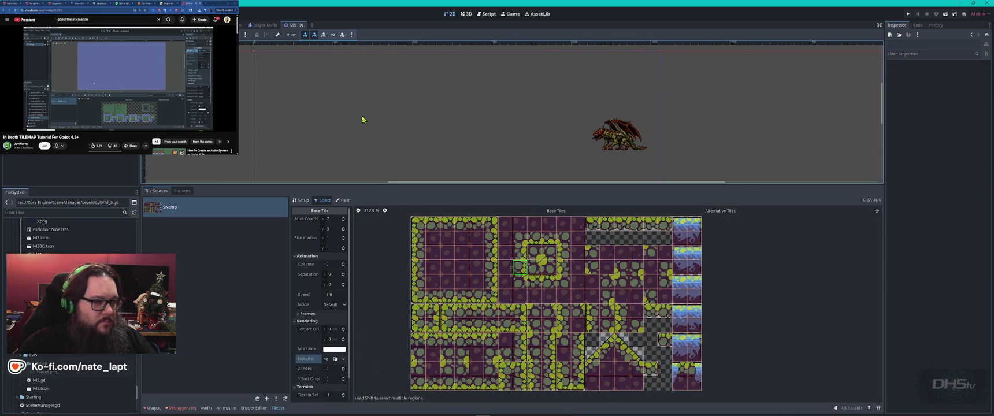
scroll(347, 114, up, 4)
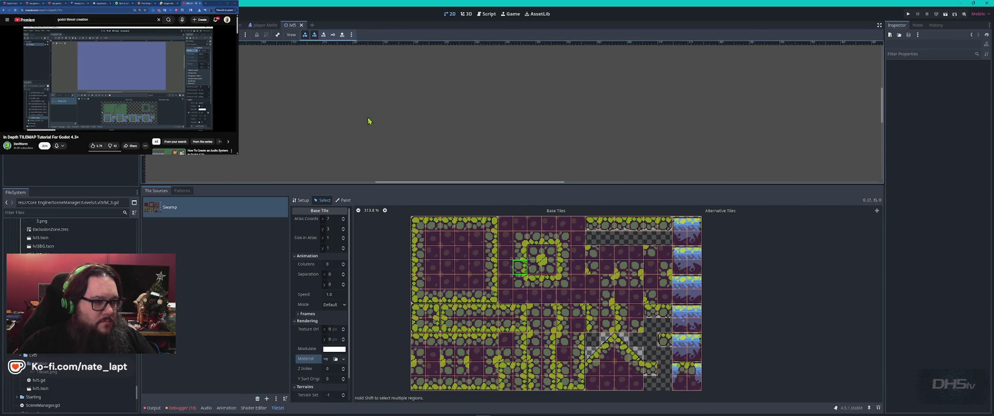
mouse_move(386, 129)
mouse_down()
mouse_move(412, 140)
mouse_move(405, 142)
mouse_up()
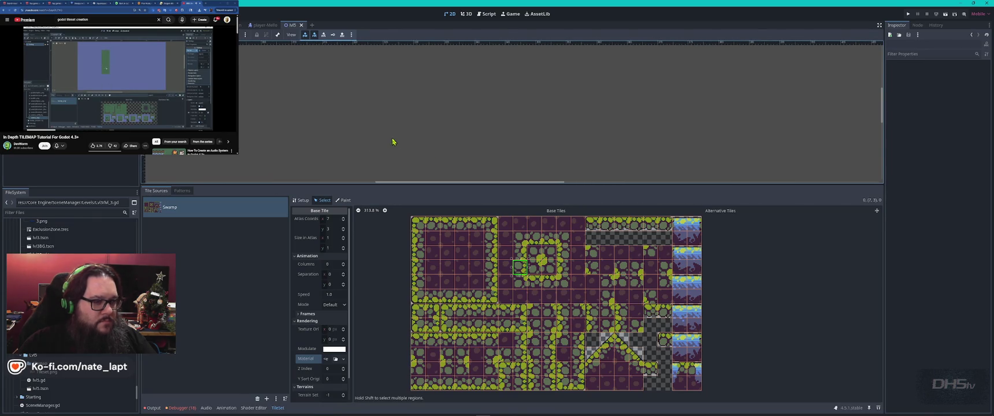
scroll(388, 137, down, 1)
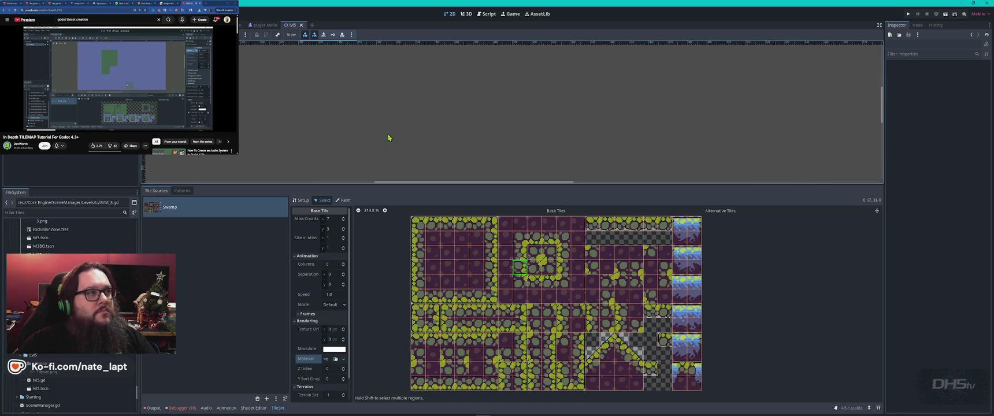
click(277, 408)
click(46, 165)
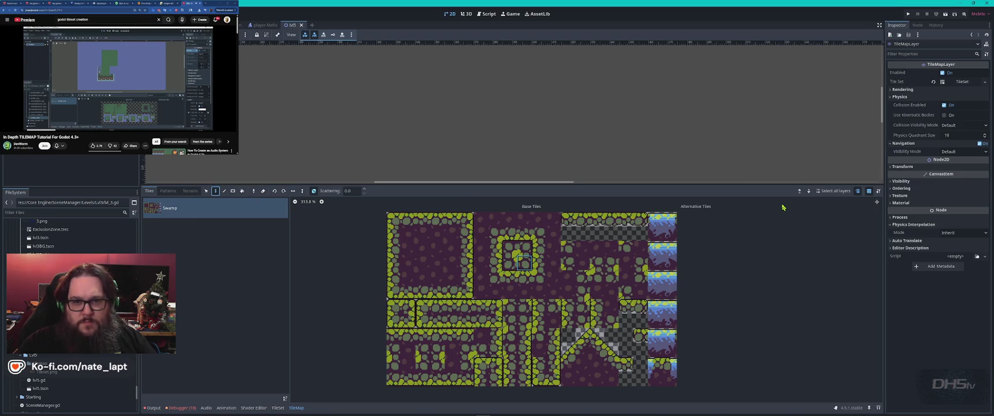
Edit the layer's Swampy tile set and add a physics layer with collision layer 1, mask 1
click(985, 83)
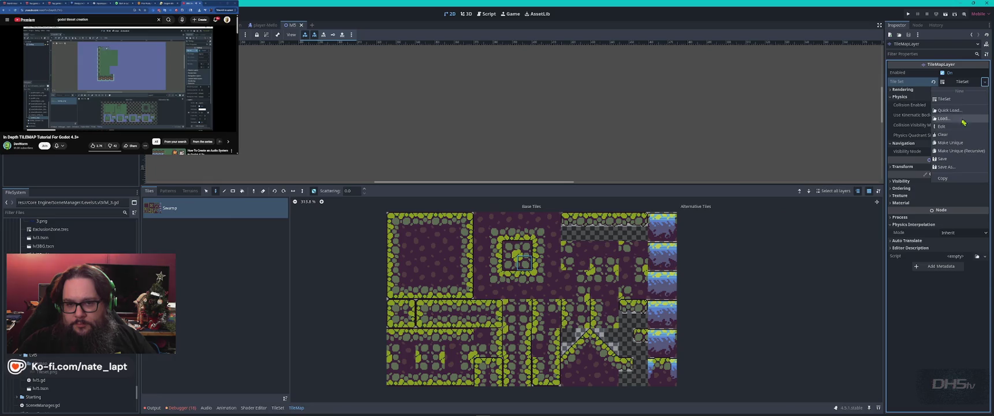
click(941, 126)
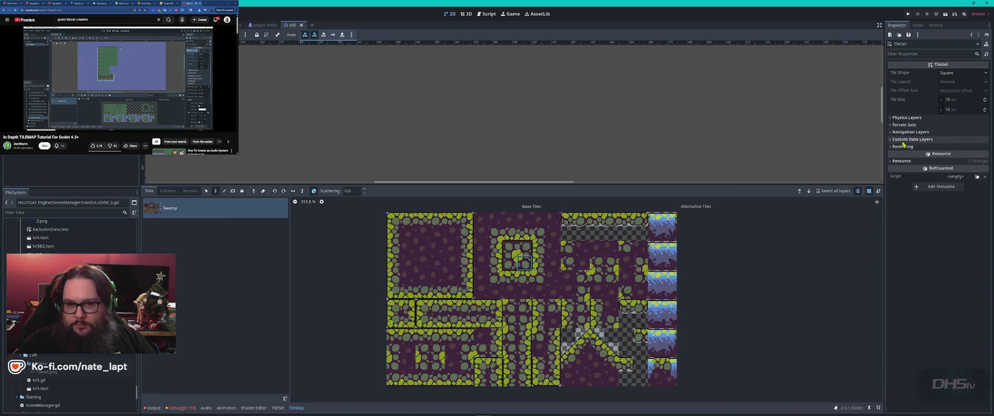
click(907, 118)
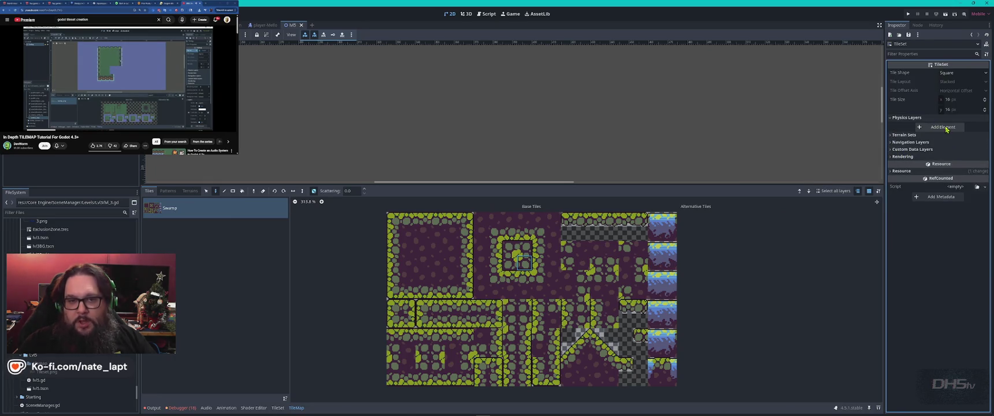
click(945, 127)
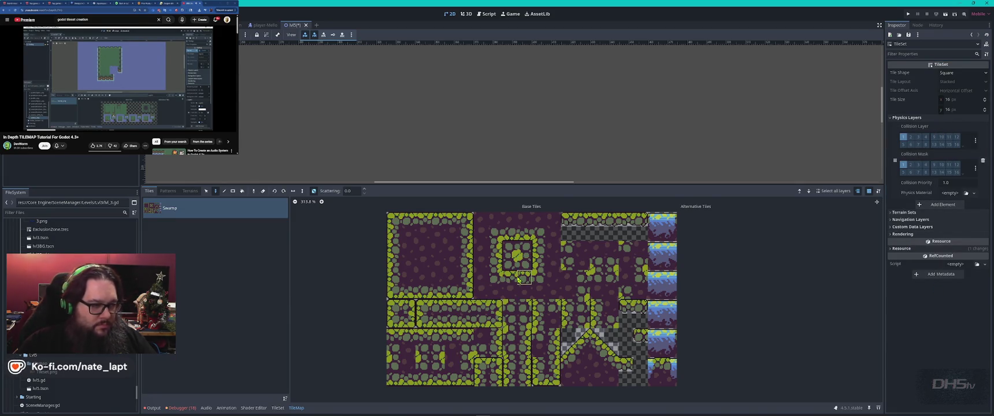
Give several rows of wall tiles full-square collision shapes on Physics Layer 0
click(277, 408)
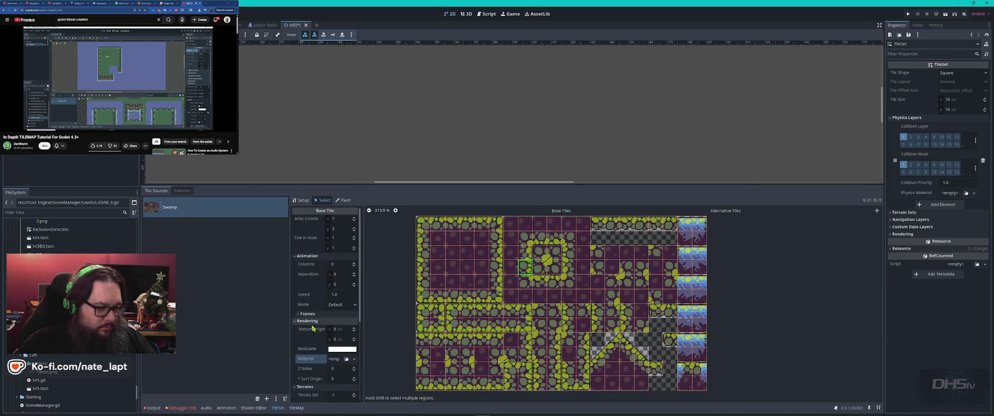
scroll(313, 329, down, 5)
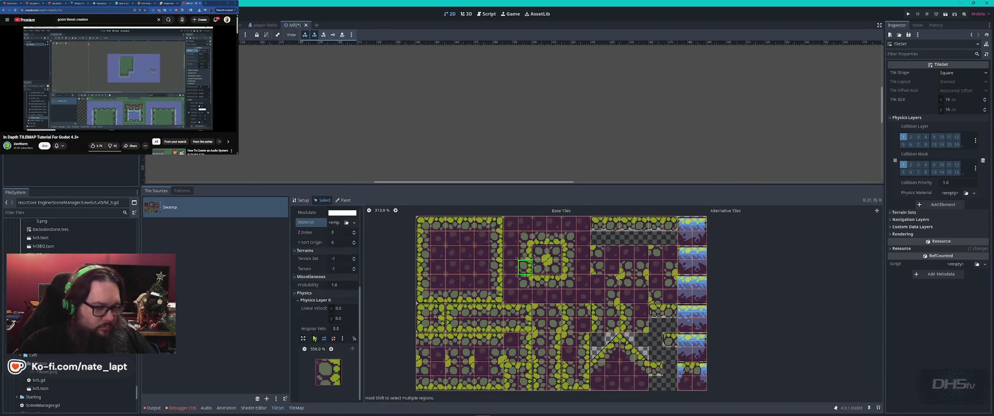
click(336, 375)
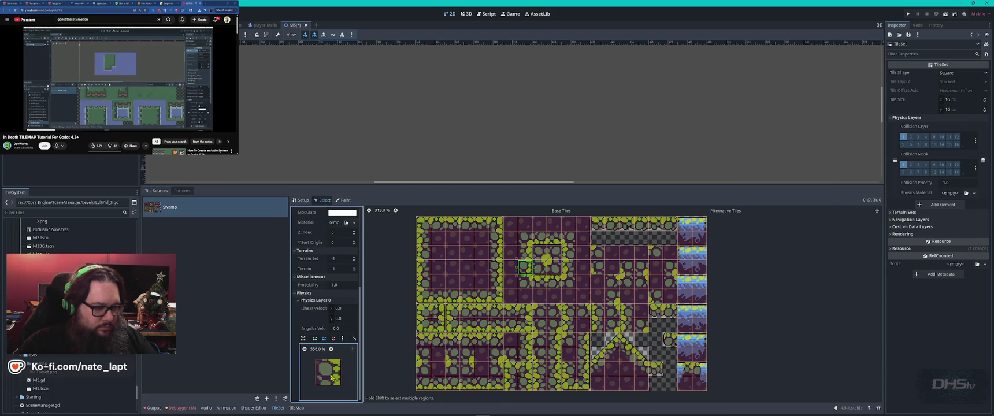
key(f)
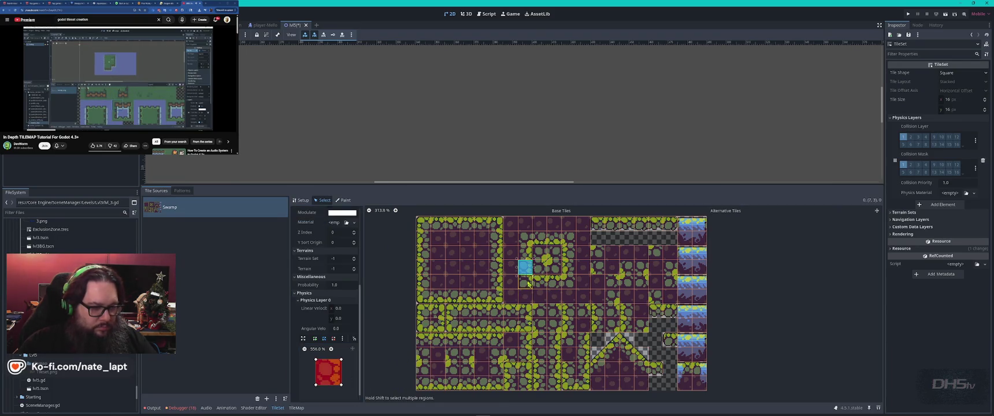
drag(527, 283, 572, 284)
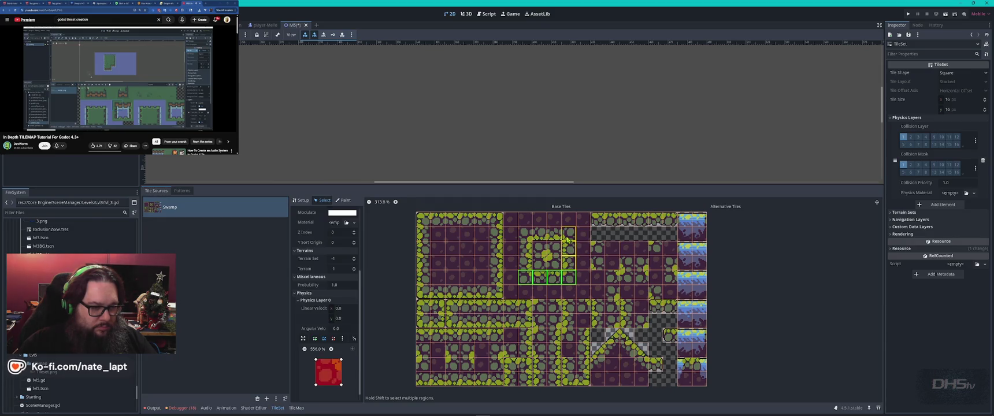
drag(556, 234, 422, 220)
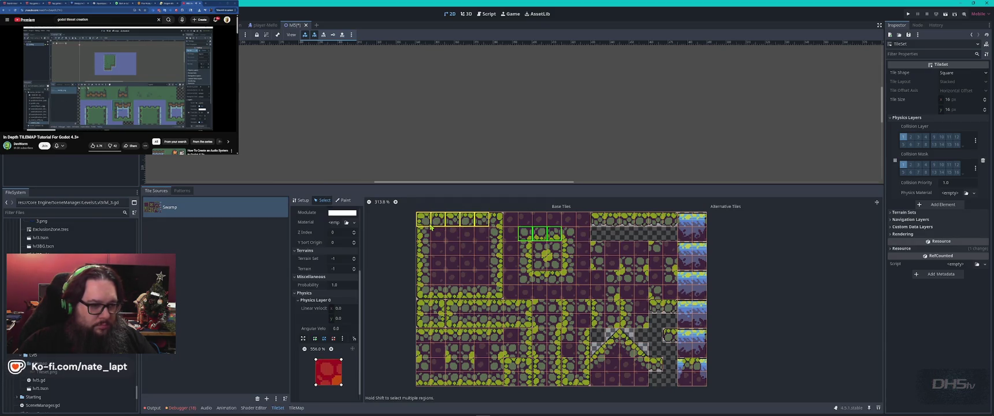
drag(484, 292, 424, 292)
mouse_move(597, 219)
mouse_down()
mouse_move(700, 220)
mouse_move(691, 238)
mouse_move(710, 338)
mouse_move(707, 383)
mouse_up()
Select more wall tiles and blocks, checking collision on tiles like (14, 9) and (11, 6), then enter Paint mode
click(692, 234)
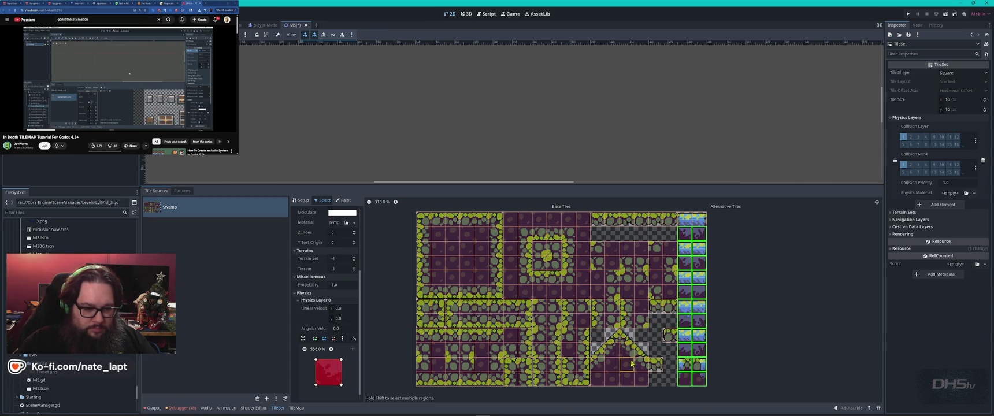
click(674, 337)
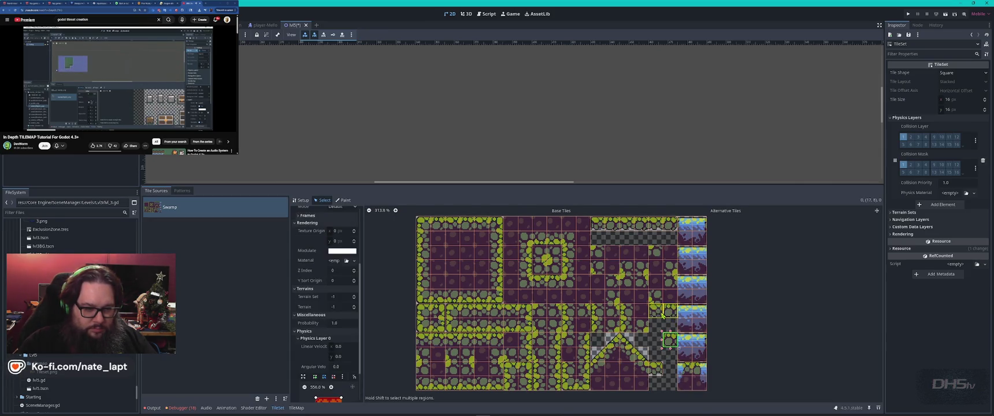
click(650, 367)
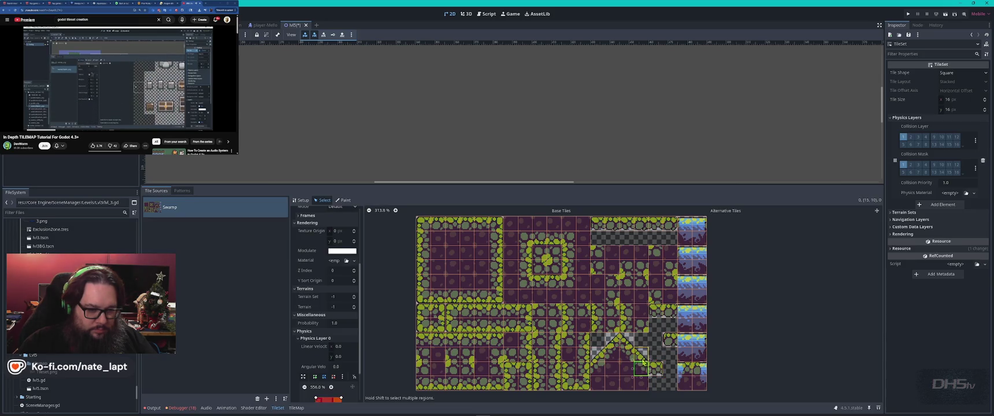
click(628, 347)
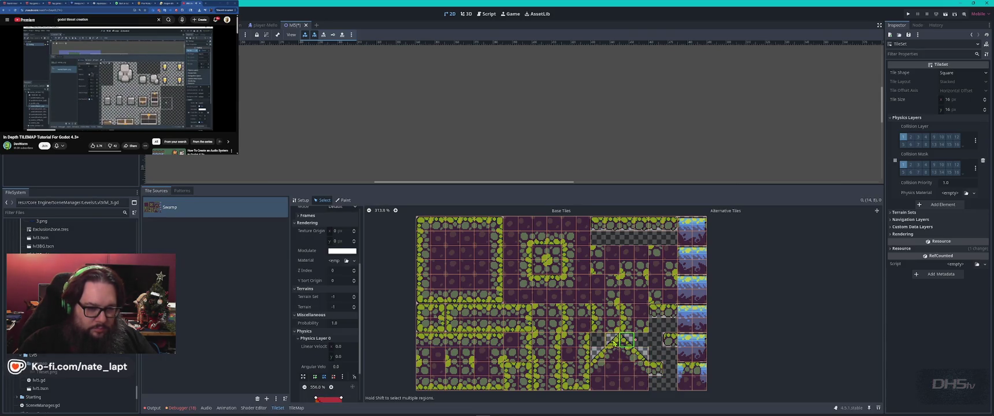
click(598, 354)
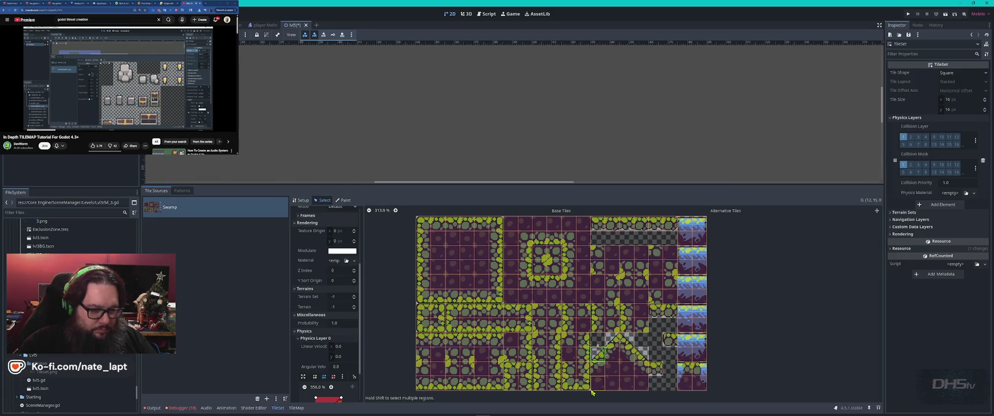
click(583, 339)
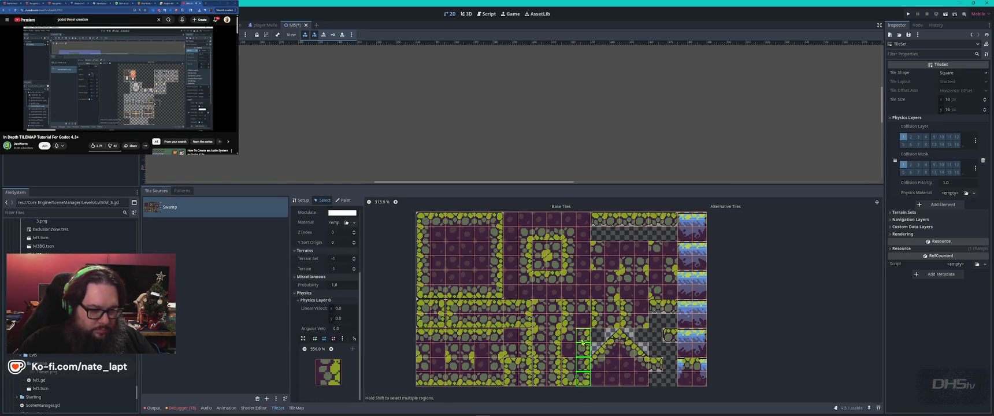
click(579, 313)
drag(601, 315, 599, 327)
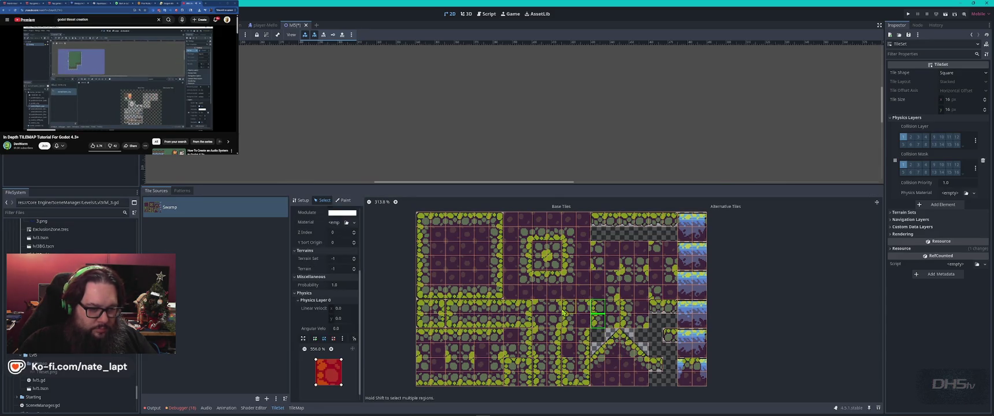
mouse_move(525, 307)
mouse_down()
mouse_move(459, 310)
mouse_move(449, 324)
mouse_move(501, 330)
mouse_move(438, 339)
mouse_move(422, 327)
mouse_move(435, 311)
mouse_up()
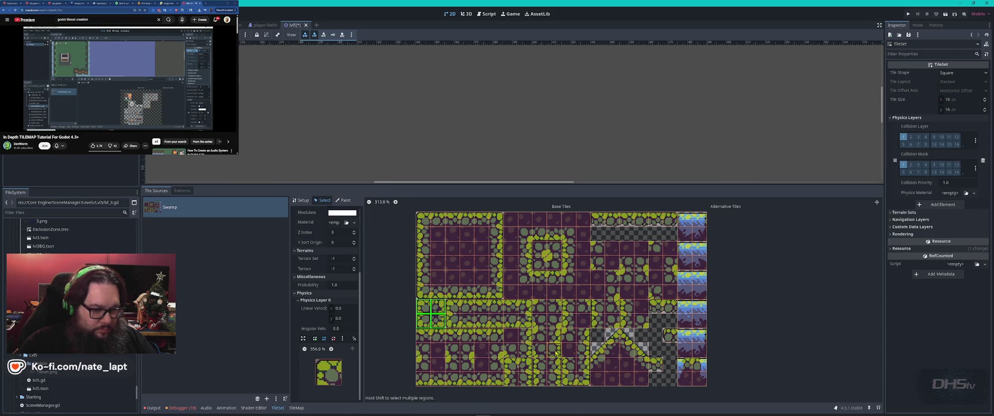
drag(499, 379, 431, 383)
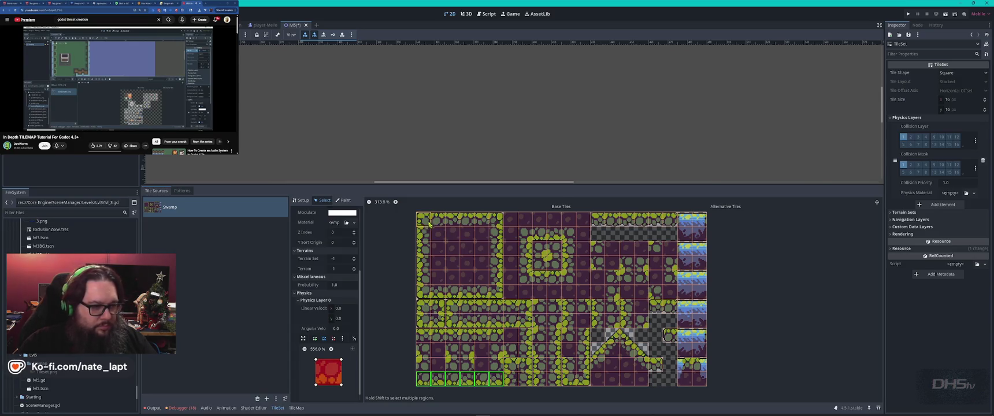
click(428, 223)
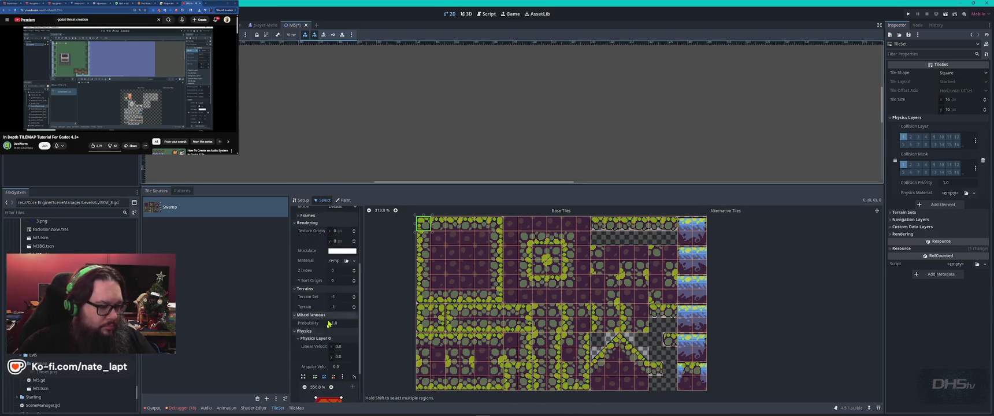
click(344, 200)
scroll(372, 131, down, 4)
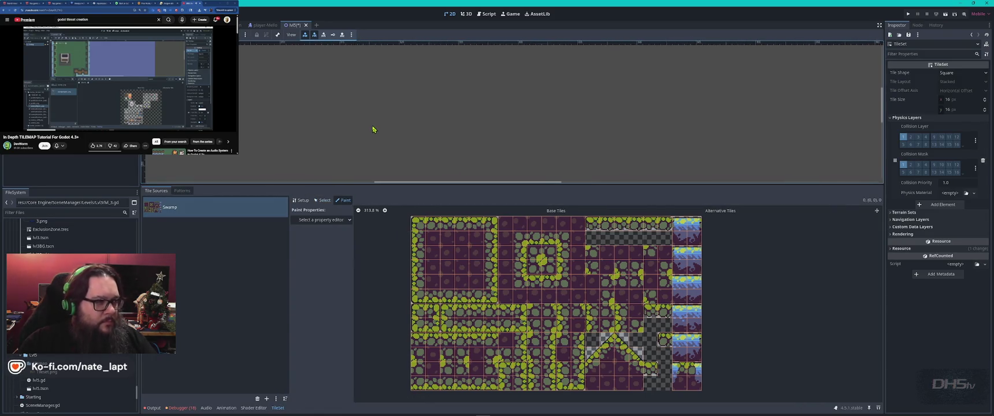
Inspect Swampy atlas tiles (7,4) and (9,4), then return to the TileMapLayer's painting panel
scroll(381, 136, down, 4)
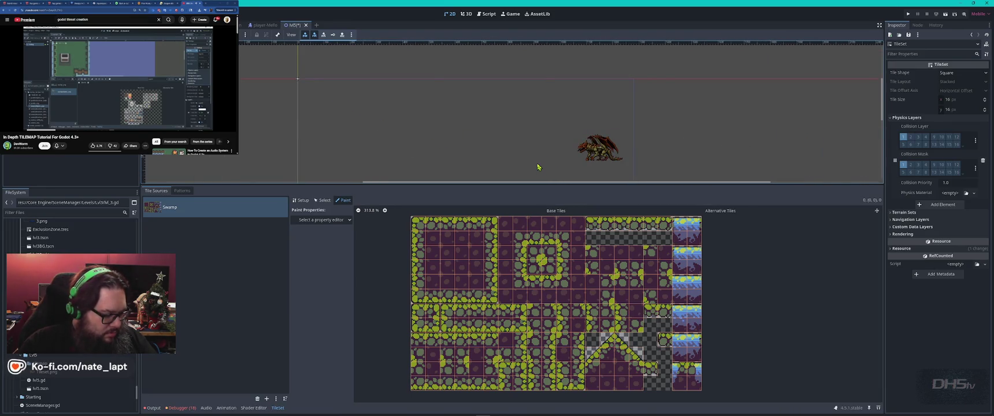
click(277, 410)
click(276, 410)
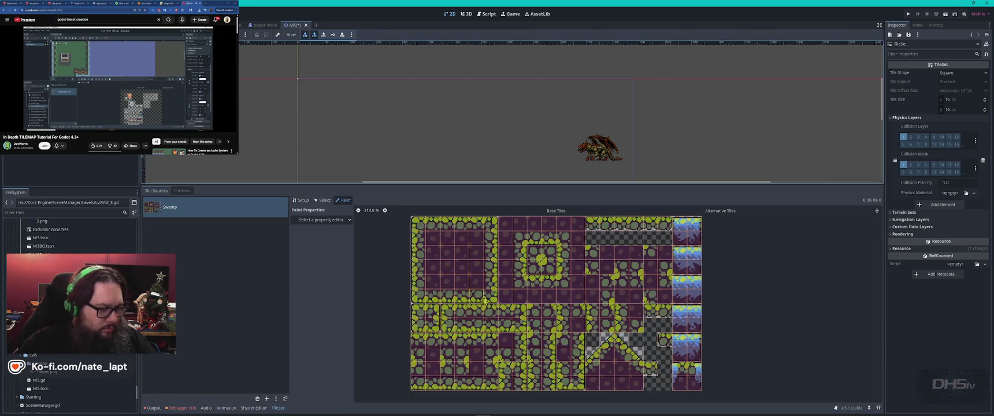
click(323, 201)
click(524, 285)
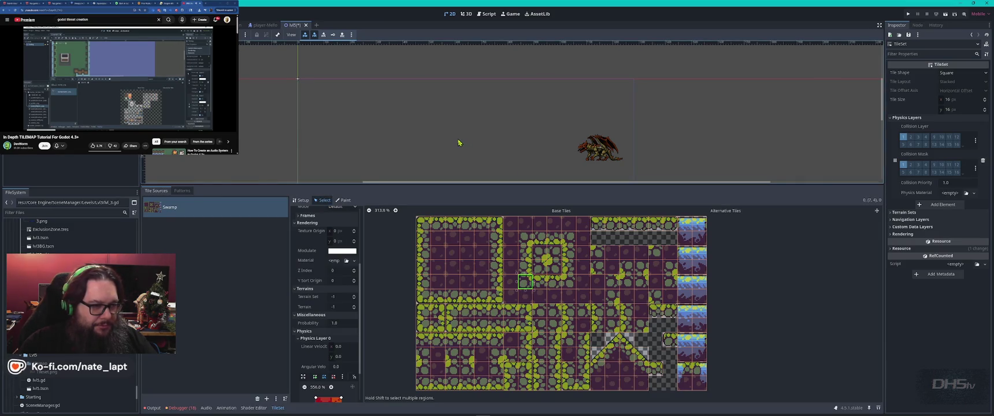
scroll(463, 141, up, 4)
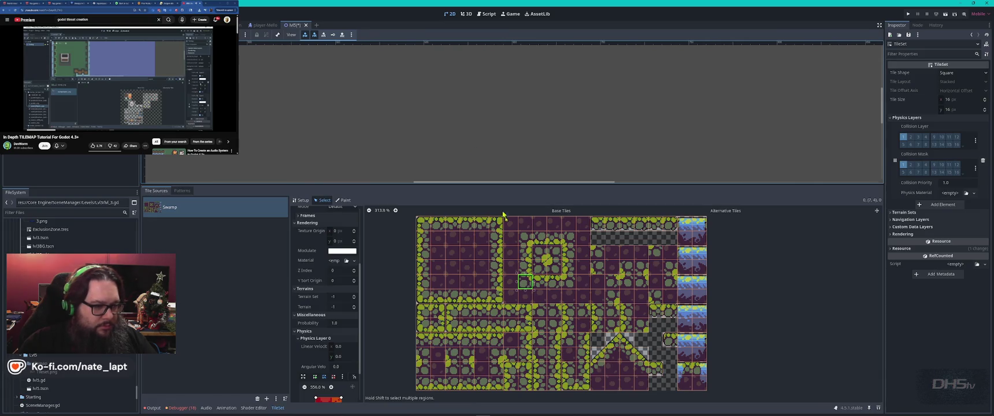
click(554, 283)
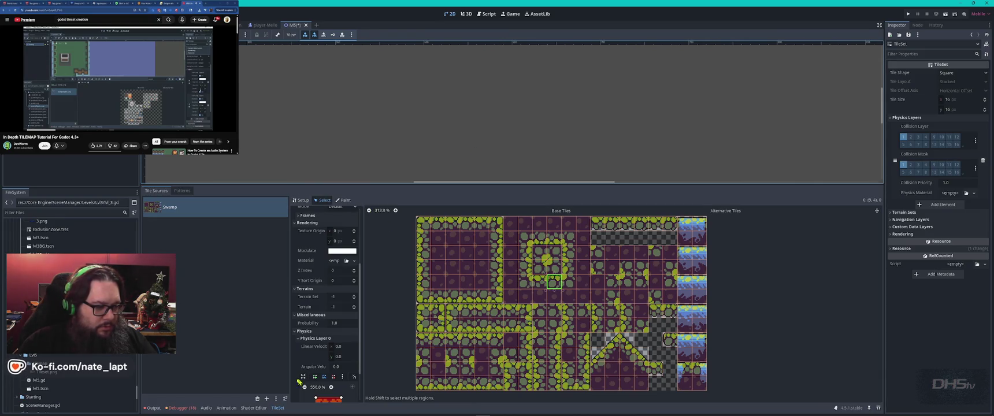
click(278, 408)
click(278, 408)
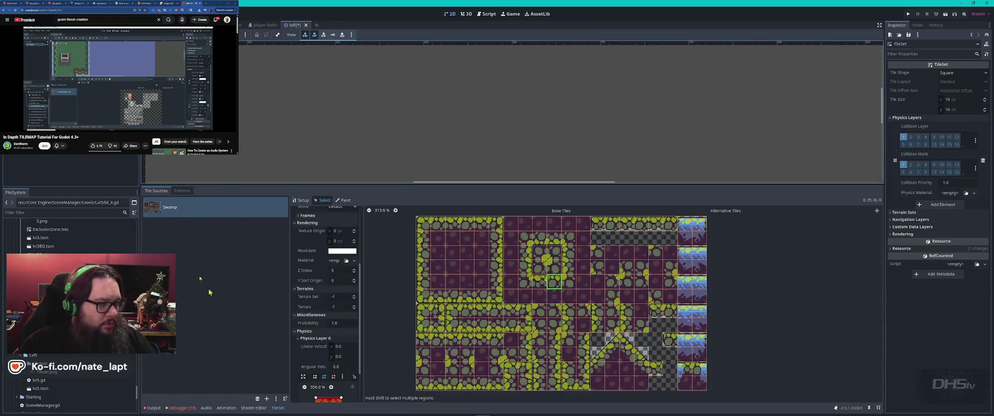
click(369, 179)
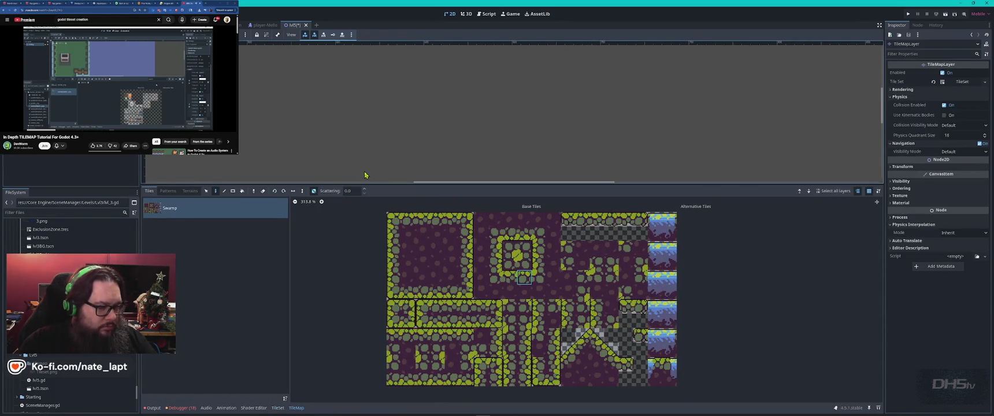
Adjust the TileMapLayer's position and rotation, then paint a single swamp tile into the level
drag(320, 147, 403, 138)
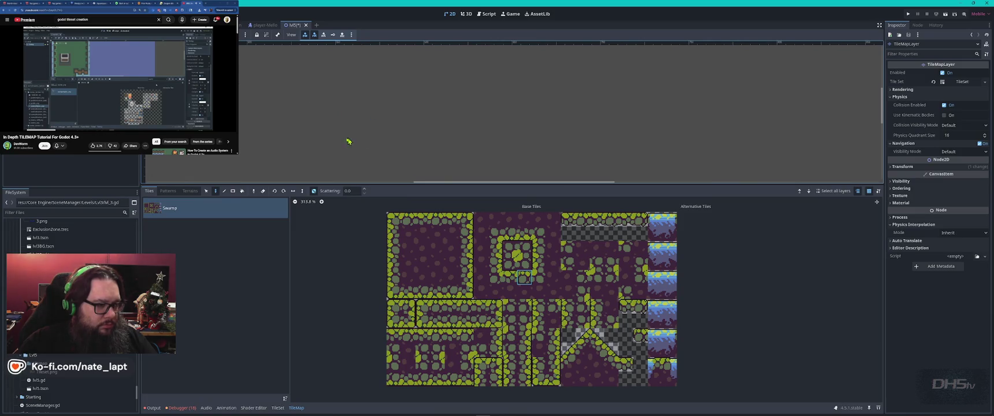
click(208, 192)
drag(497, 241, 543, 240)
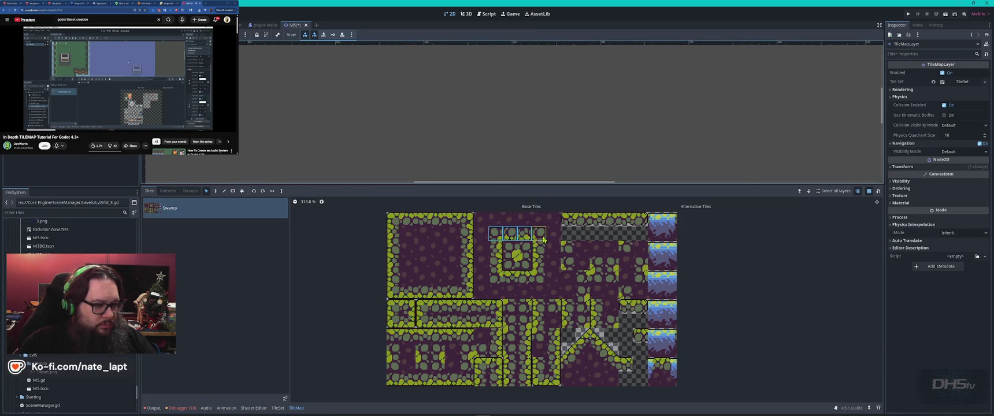
key(d)
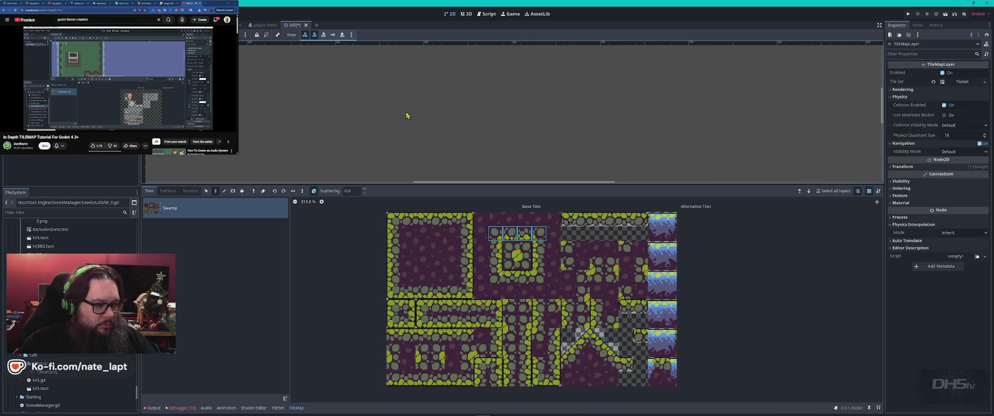
scroll(360, 122, down, 3)
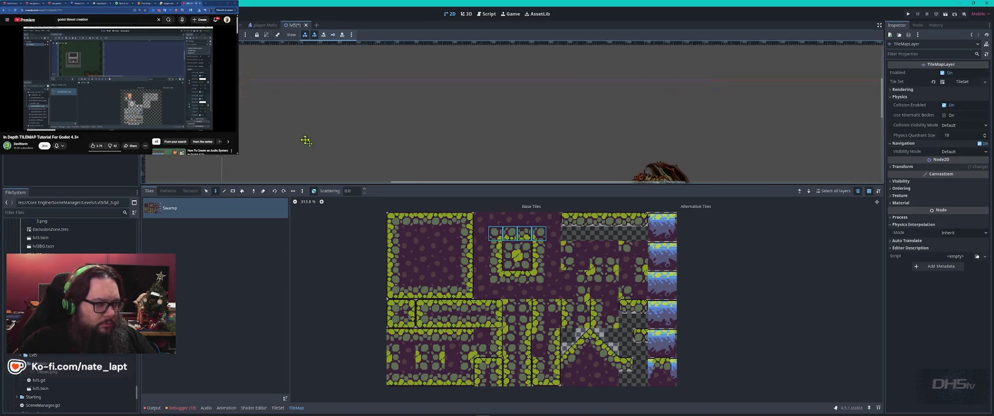
scroll(306, 140, up, 3)
drag(415, 120, 340, 145)
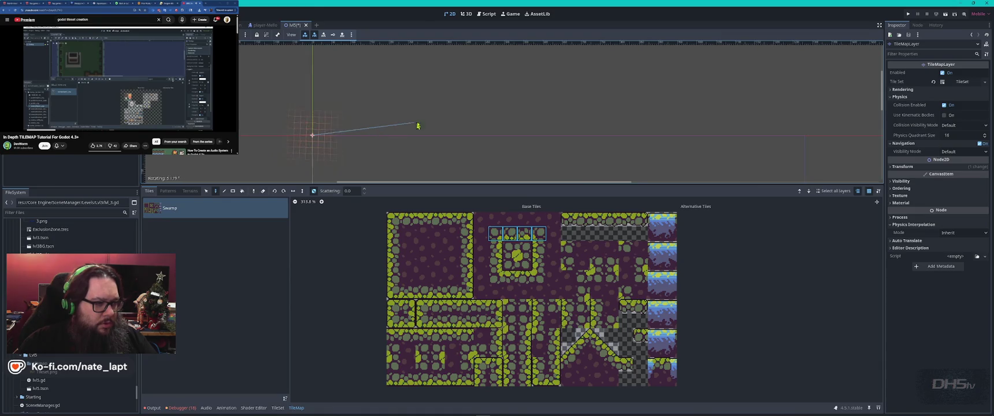
mouse_move(418, 125)
mouse_down()
mouse_move(495, 100)
mouse_move(402, 140)
mouse_up()
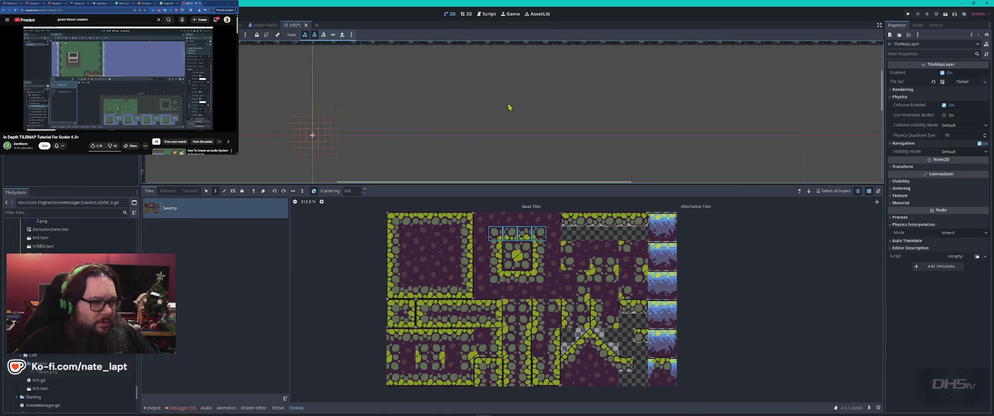
scroll(335, 151, up, 2)
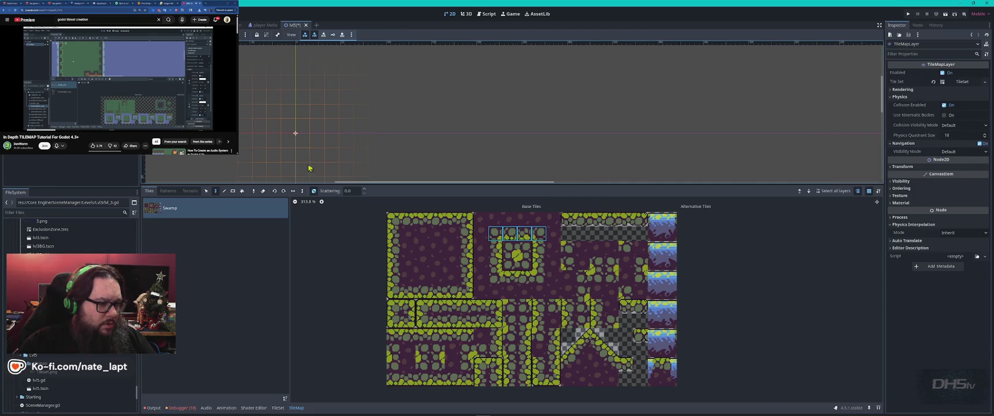
click(495, 234)
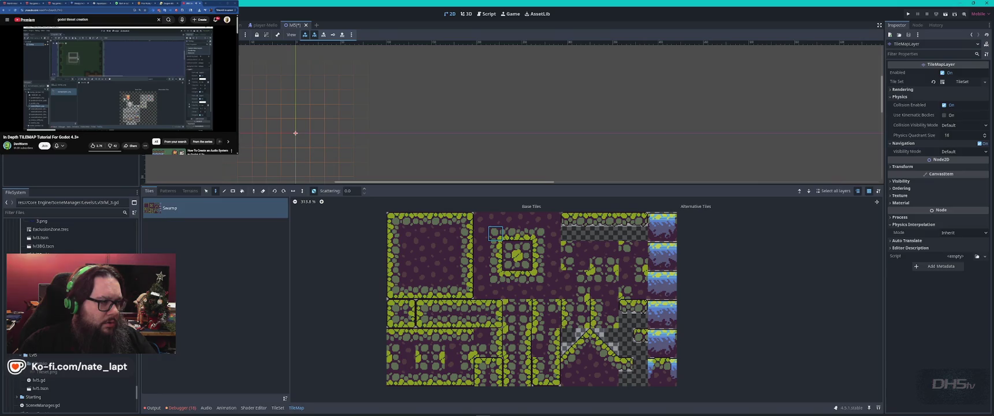
click(277, 161)
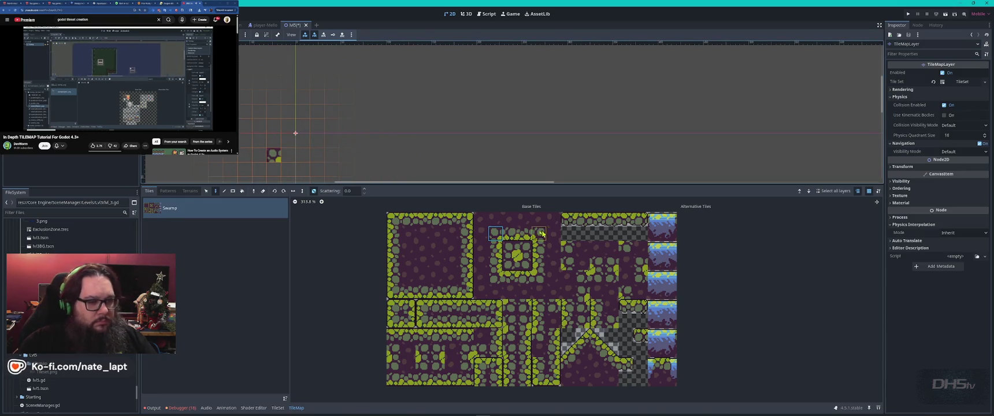
Select groups of adjacent swamp tiles and move the painted tile further left
drag(510, 233, 539, 233)
key(e)
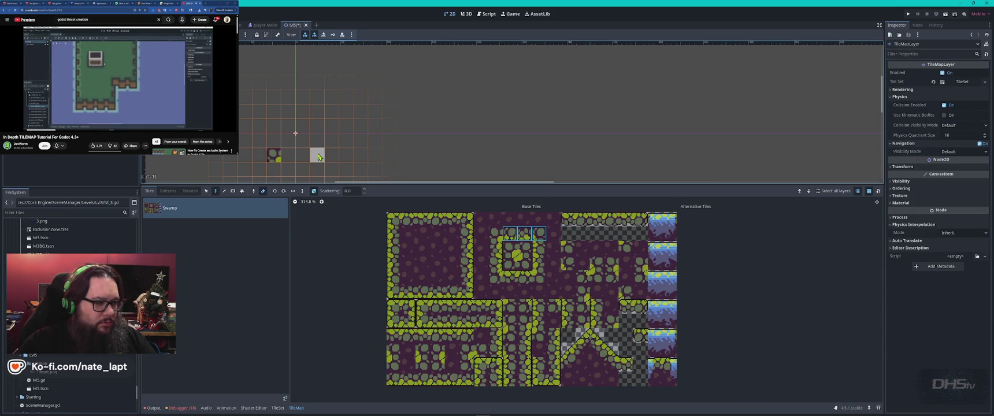
key(s)
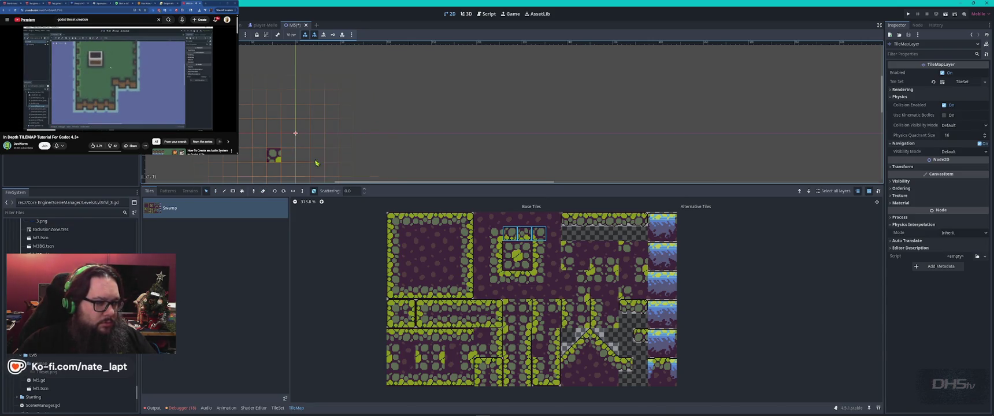
drag(539, 234, 496, 234)
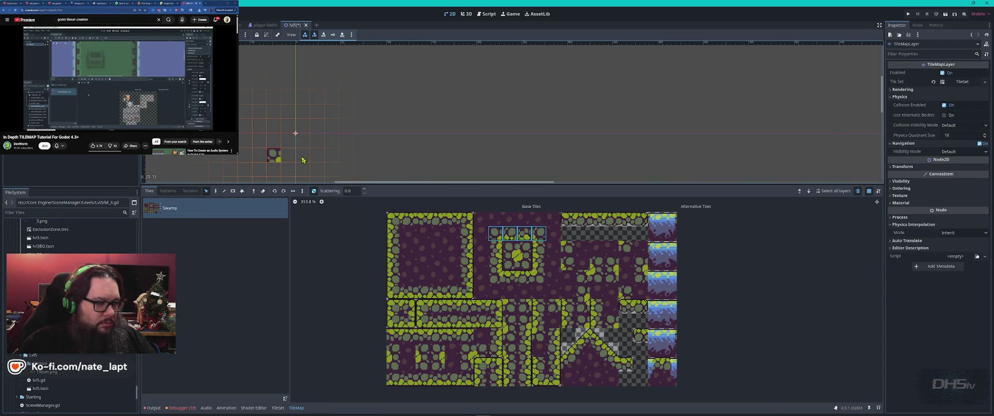
click(275, 156)
drag(274, 156, 243, 160)
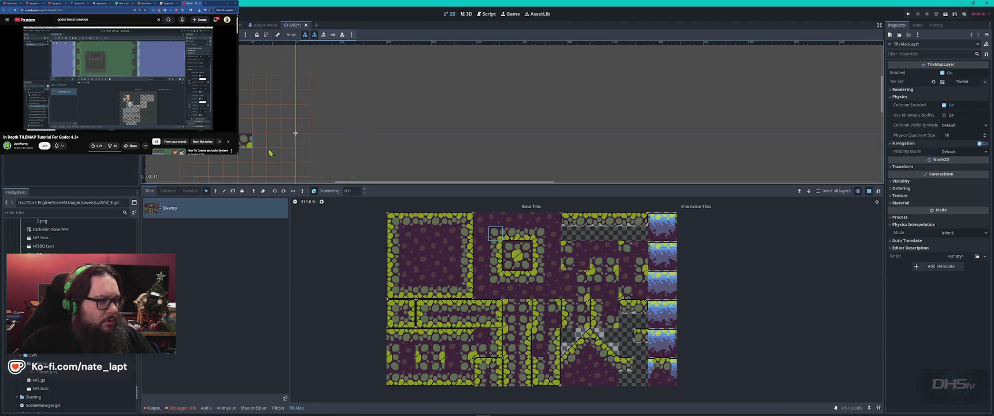
scroll(269, 152, down, 3)
drag(339, 164, 426, 127)
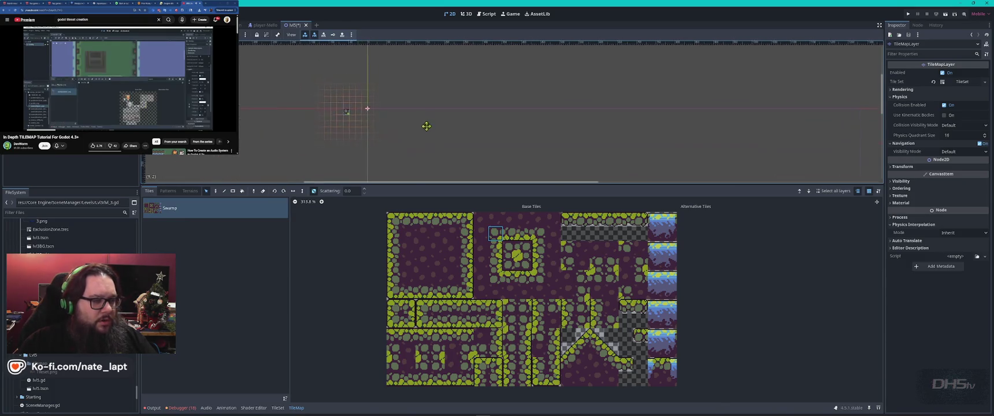
Paint a long horizontal floor strip using three tiles from the atlas's top row
drag(569, 219, 642, 220)
key(d)
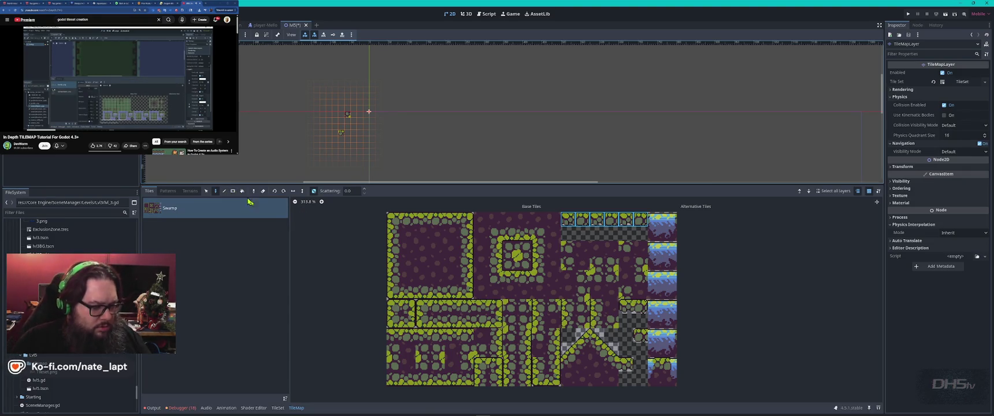
mouse_move(322, 414)
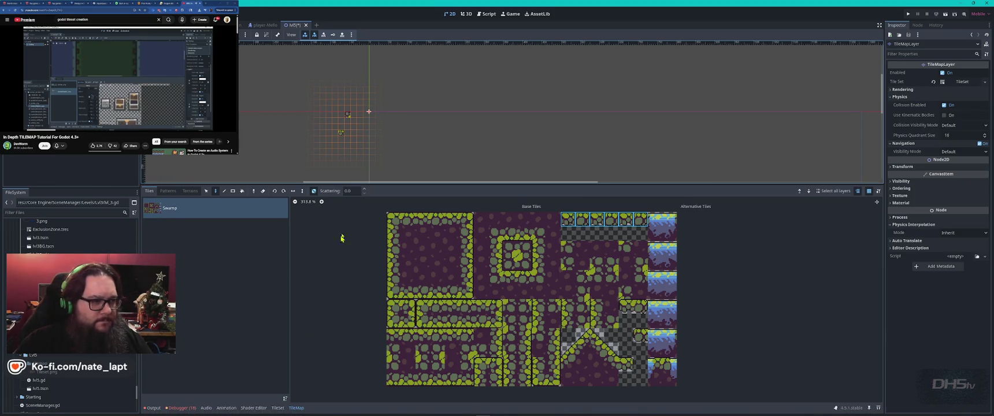
scroll(345, 132, up, 3)
drag(345, 132, 891, 133)
Try painting swamp ledges and a staircase above the floor, then undo them
click(767, 113)
click(586, 112)
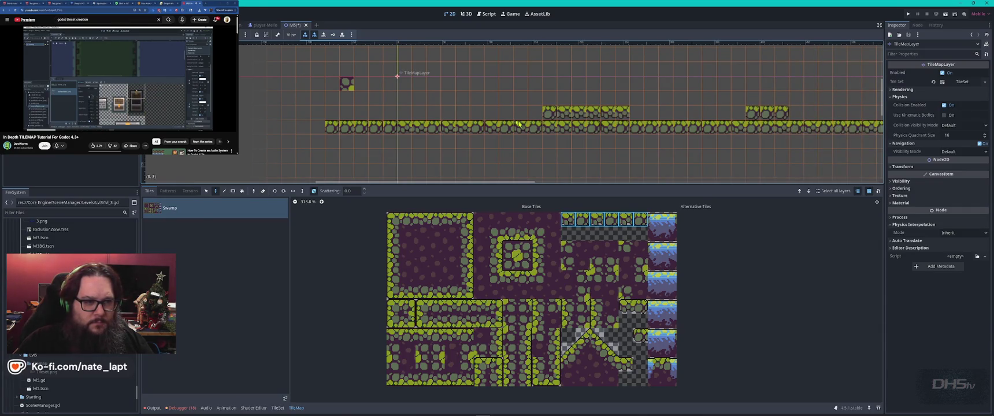
mouse_move(509, 114)
mouse_down()
mouse_move(370, 113)
mouse_move(738, 115)
mouse_up()
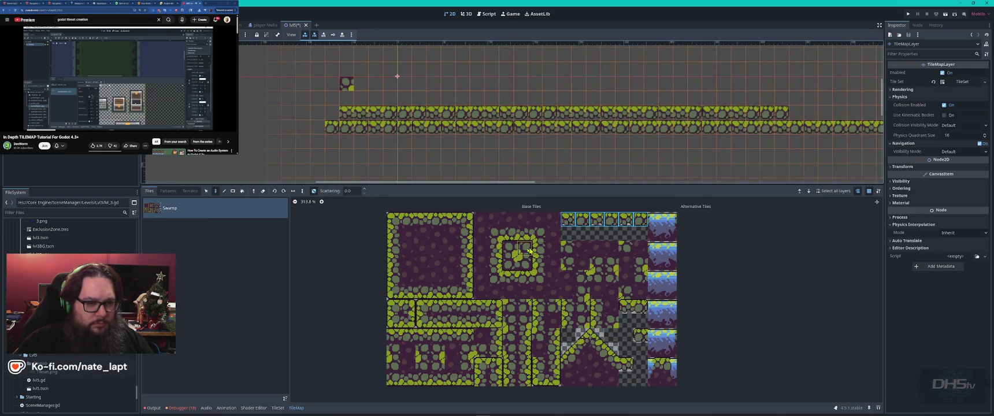
drag(491, 229, 544, 283)
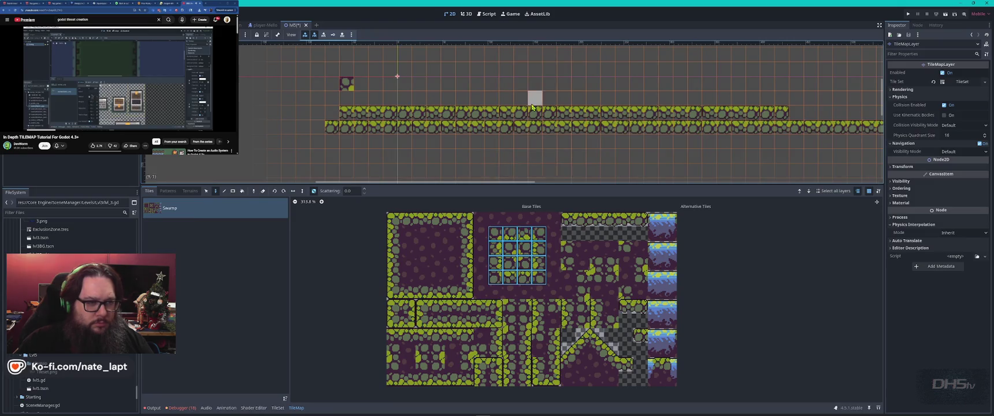
scroll(558, 111, down, 3)
mouse_move(535, 69)
mouse_down()
mouse_move(584, 101)
mouse_move(605, 69)
mouse_up()
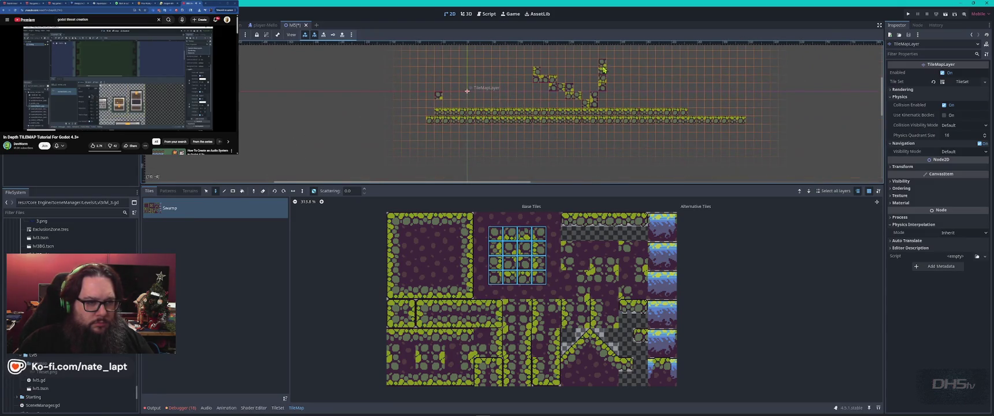
key(ctrl+z)
key(ctrl+z)
key(ctrl+z)
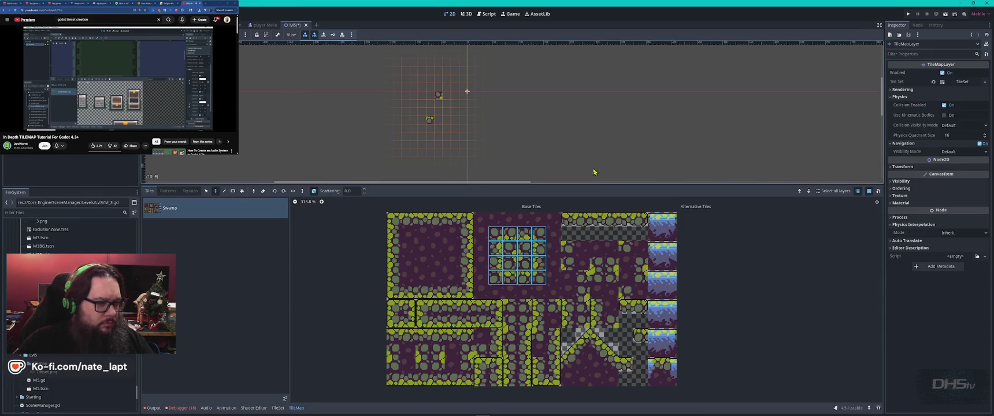
key(ctrl+z)
key(ctrl+z)
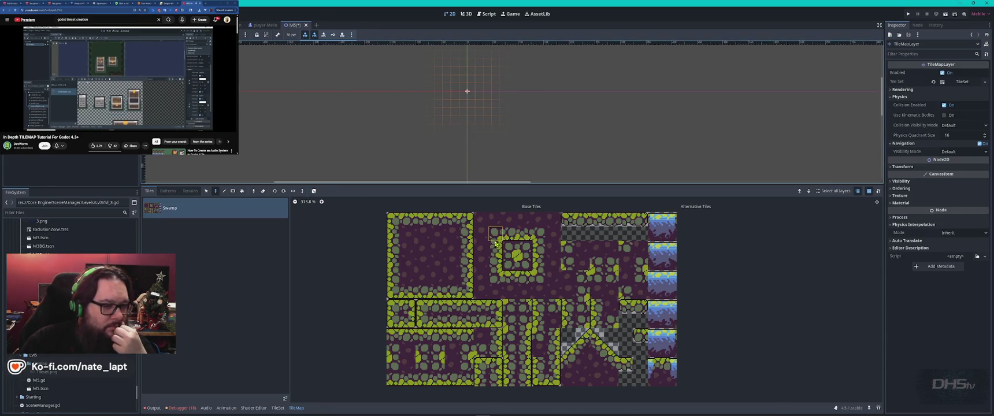
Paint a four-tile swamp row and a six-tile platform under the dragon
drag(496, 233, 538, 233)
click(419, 130)
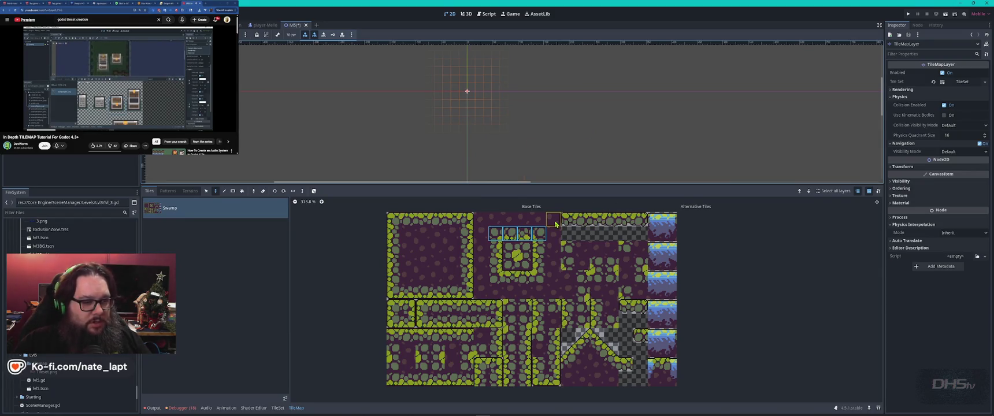
drag(564, 219, 641, 219)
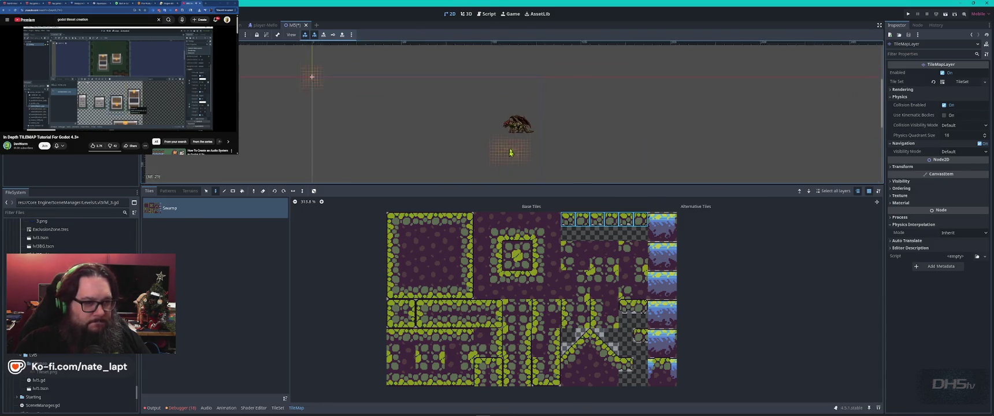
scroll(561, 136, up, 4)
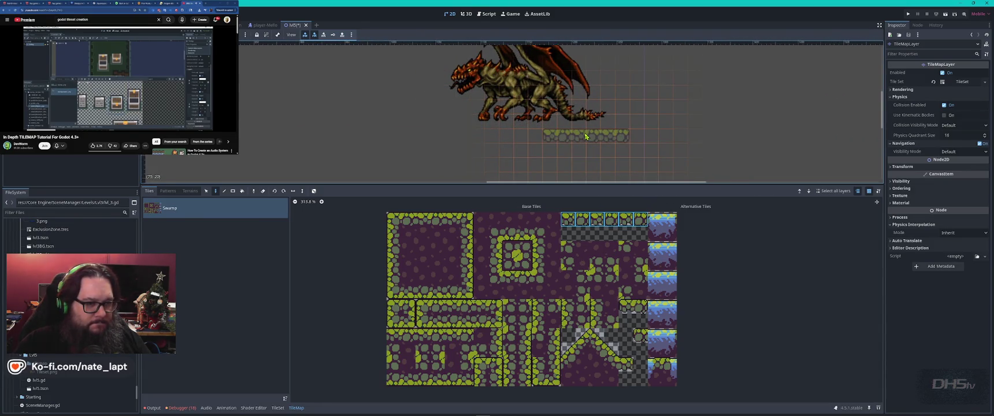
click(587, 136)
click(510, 137)
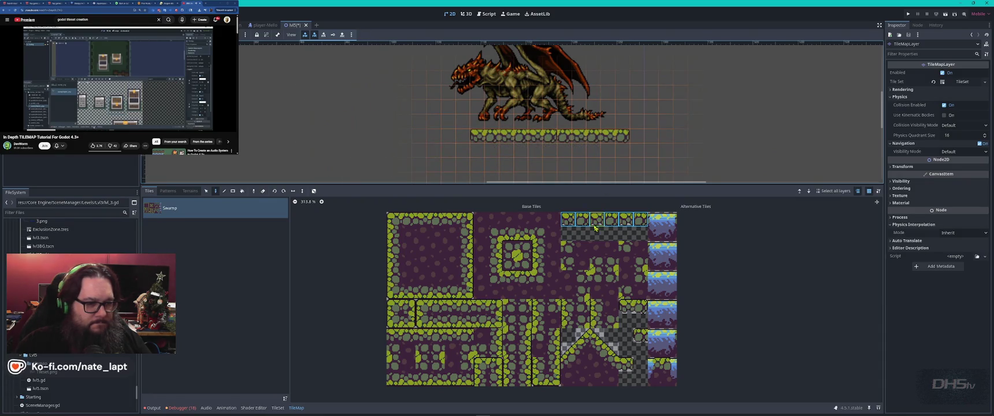
drag(624, 222, 568, 220)
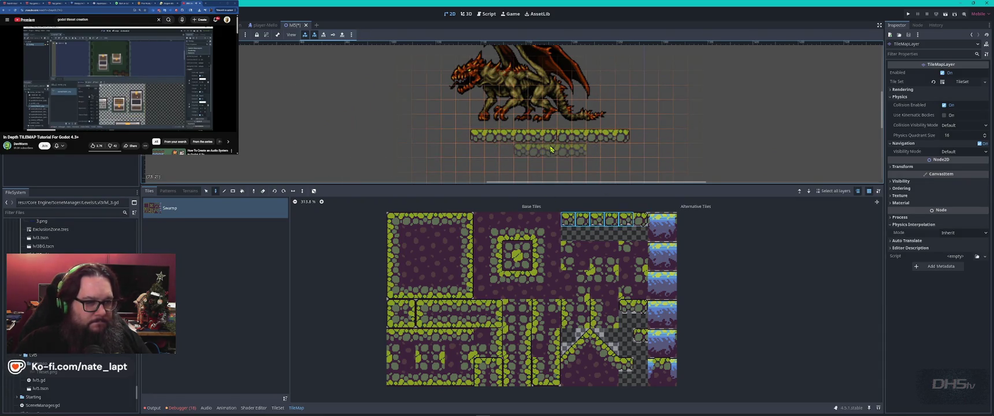
Stop editing the tile layer and zoom out to see the whole level
scroll(484, 142, down, 5)
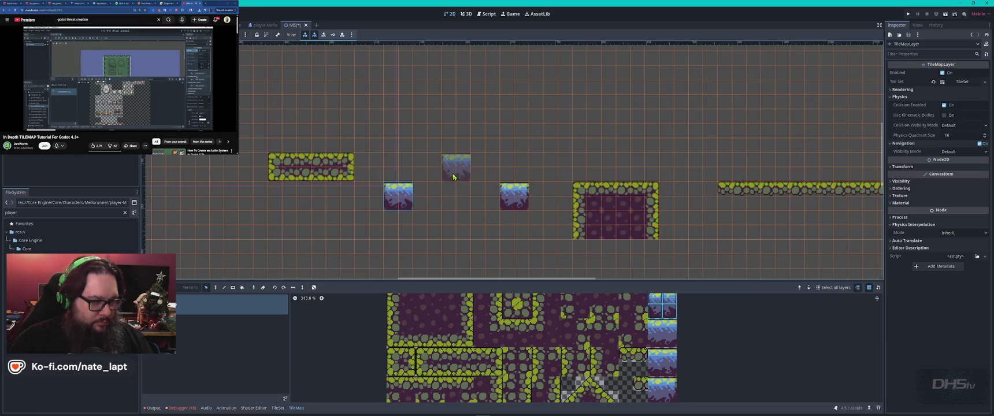
click(489, 229)
scroll(473, 226, down, 3)
scroll(491, 187, down, 5)
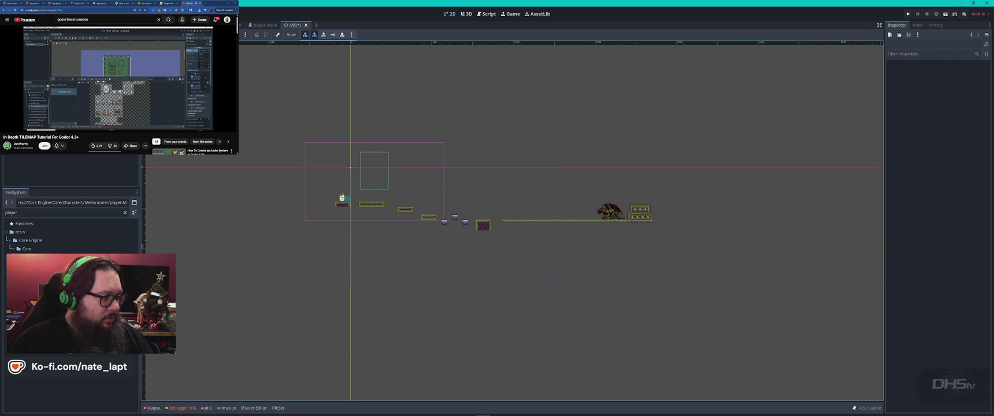
Add an Area2D under Lvl5 with a CollisionShape2D child
click(350, 167)
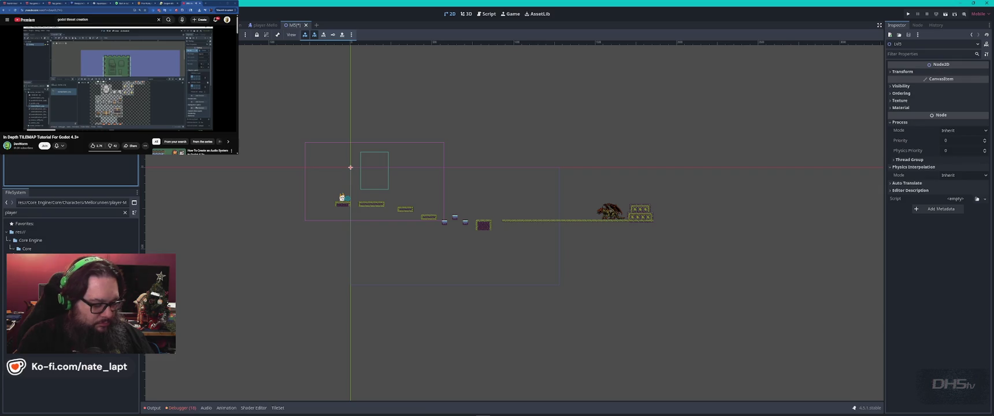
key(ctrl+a)
text(area2)
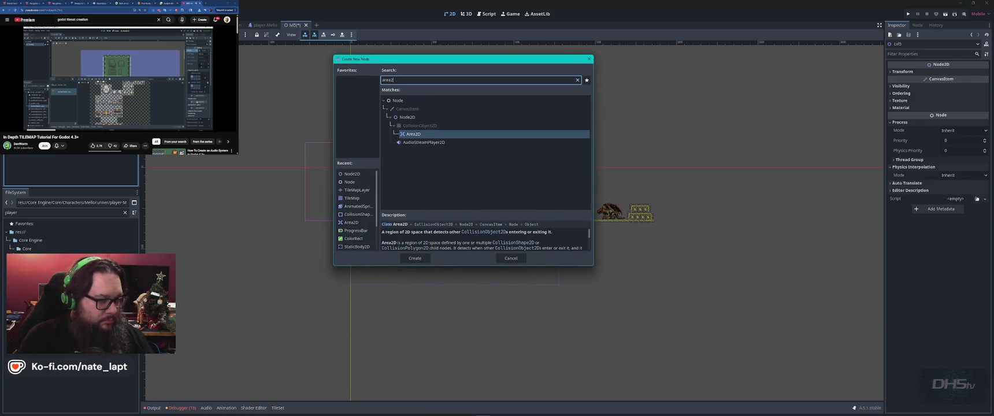
key(Return)
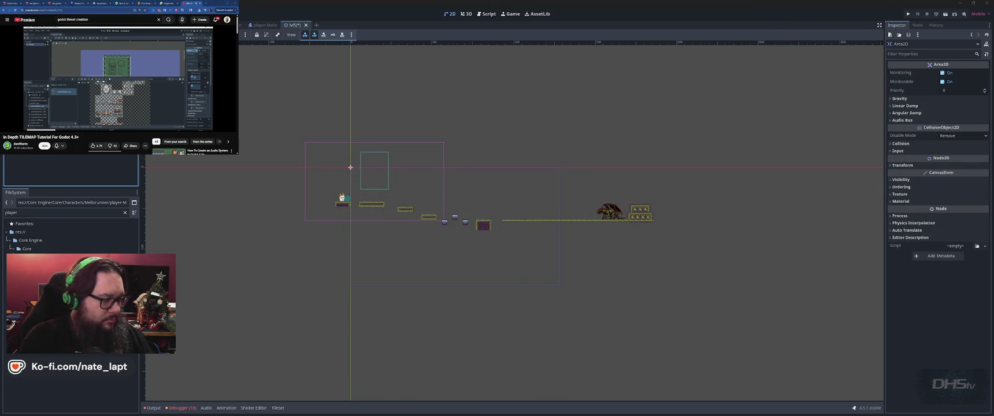
key(ctrl+a)
text(col)
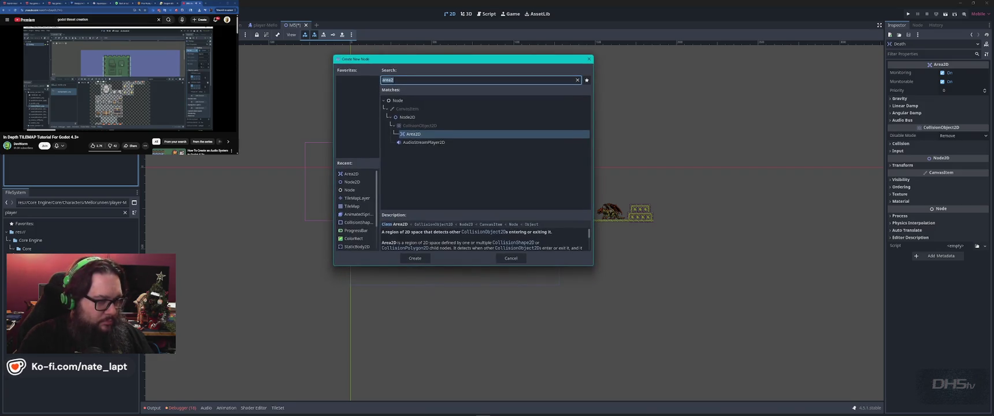
text(lis)
key(Return)
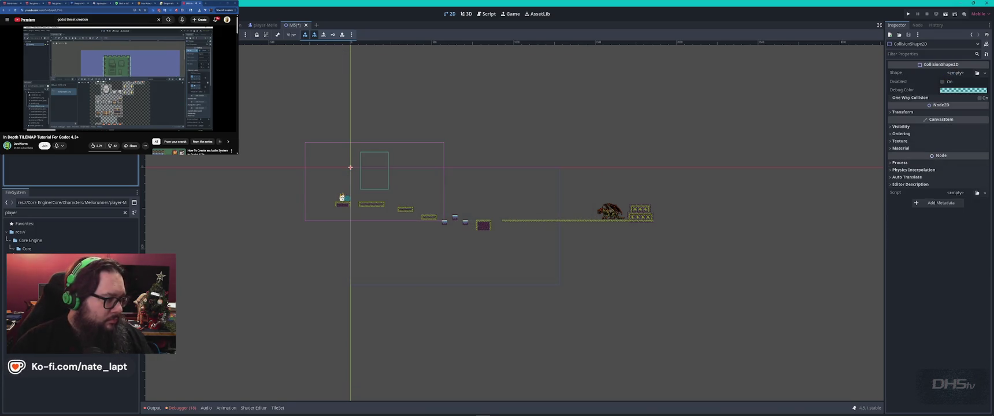
Attach the Death.gd script to the Area2D and select its collision shape
click(76, 215)
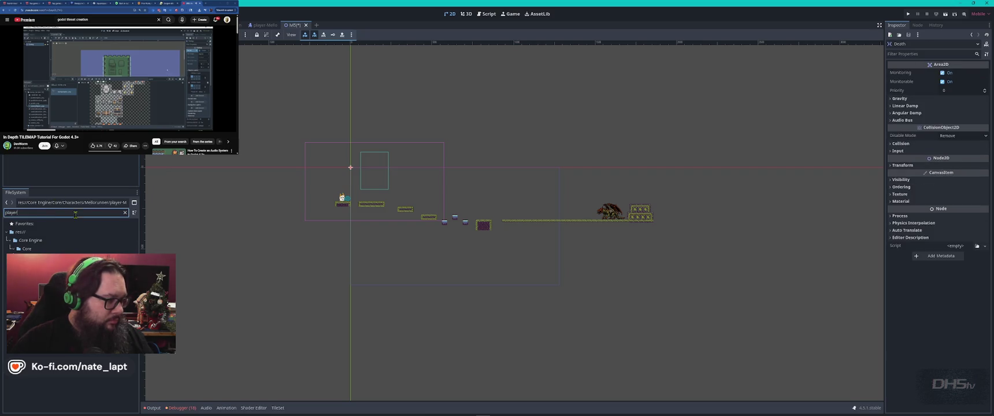
text(dea)
drag(34, 257, 35, 70)
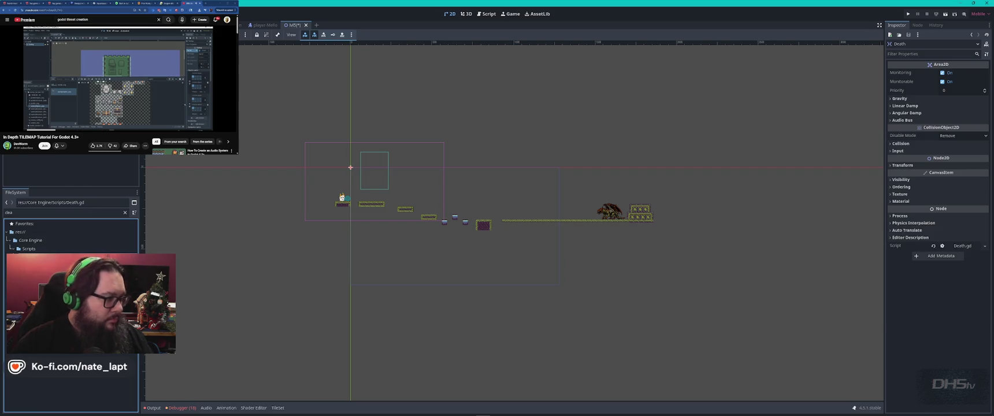
key(Down)
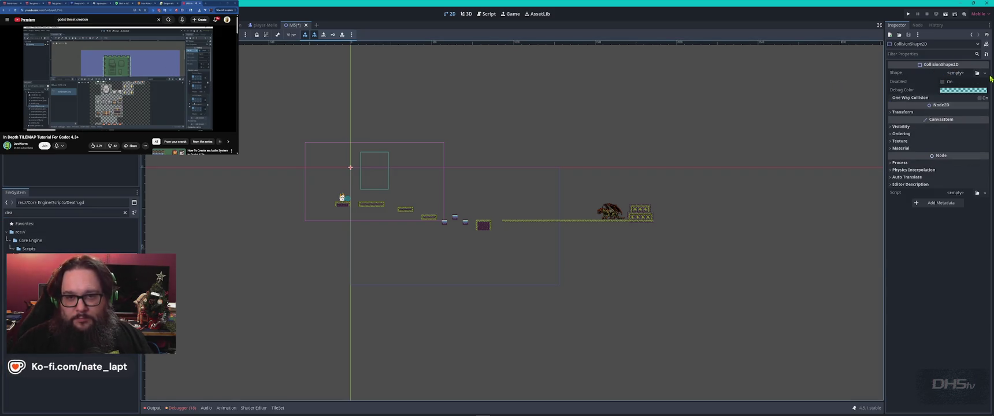
Give the collision shape a RectangleShape2D stretched into a long bar beneath the level
click(985, 73)
click(950, 122)
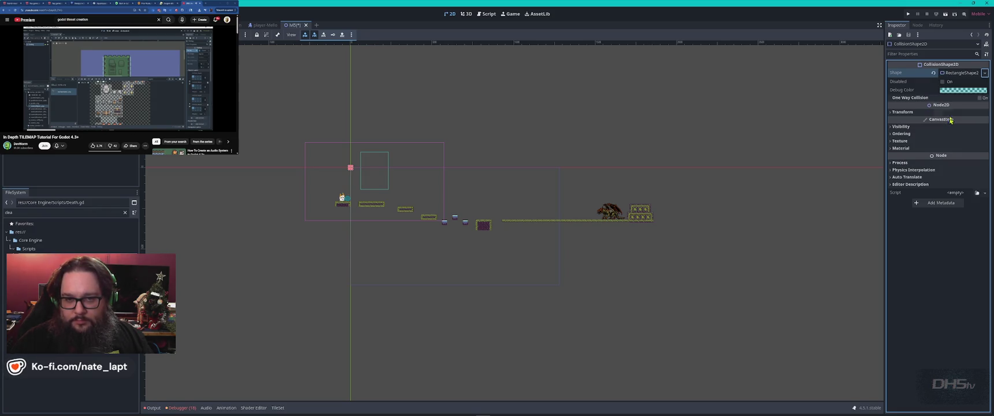
mouse_move(350, 168)
mouse_down()
mouse_move(489, 191)
mouse_move(503, 220)
mouse_move(490, 256)
mouse_move(412, 253)
mouse_move(762, 247)
mouse_up()
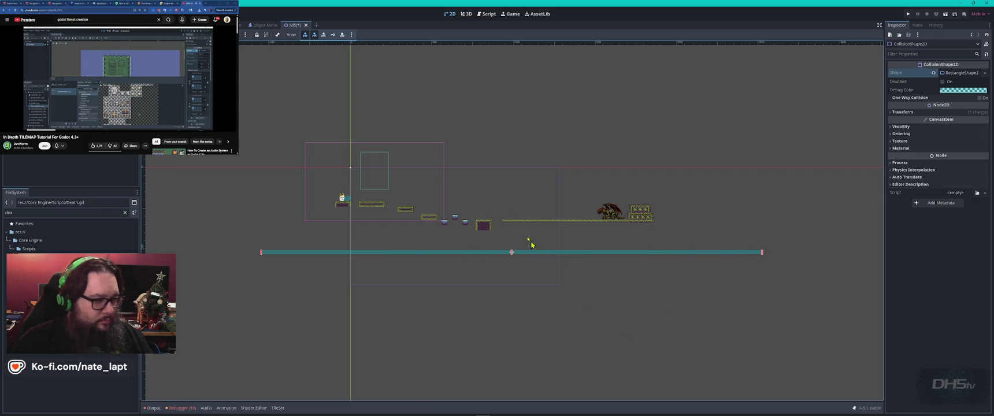
click(527, 155)
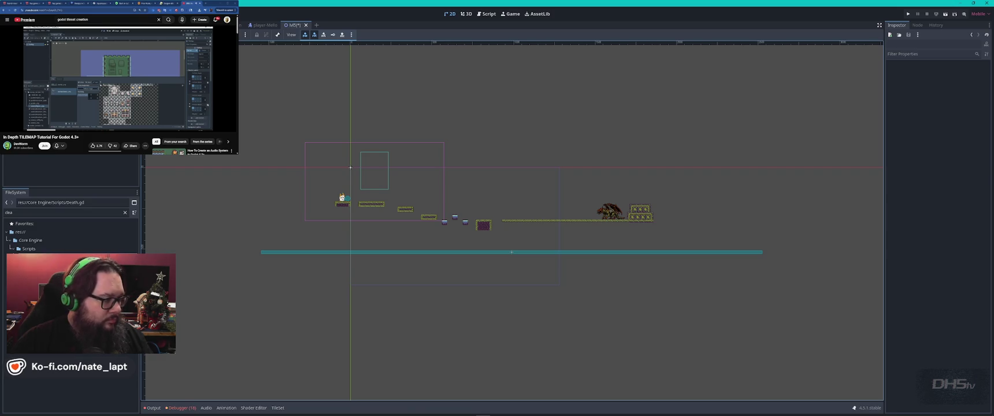
click(63, 212)
text(lvl5)
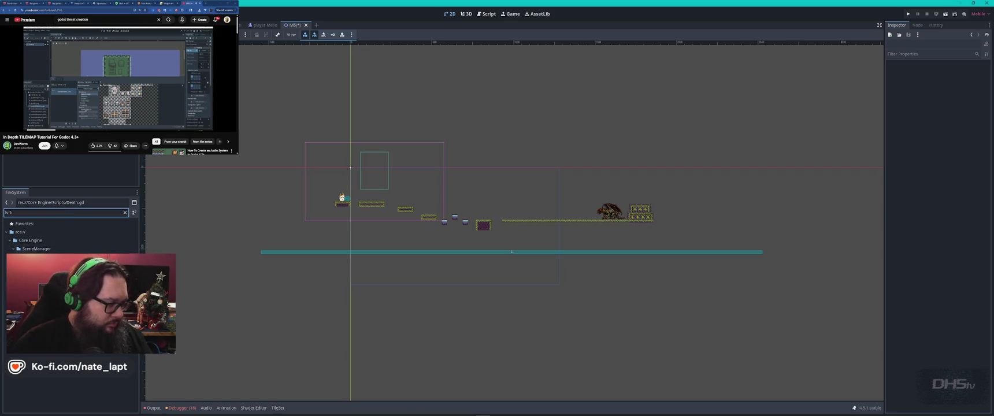
Save the lvl5 scene, playtest it, then check ChatGPT about the Array[Node] error
key(Down)
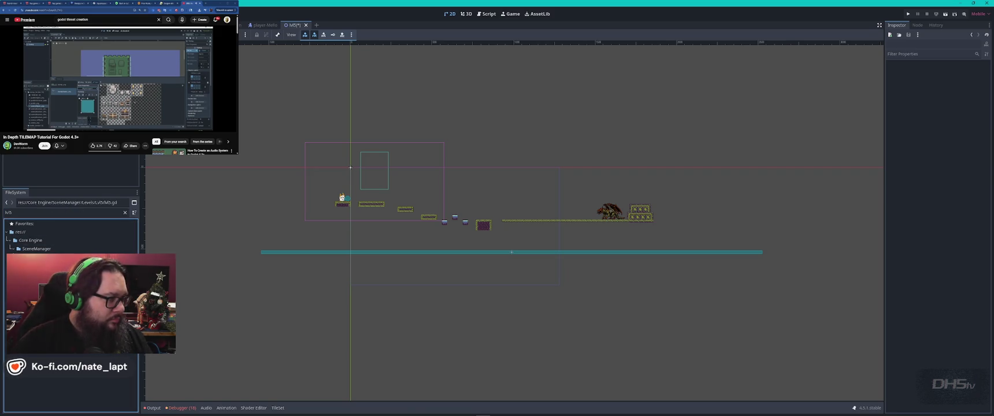
key(ctrl+s)
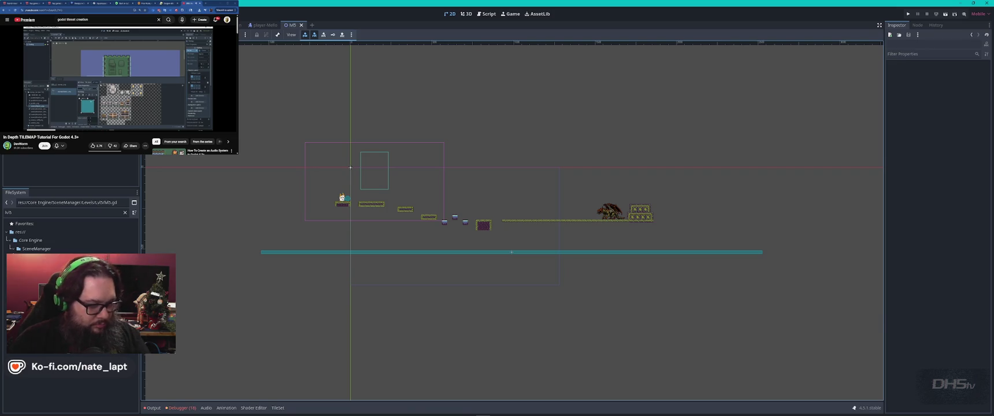
key(F6)
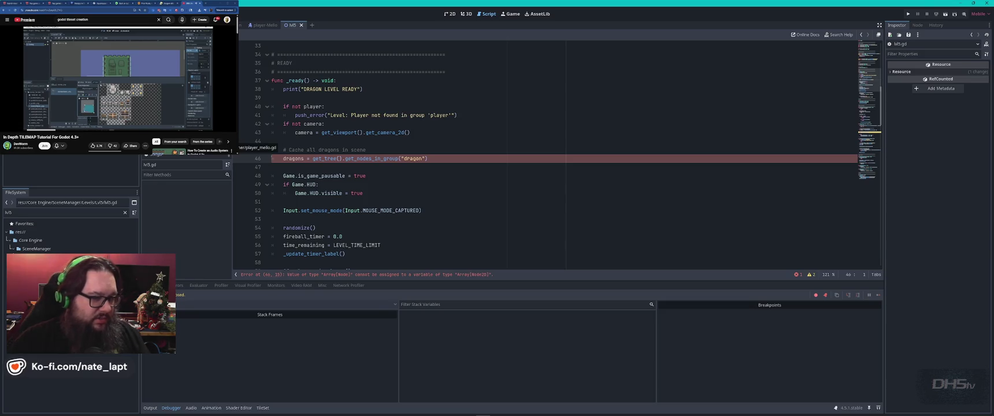
key(alt+Tab)
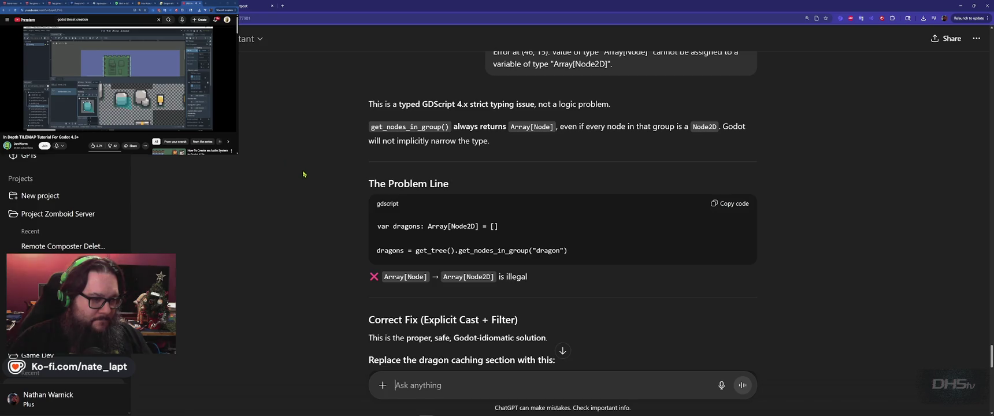
scroll(319, 185, down, 3)
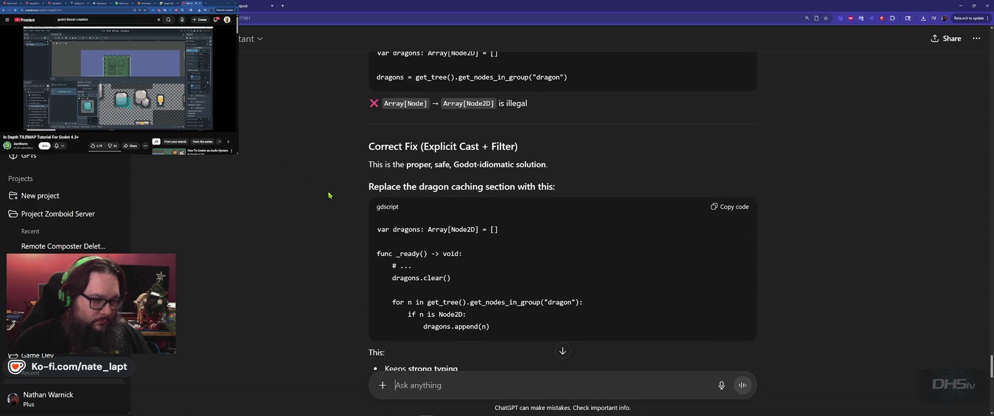
scroll(329, 195, down, 2)
scroll(329, 196, down, 5)
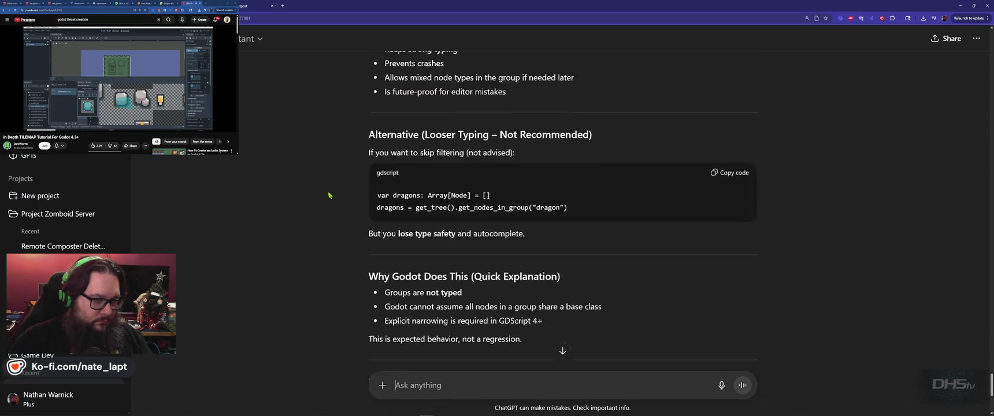
scroll(329, 196, up, 2)
scroll(329, 195, up, 4)
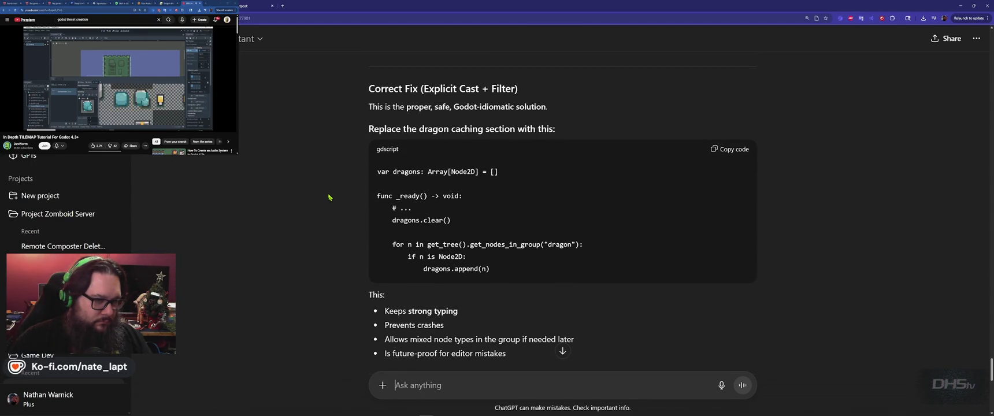
key(alt+Tab)
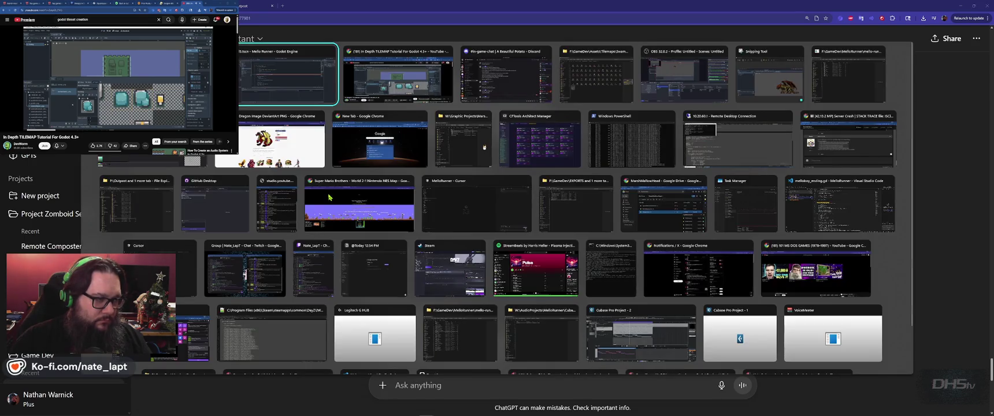
key(alt+Tab)
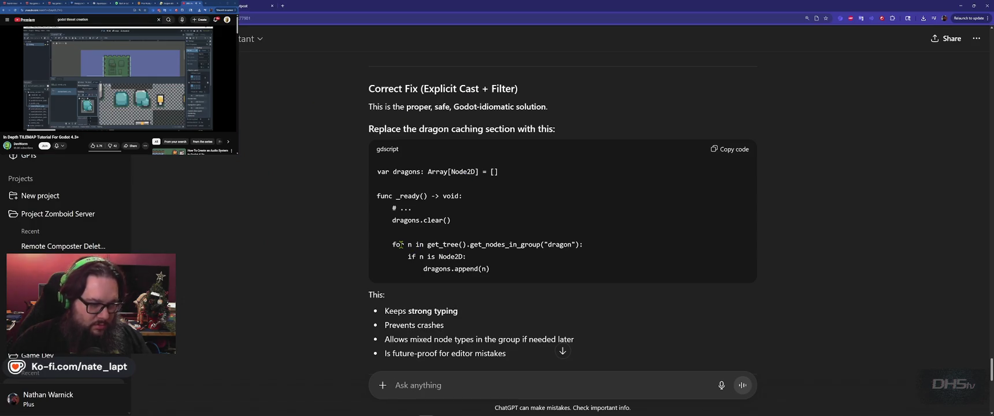
key(alt+Tab)
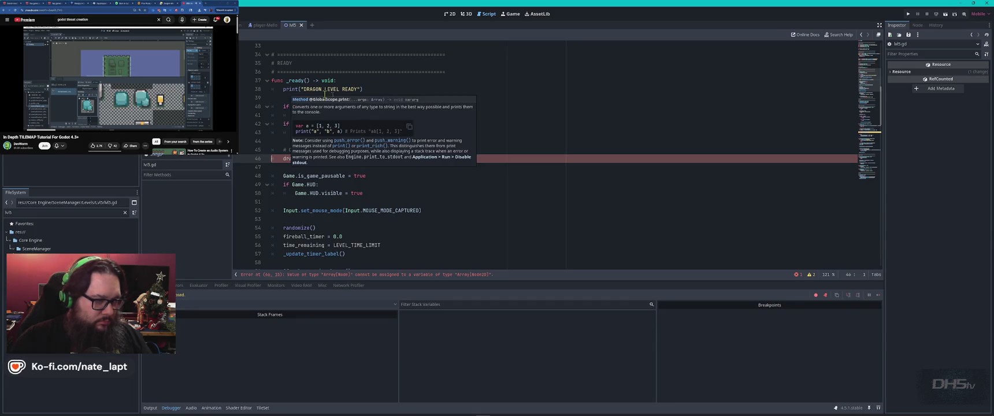
key(alt+Tab)
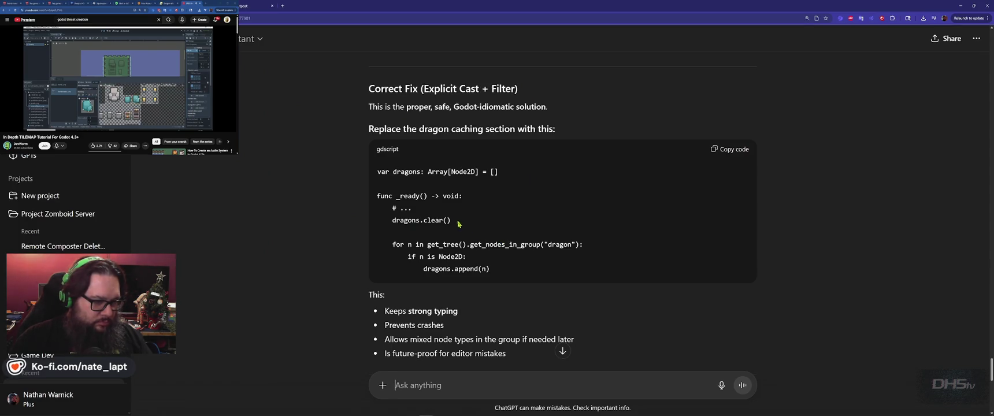
mouse_move(413, 209)
mouse_down()
mouse_move(586, 243)
mouse_move(587, 270)
mouse_up()
key(ctrl+c)
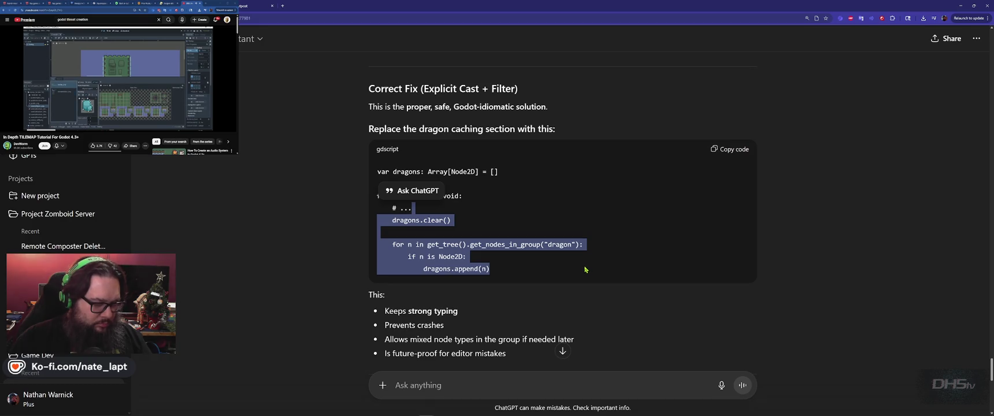
Replace line 46 of lvl5.gd with ChatGPT's Node2D-filtering loop, save, and rerun
key(alt+Tab)
click(393, 150)
triple_click(444, 158)
key(ctrl+v)
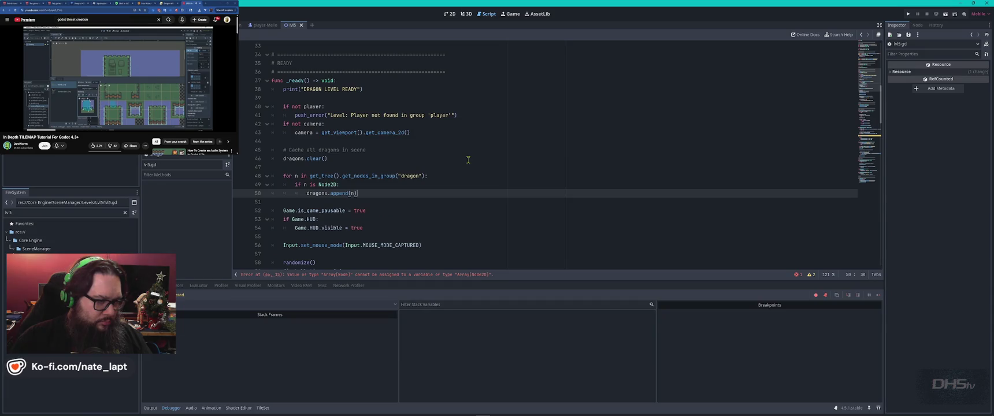
key(ctrl+s)
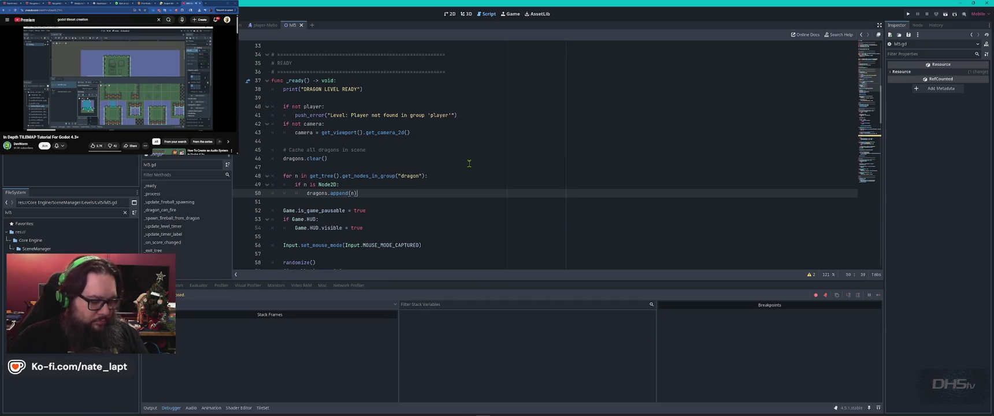
key(F5)
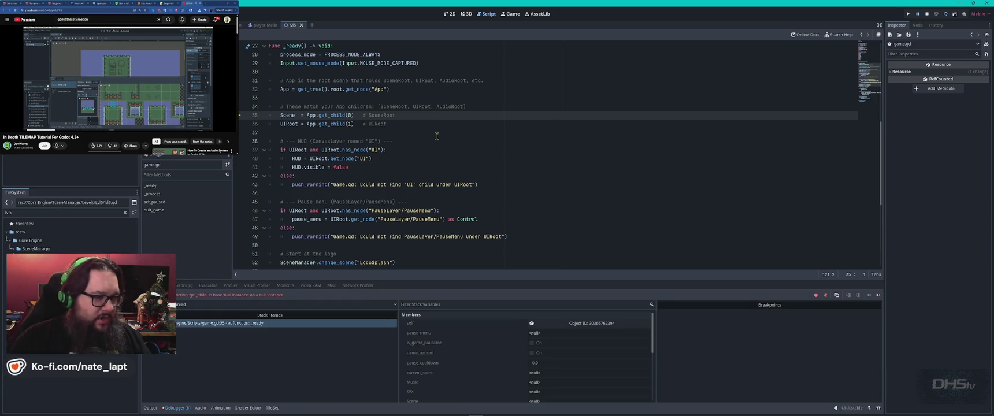
Stop the game, filter files for 'mainm', and open MainMenu.tscn and MainMenu.gd
key(F8)
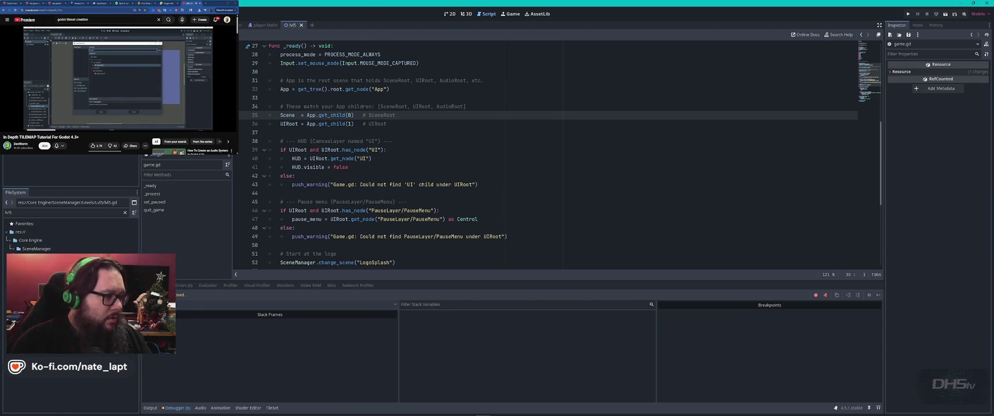
double_click(46, 213)
text(mainm)
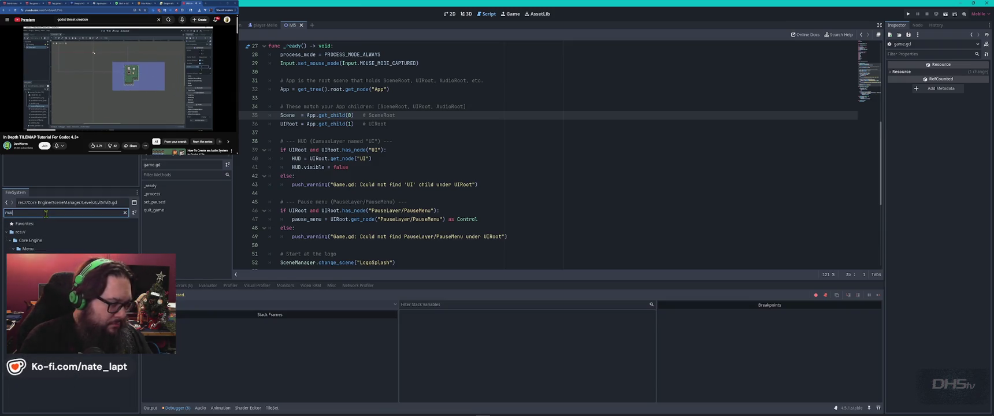
key(Return)
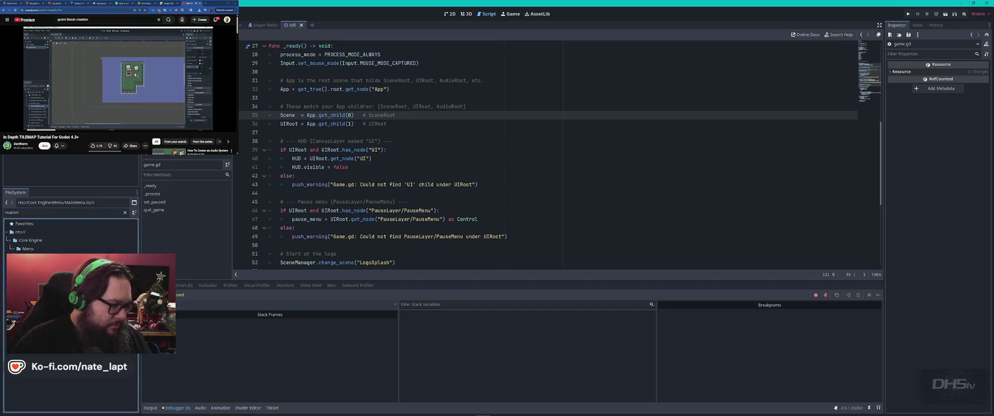
key(Up)
key(Return)
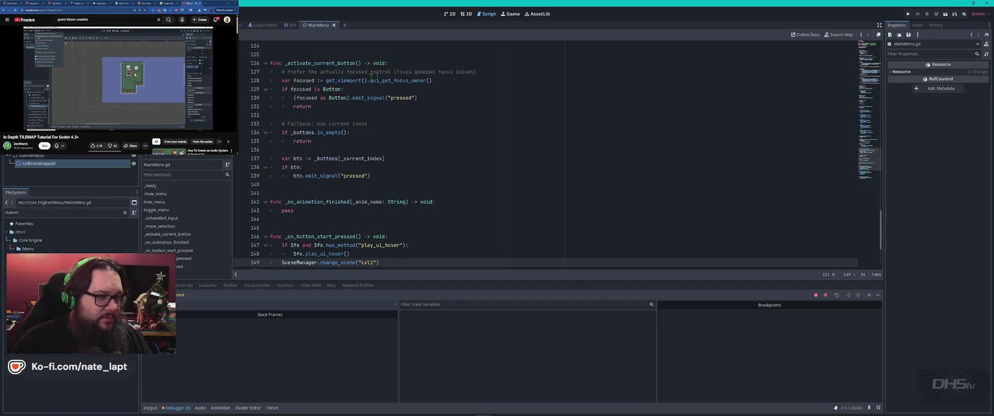
Close the MainMenu scene and open the lvl5.tscn file's options in FileSystem
middle_click(315, 28)
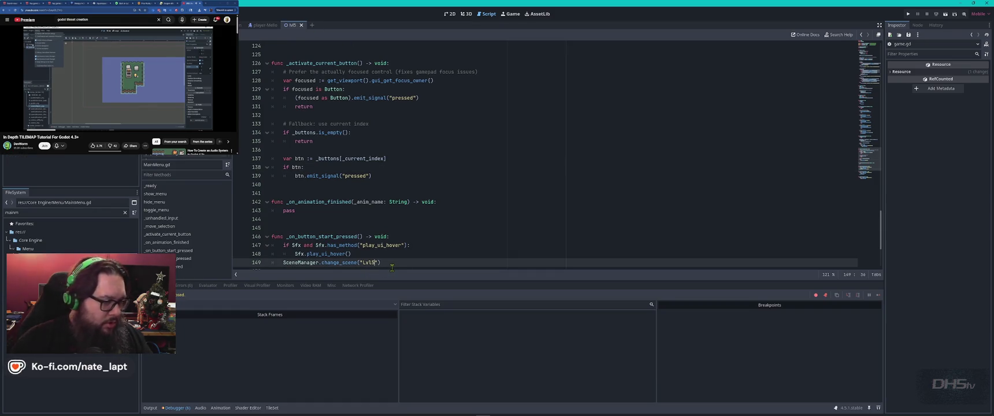
click(35, 213)
text(lvl5)
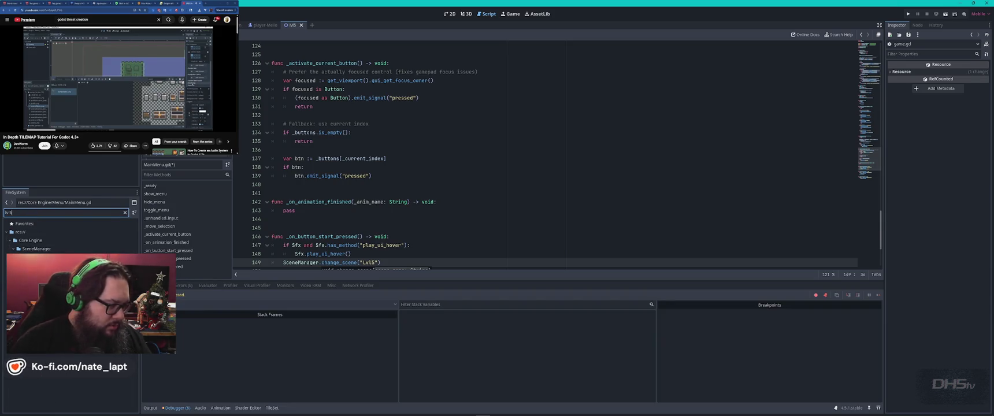
right_click(37, 273)
click(441, 227)
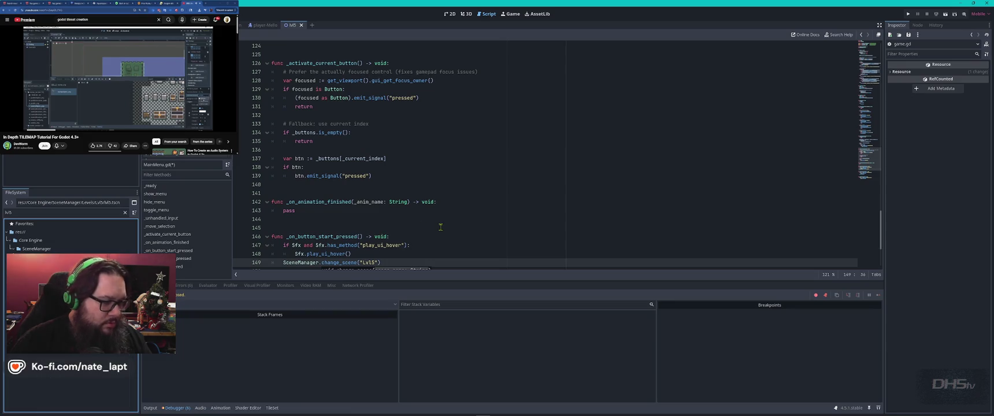
Review the MainMenu script, then filter for 'scen' and open SceneManager.gd
key(ctrl+Home)
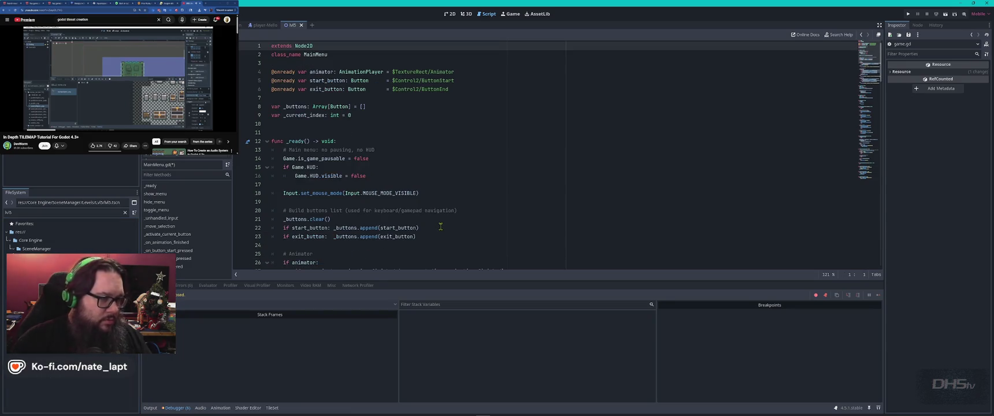
scroll(441, 227, down, 10)
scroll(441, 227, up, 10)
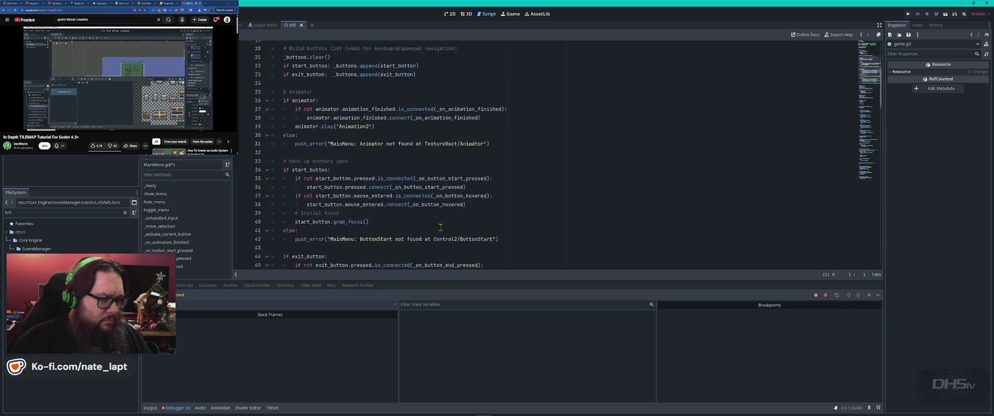
double_click(44, 214)
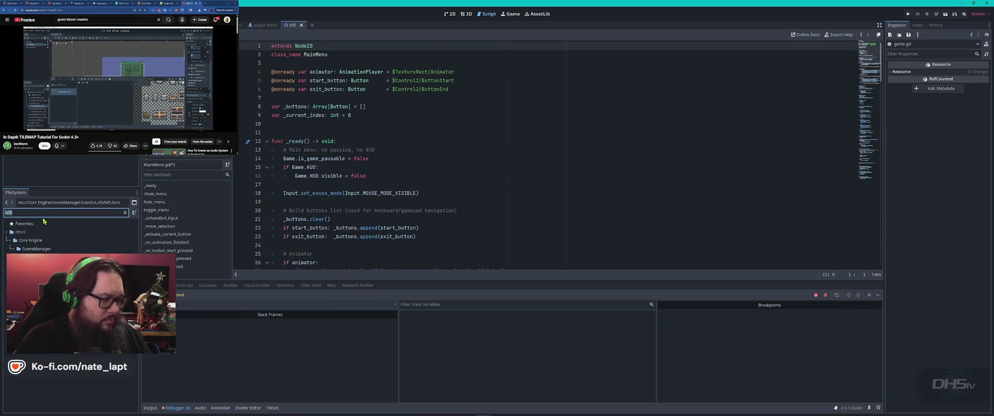
text(scen)
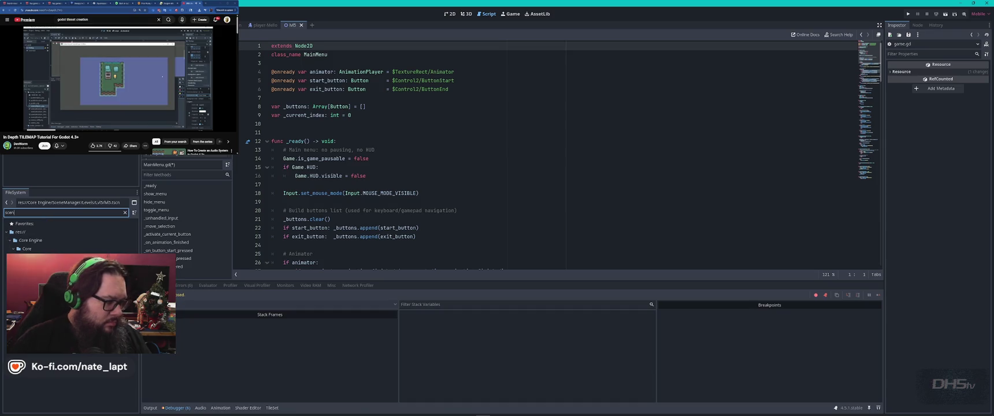
double_click(57, 274)
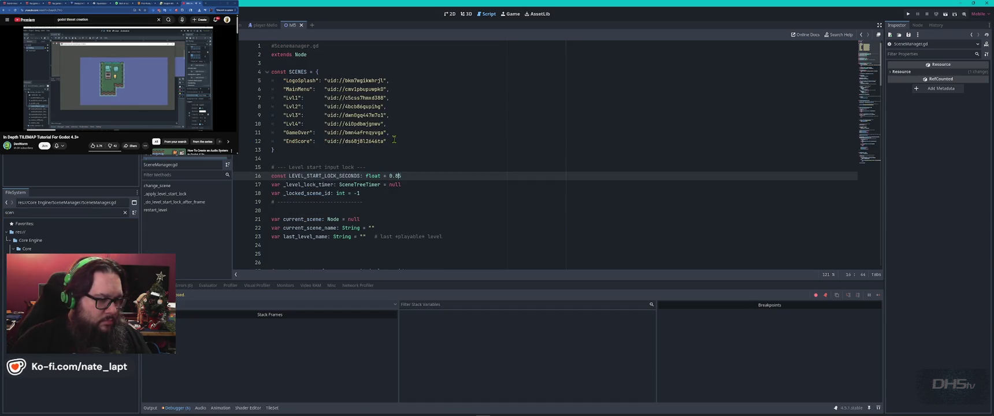
Paste the lvl5 uid into SceneManager.gd and duplicate the Lvl4 SCENES entry
click(443, 150)
key(Return)
key(Return)
key(Return)
text(uid://bi6sd5qrfjlrr)
drag(399, 119, 400, 124)
key(ctrl+c)
key(Right)
key(ctrl+v)
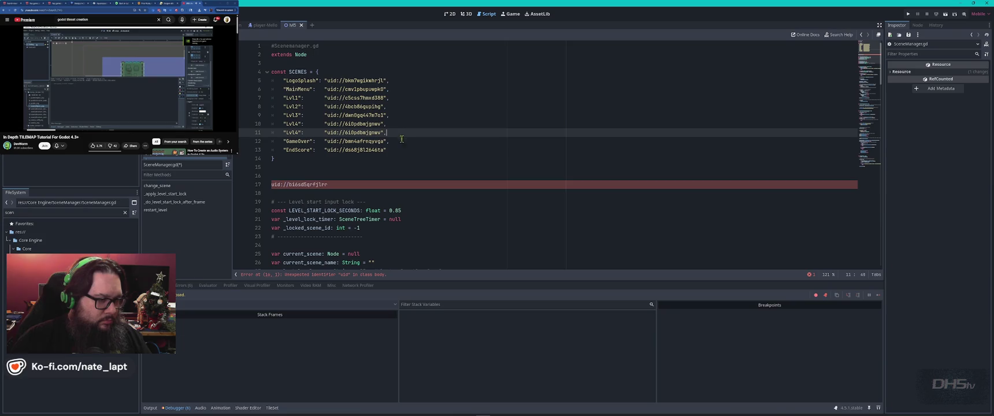
Rename the copy to Lvl5, swap in the lvl5 uid, save, and run the game
click(298, 132)
text(5)
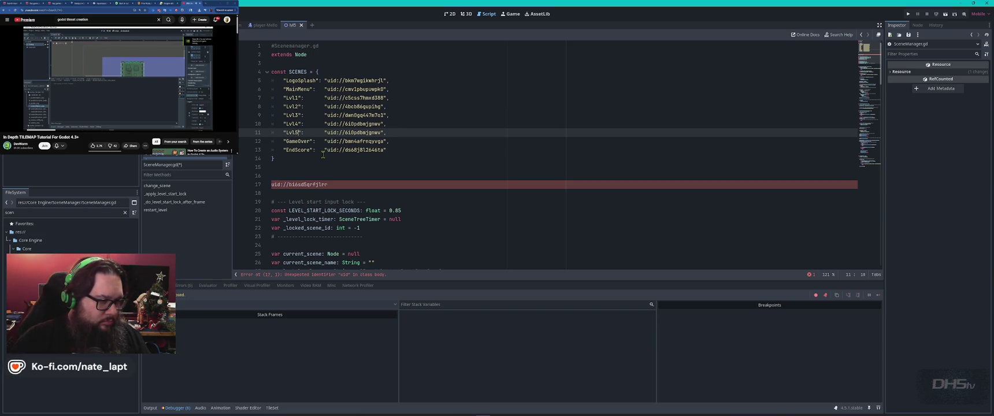
click(328, 185)
drag(328, 185, 269, 183)
key(ctrl+x)
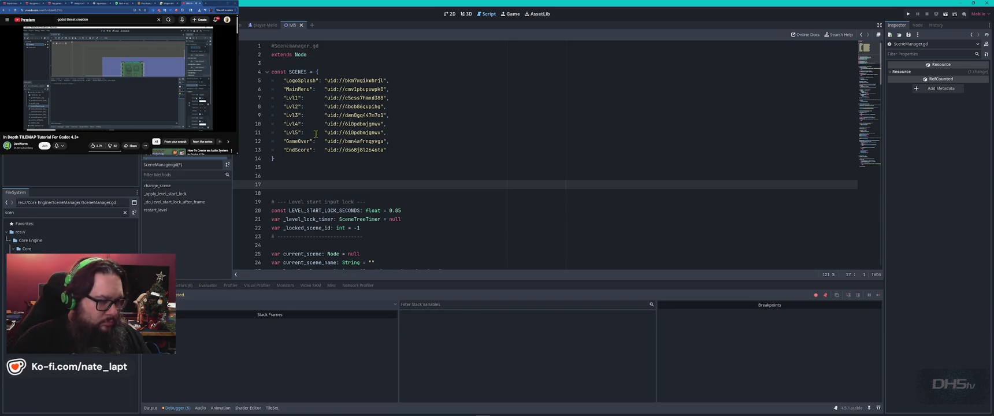
click(332, 132)
drag(383, 132, 327, 132)
key(ctrl+v)
key(ctrl+s)
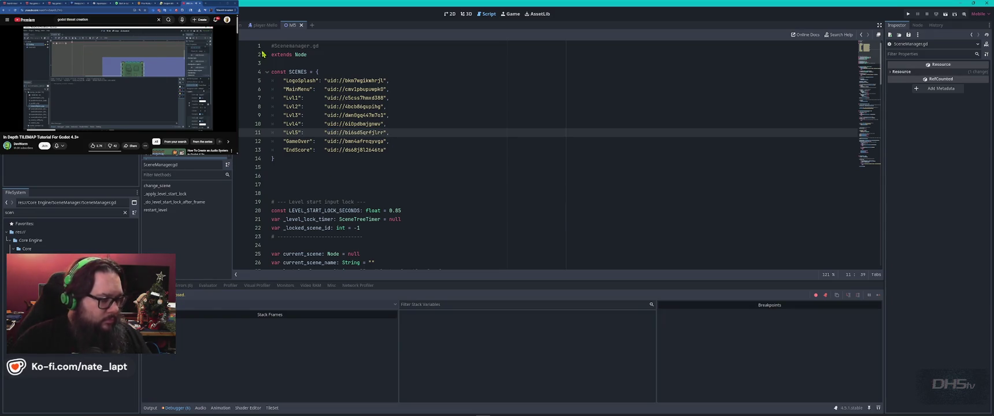
key(F5)
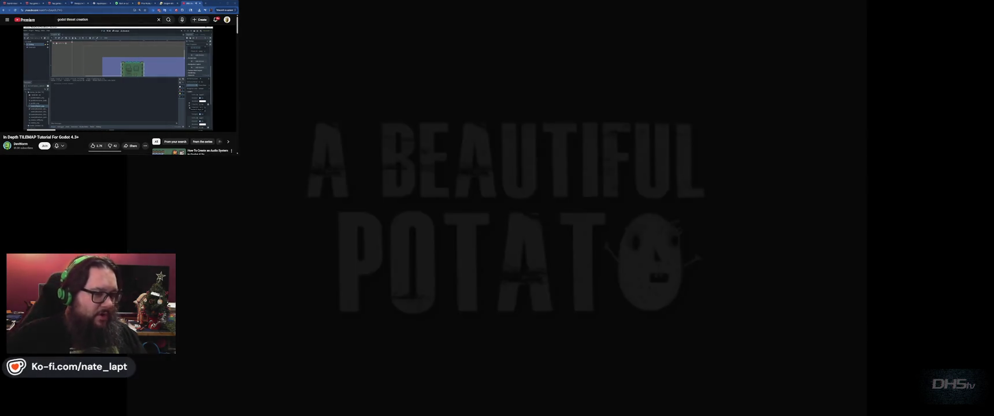
Start from the main menu, jump across Lvl5's swamp platforms to the dragon, then stop the game
key(Return)
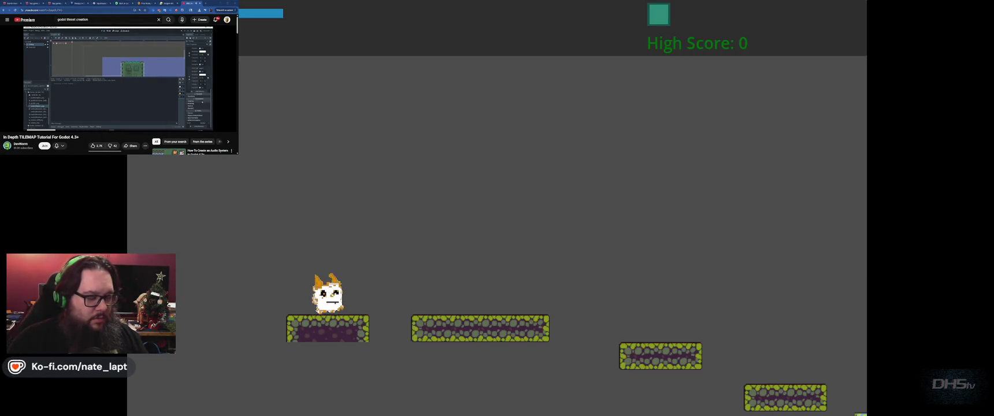
key(space)
key(space)
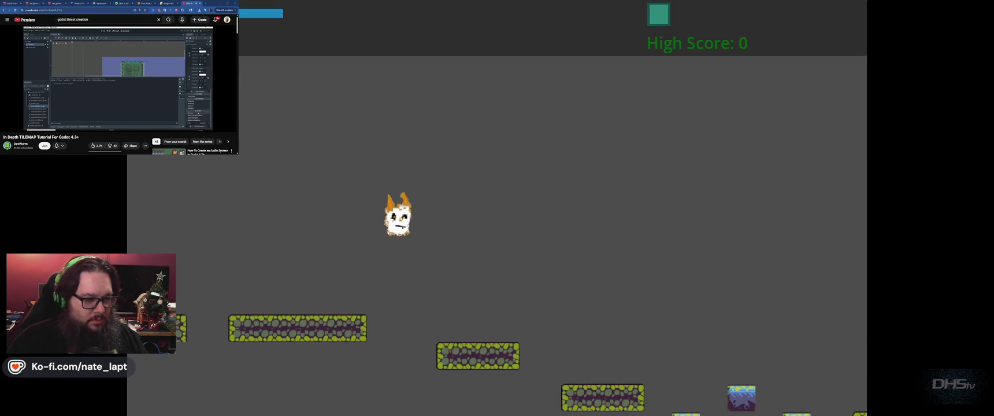
key(space)
key(space)
key(space)
key(space)
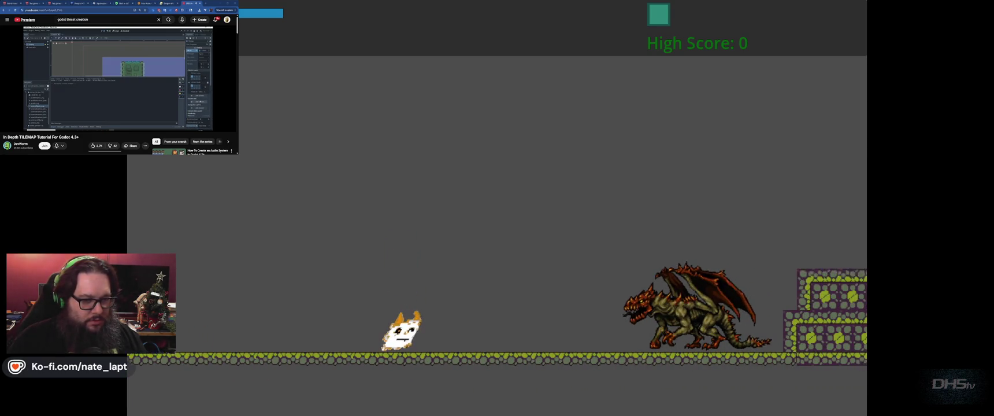
key(space)
key(space)
key(Left)
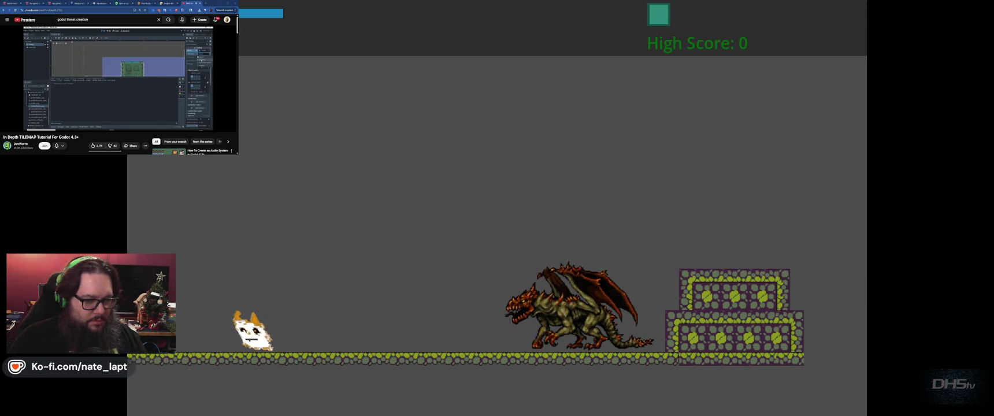
key(Right)
key(space)
key(space)
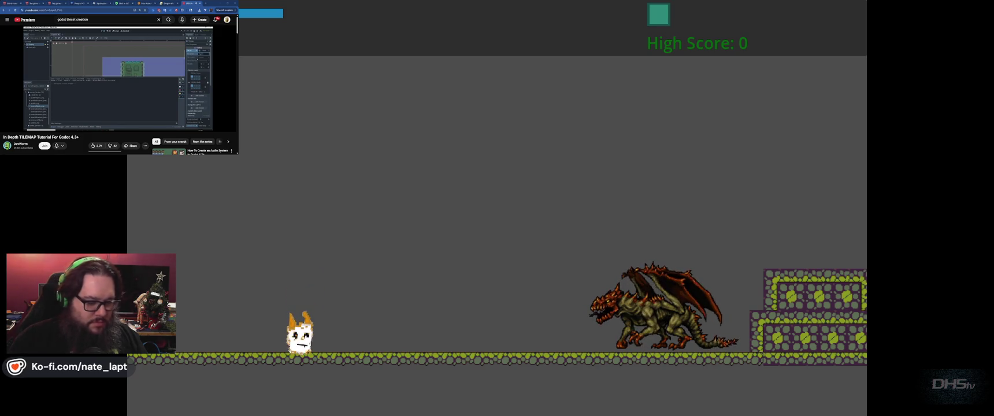
key(F8)
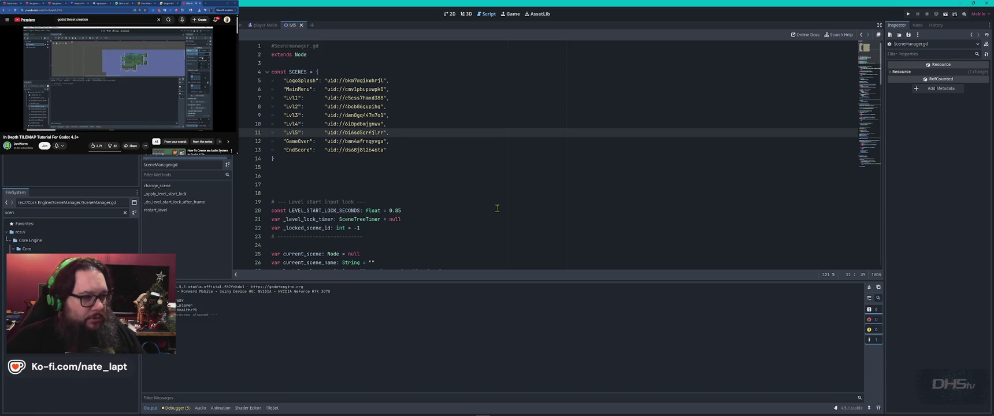
Go back through MainMenu.gd and lvl5.gd to lvl_4.gd, then select it via the 'lvl_' filter
click(497, 208)
key(alt+Left)
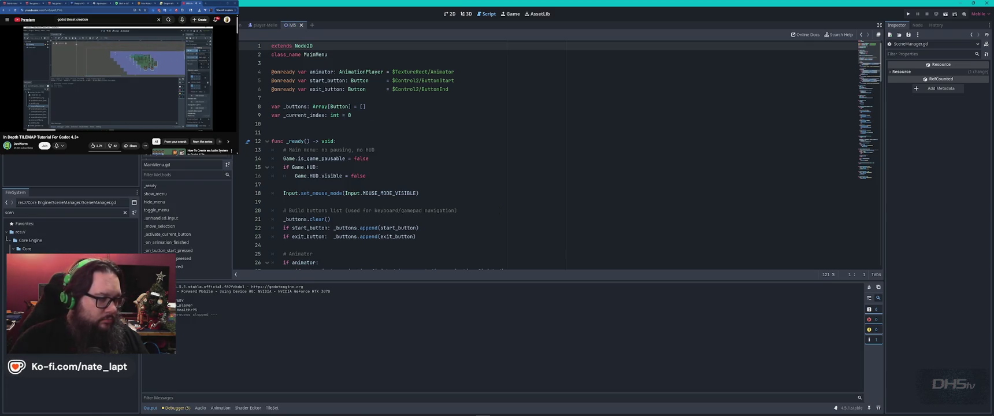
key(alt+Left)
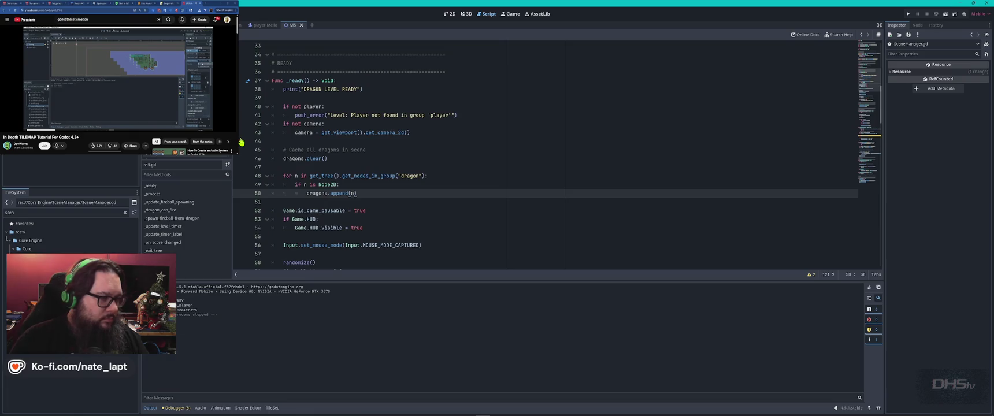
key(alt+Left)
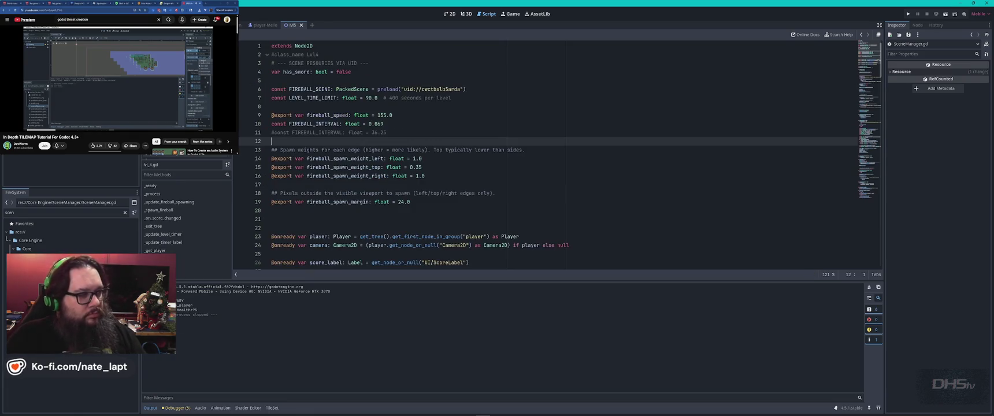
double_click(56, 213)
text(lvl_)
key(Down)
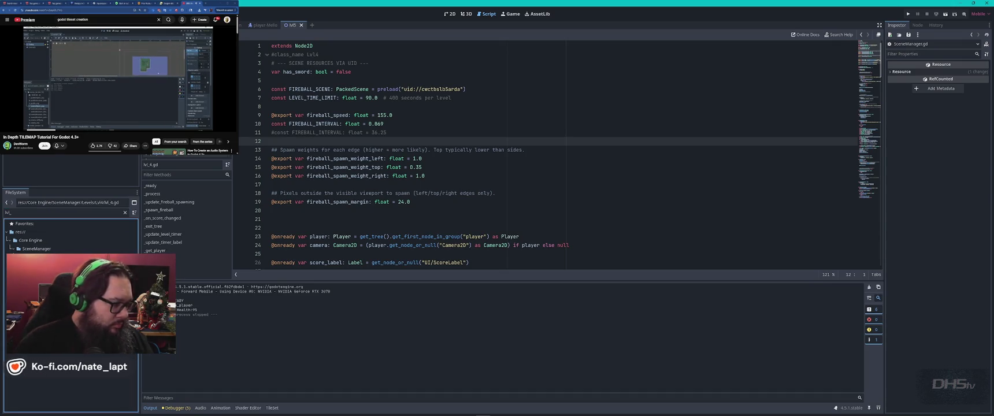
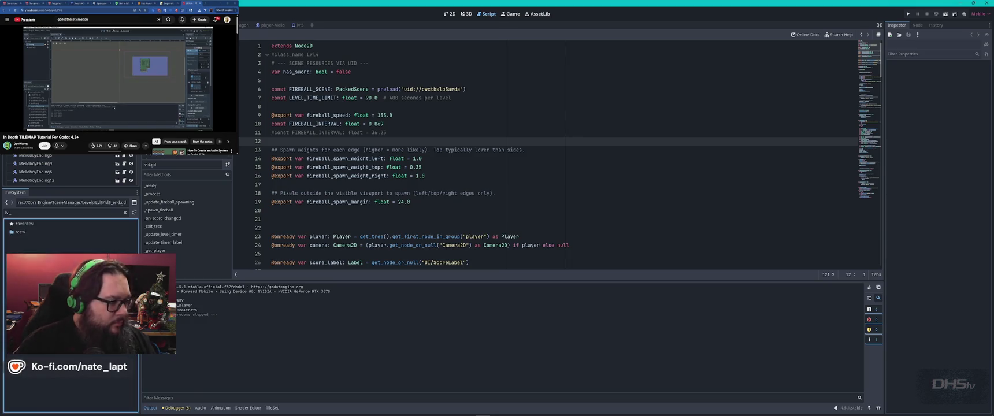
Clear the FileSystem filter, then read ChatGPT's latest reply and return to the level script
click(125, 213)
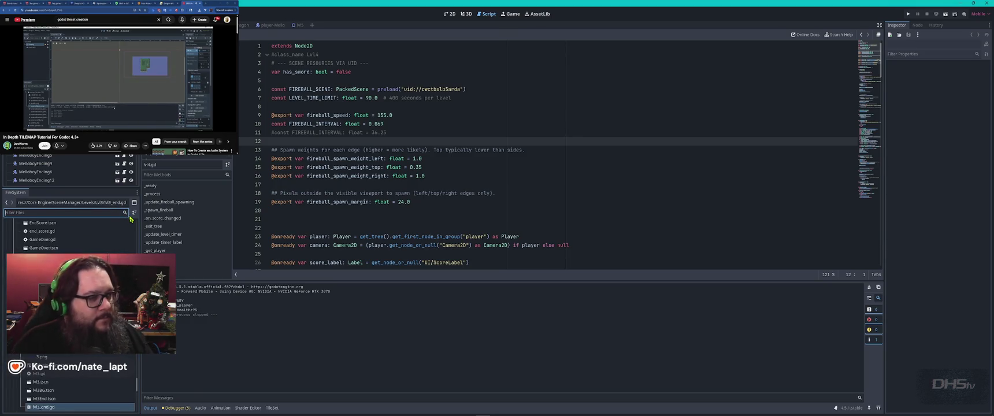
click(476, 176)
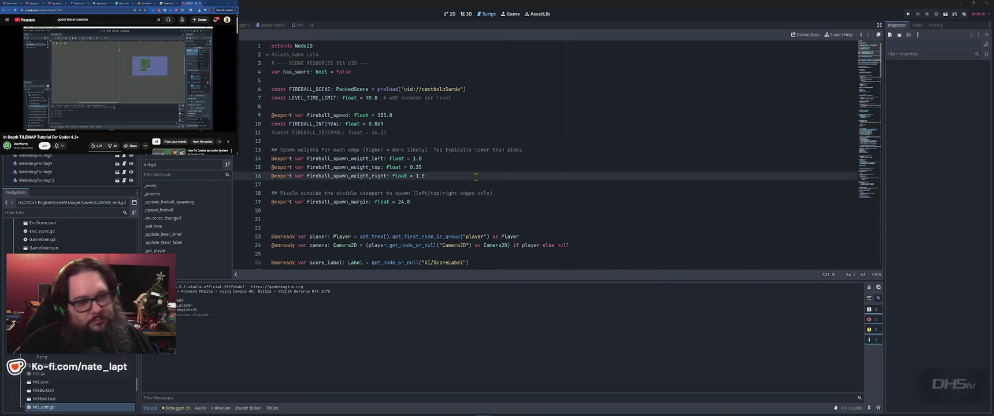
key(alt+Tab)
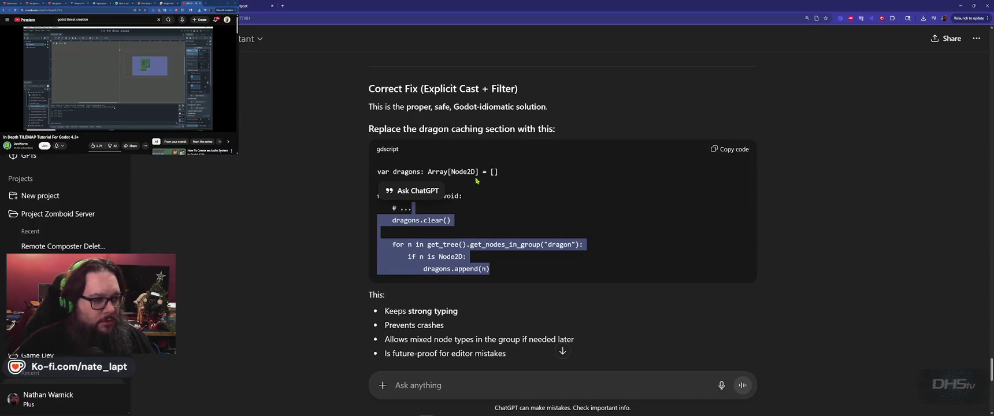
click(359, 210)
scroll(346, 201, down, 10)
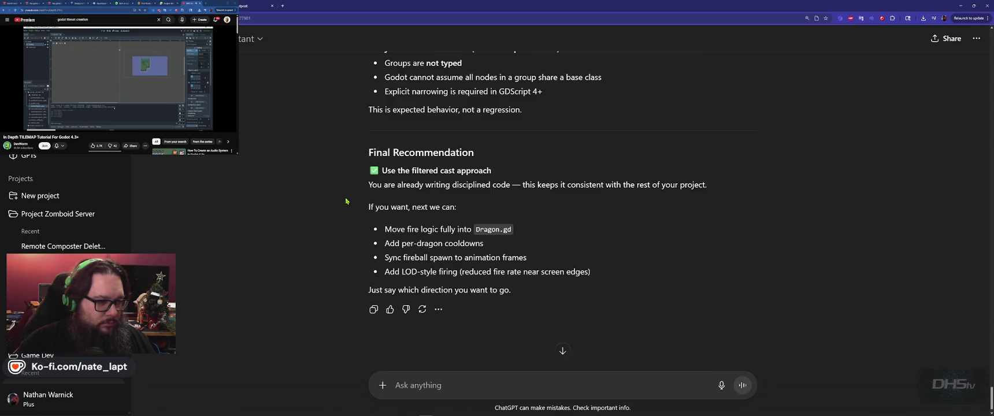
click(485, 385)
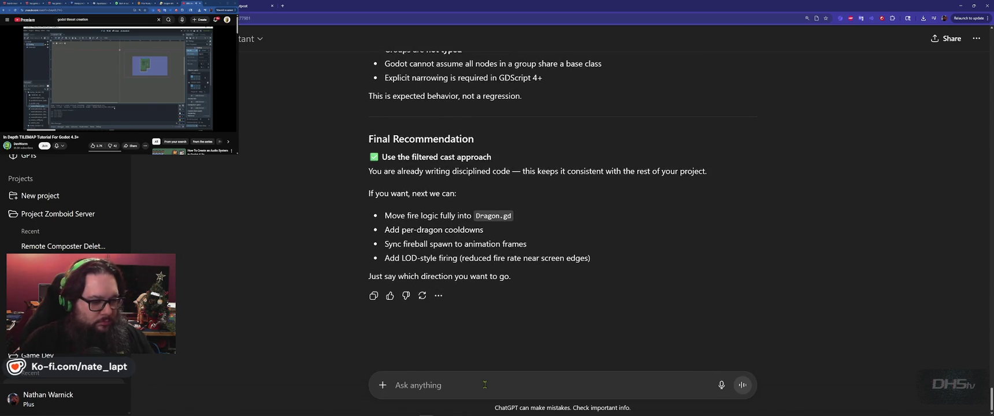
key(alt+Tab)
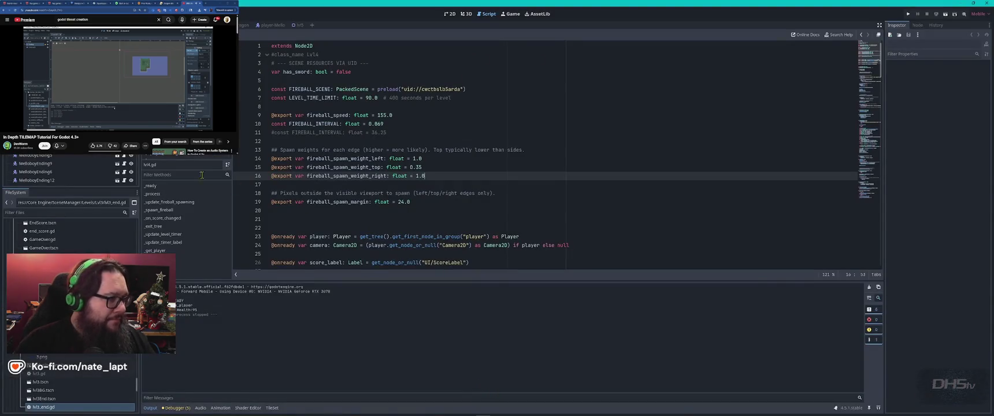
Switch to lvl5.gd and search it for 'fire' matches
click(295, 25)
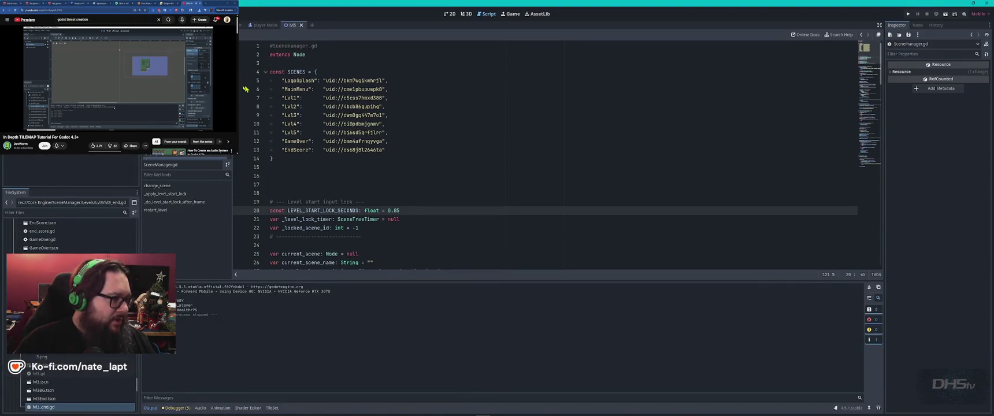
key(alt+Left)
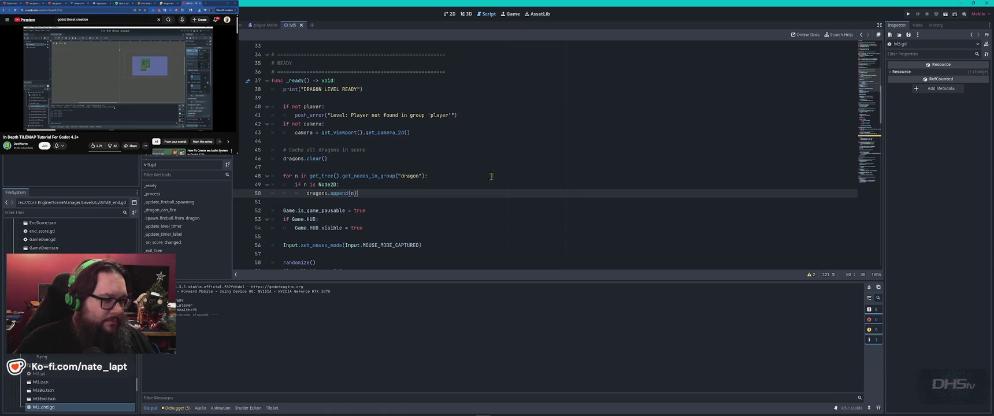
key(ctrl+f)
text(fire)
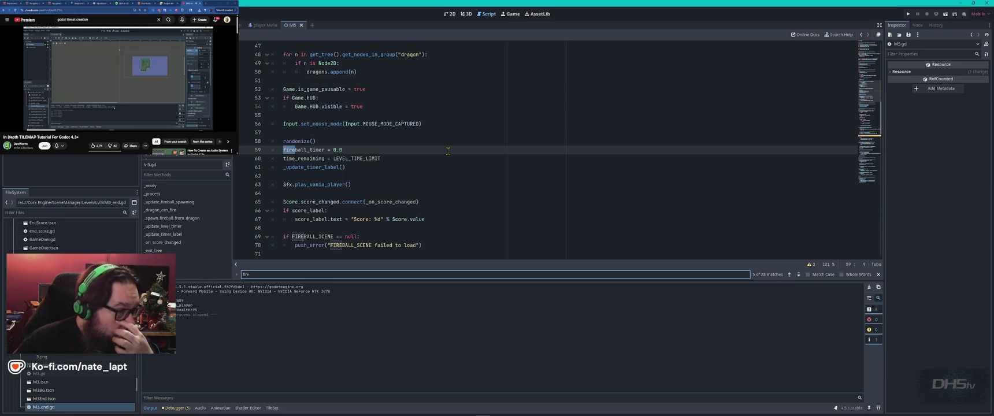
key(Return)
key(Return)
key(Return)
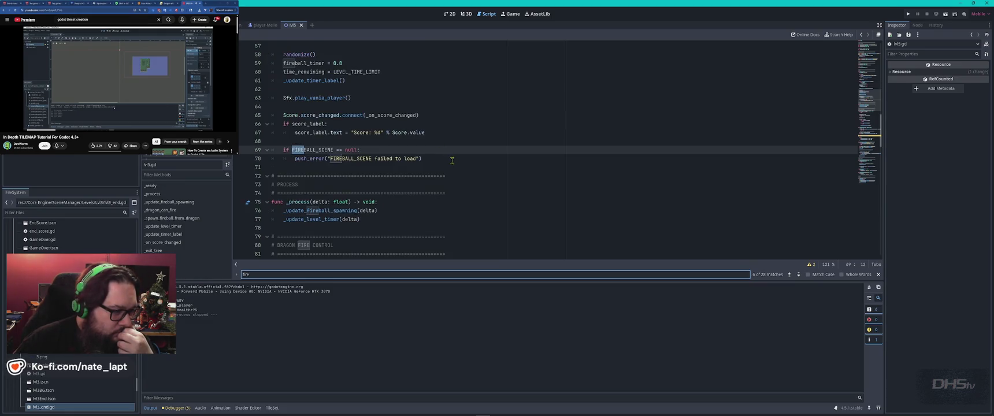
key(Escape)
Read through the dragon fireball spawning and DRAGON_FIRE_RANGE code, then return to the top
scroll(454, 162, down, 4)
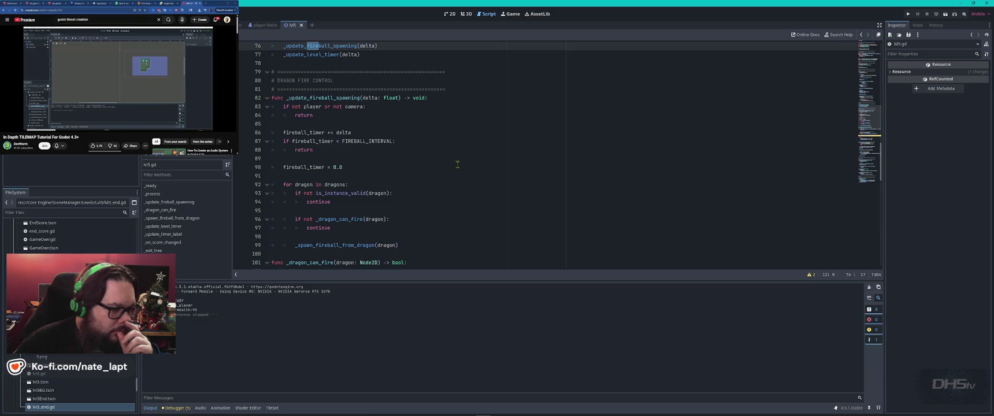
scroll(457, 164, down, 6)
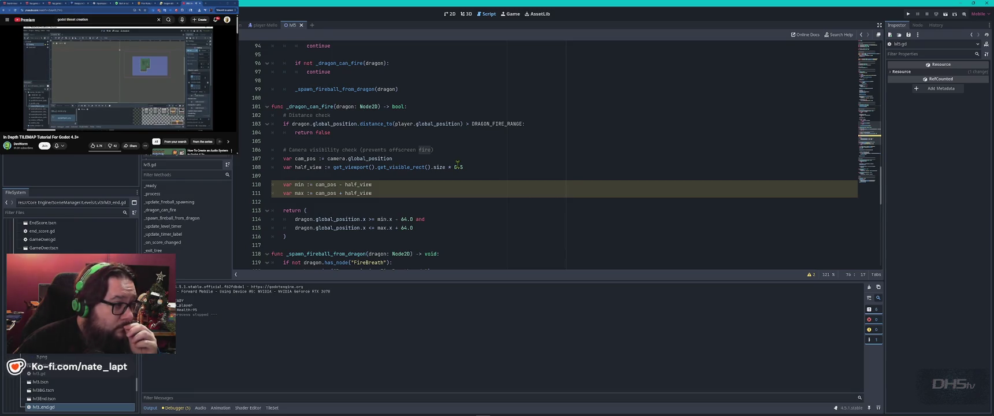
click(481, 160)
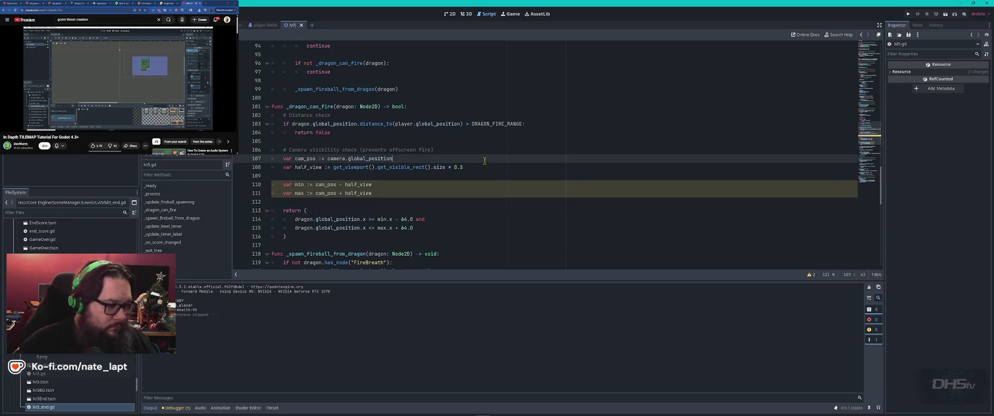
scroll(486, 161, down, 6)
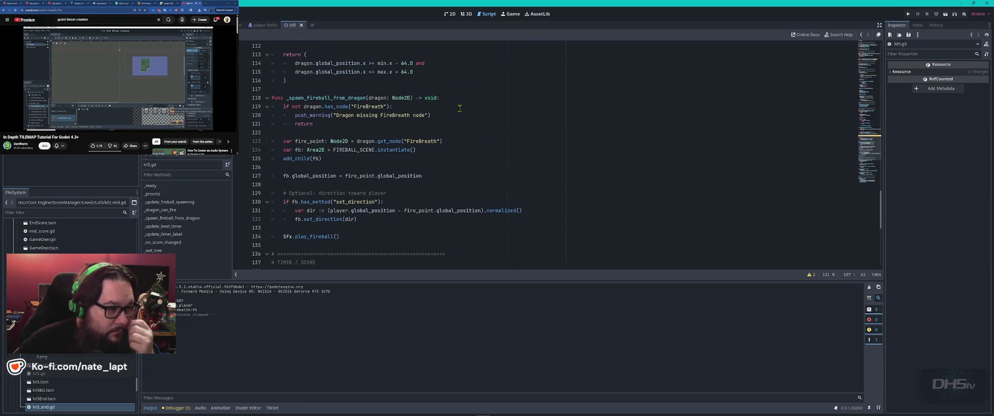
scroll(460, 110, down, 2)
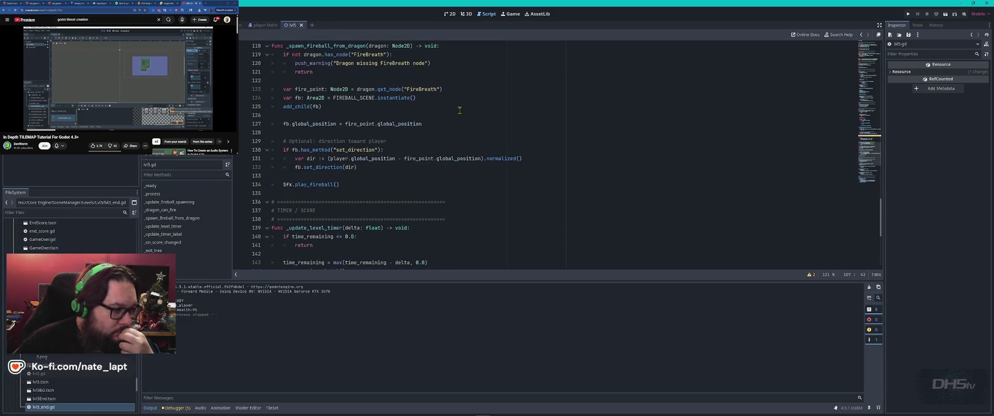
scroll(459, 110, down, 5)
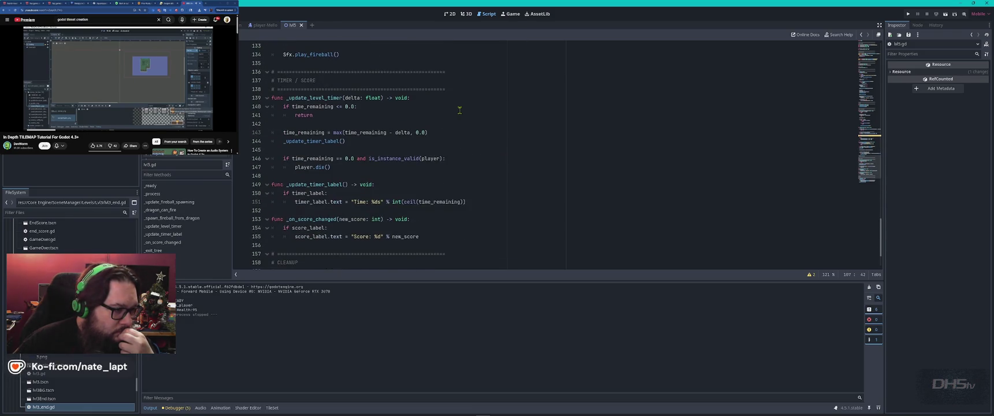
scroll(460, 110, down, 2)
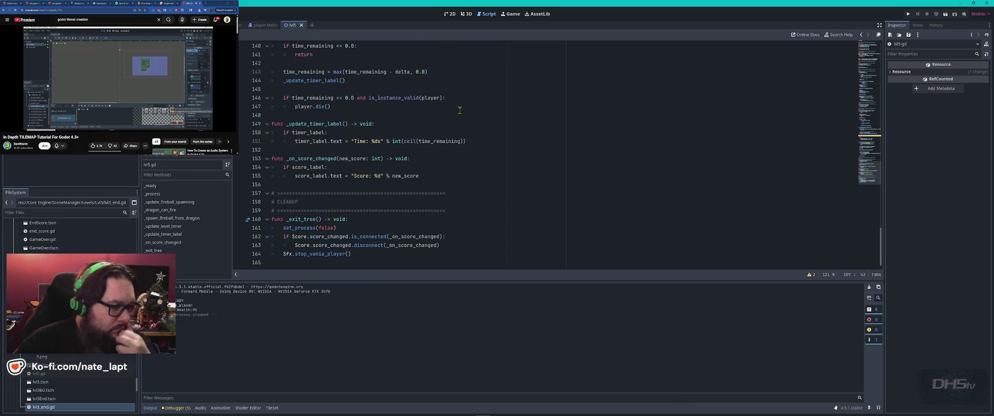
key(ctrl+Home)
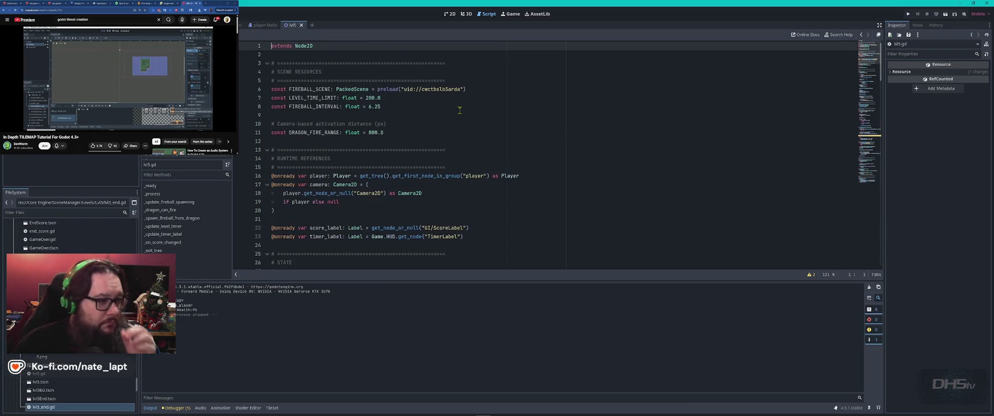
Change FIREBALL_INTERVAL to 1.0 and DRAGON_FIRE_RANGE to 1800.0, then save and run the game
click(371, 107)
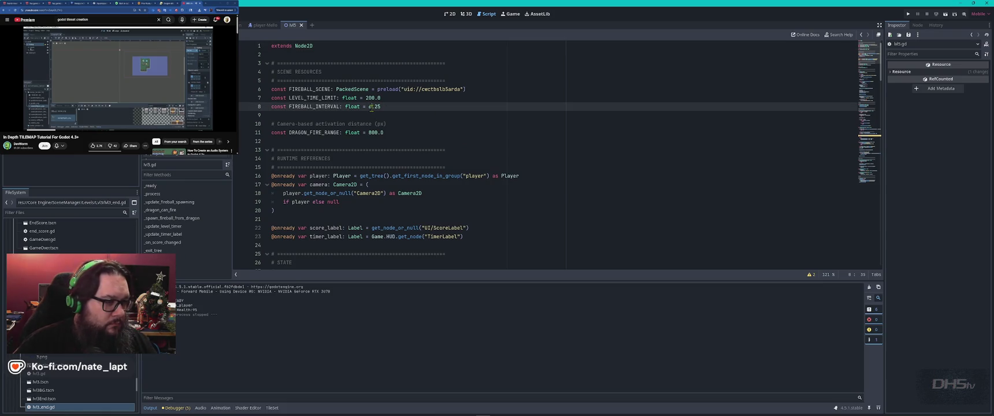
text(1)
key(Delete)
key(Delete)
text(0)
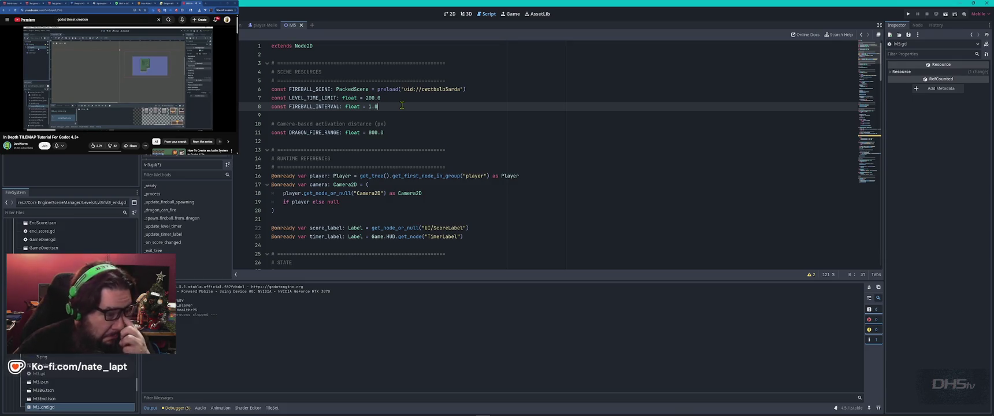
click(370, 133)
text(1)
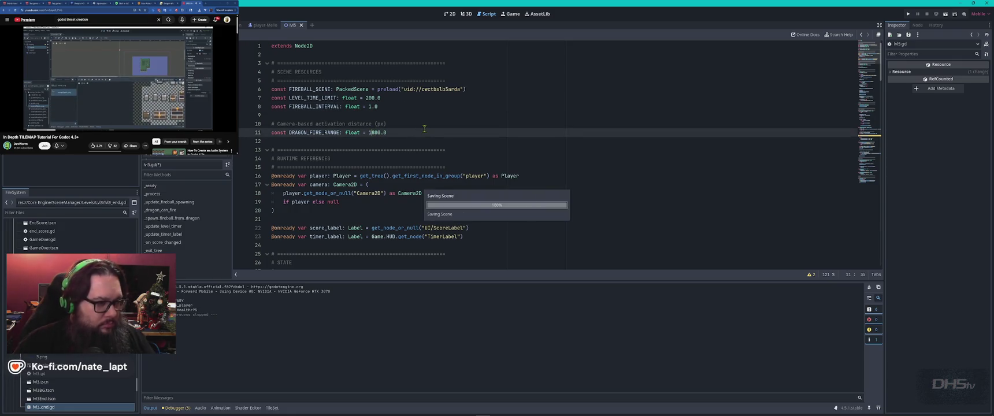
key(F5)
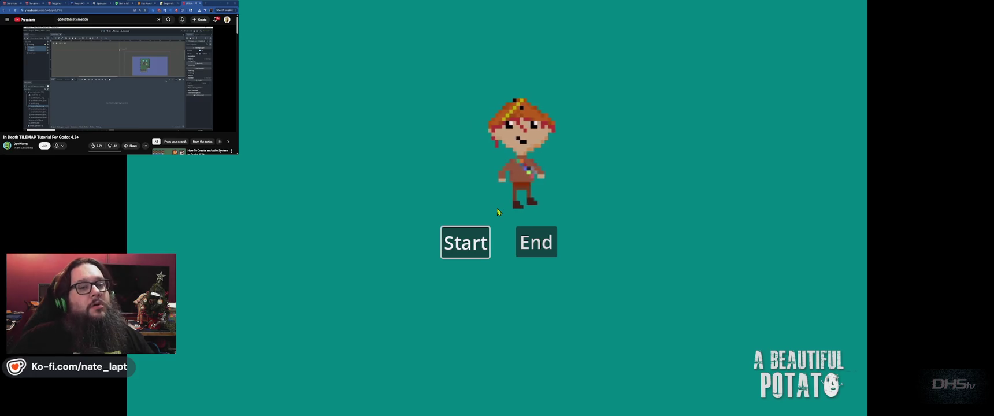
Start the game and jump across the platforms until the dragon appears, then close it
click(465, 242)
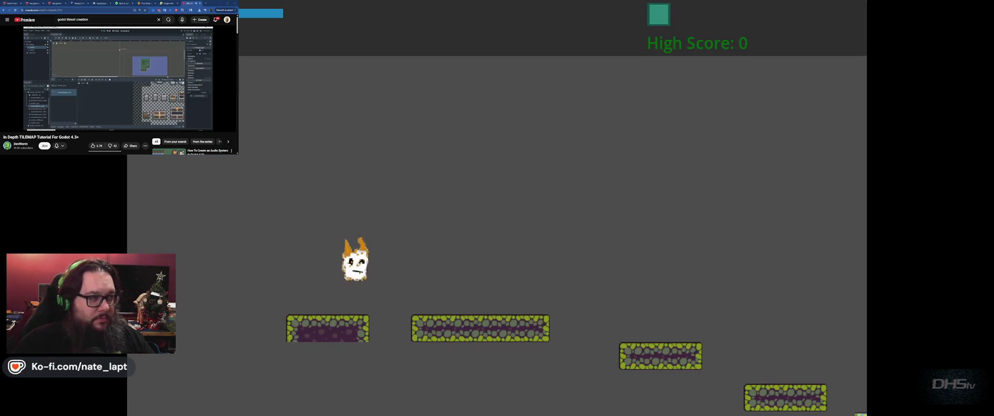
key(space)
key(space)
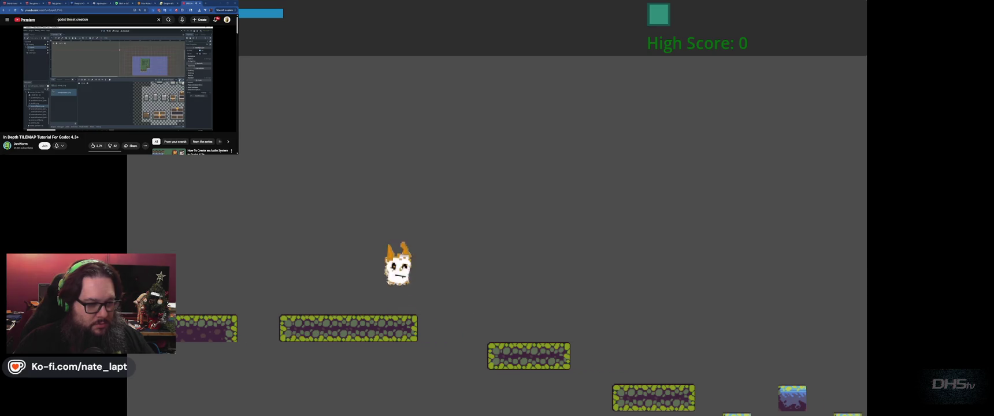
key(space)
key(space)
key(space)
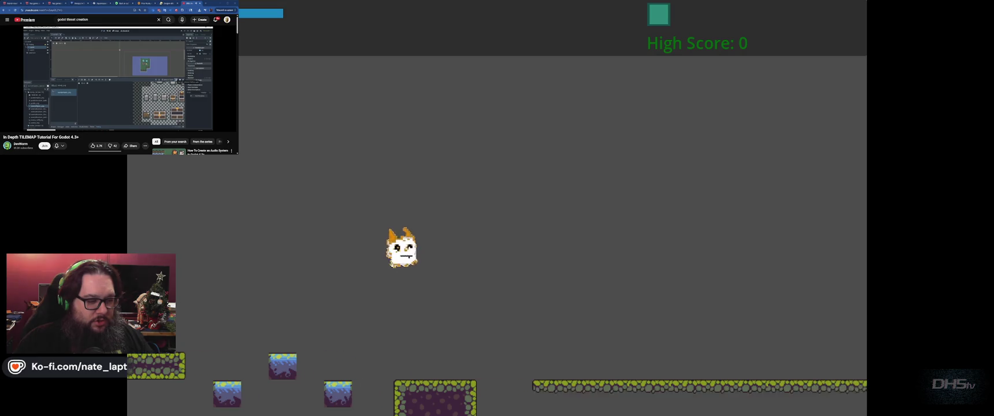
key(space)
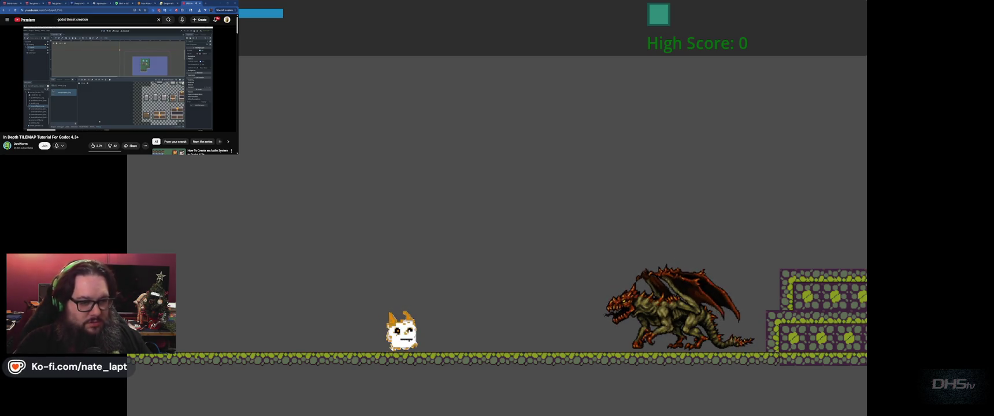
key(F8)
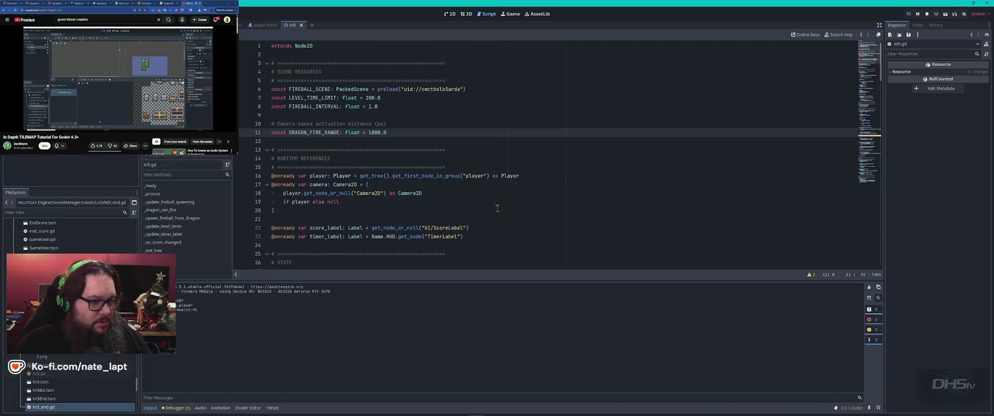
Tell ChatGPT that the dragon is not breathing fire
key(alt+Tab)
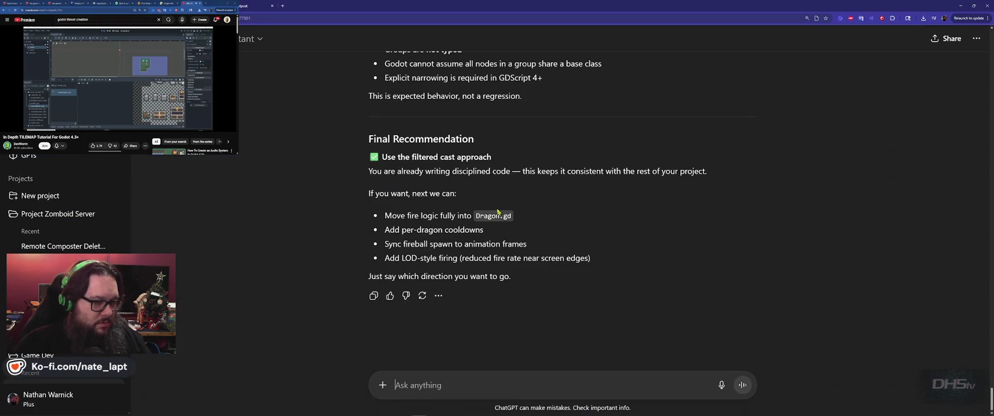
text(d)
text(s not sh)
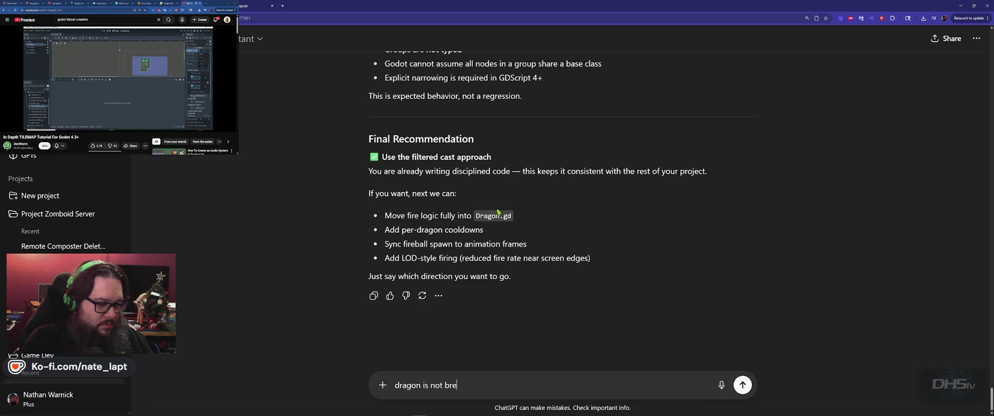
text(ng fire)
key(Return)
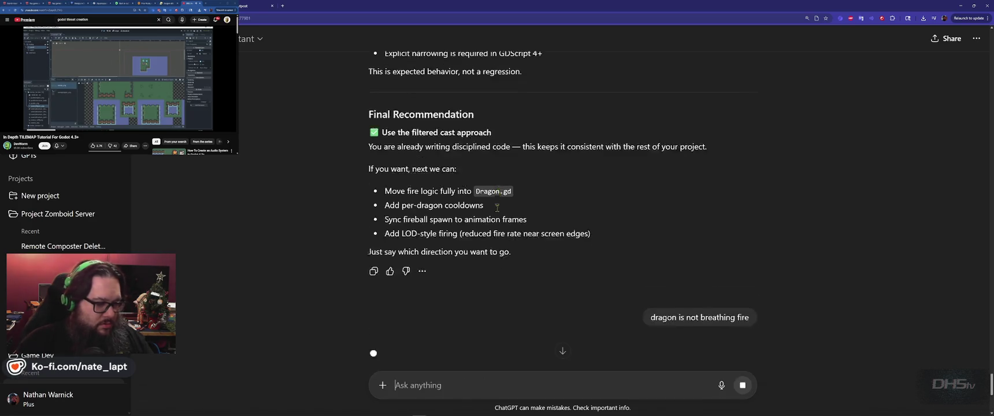
Copy the suggested dragon-count print line from ChatGPT's debugging reply
key(alt+Tab)
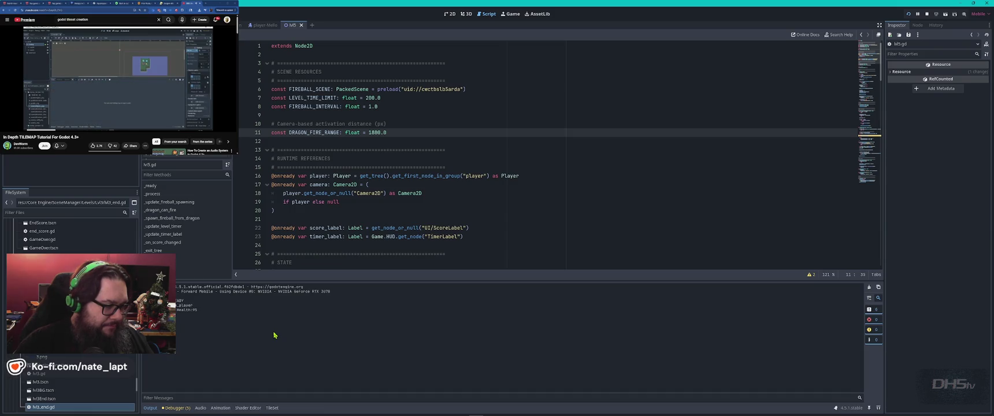
key(alt+Tab)
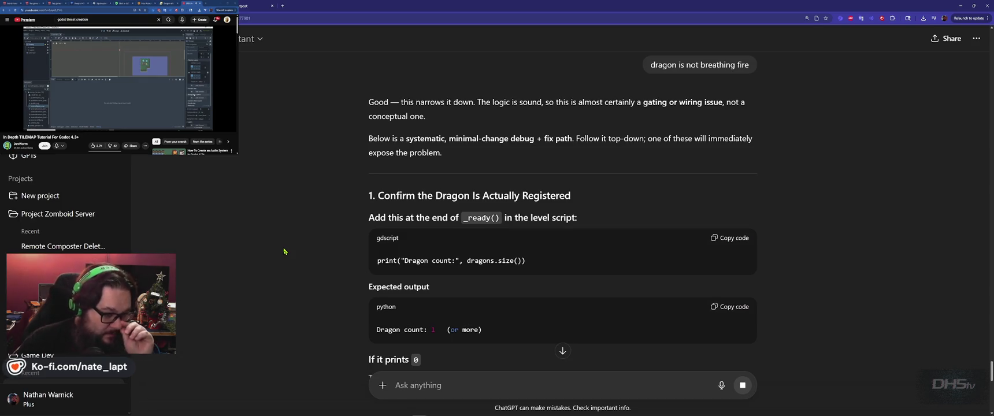
scroll(339, 231, down, 2)
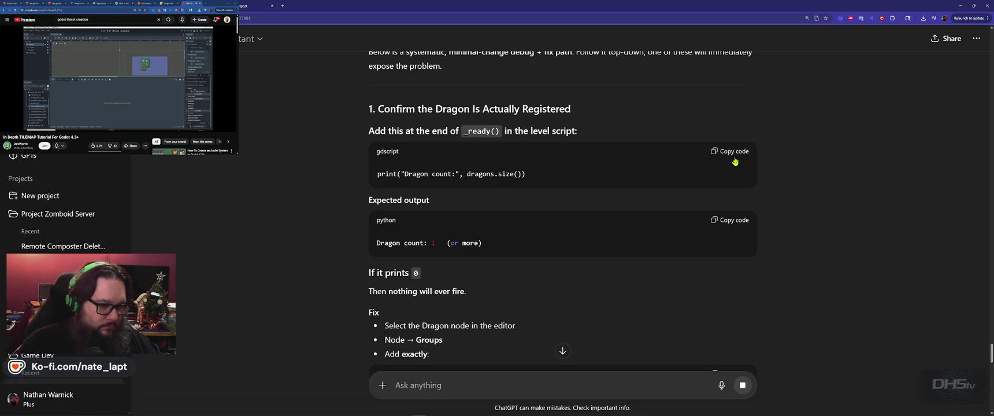
click(733, 157)
key(alt+Tab)
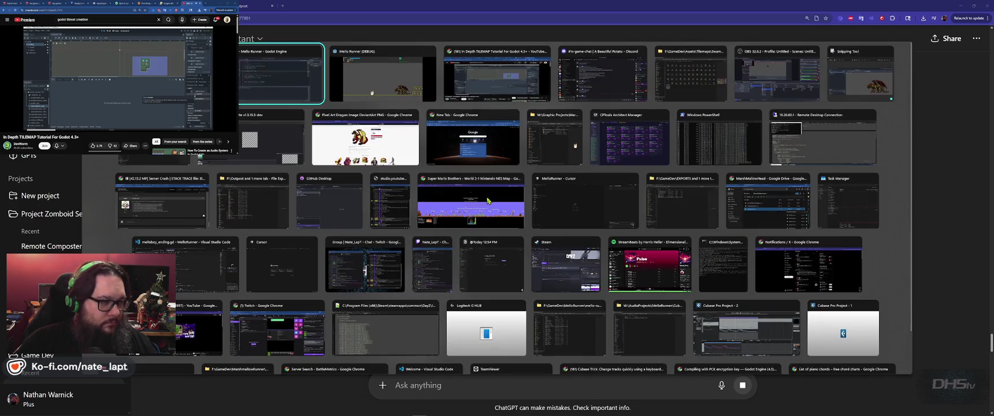
Paste the dragon-count print line into line 39 of _ready, save lvl5.gd, and run the game
scroll(394, 187, down, 7)
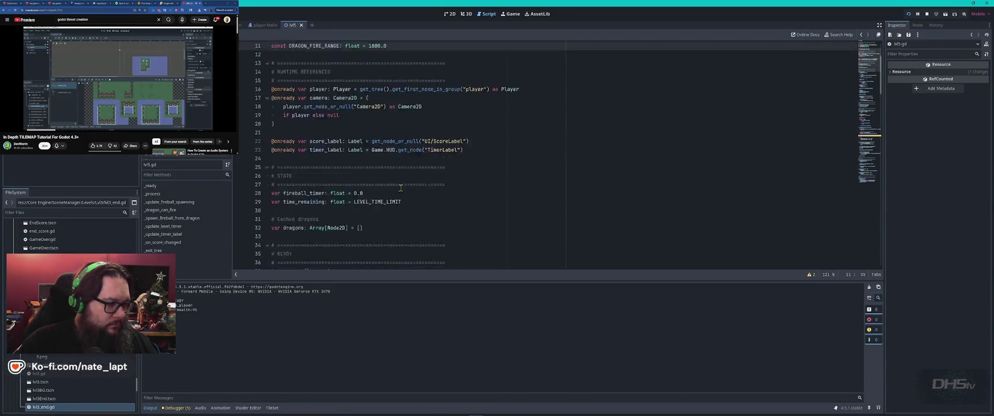
click(379, 191)
key(ctrl+v)
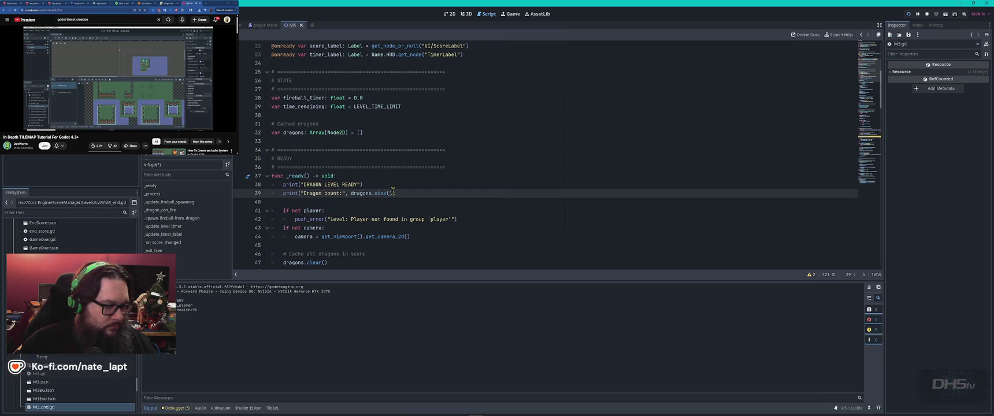
key(ctrl+s)
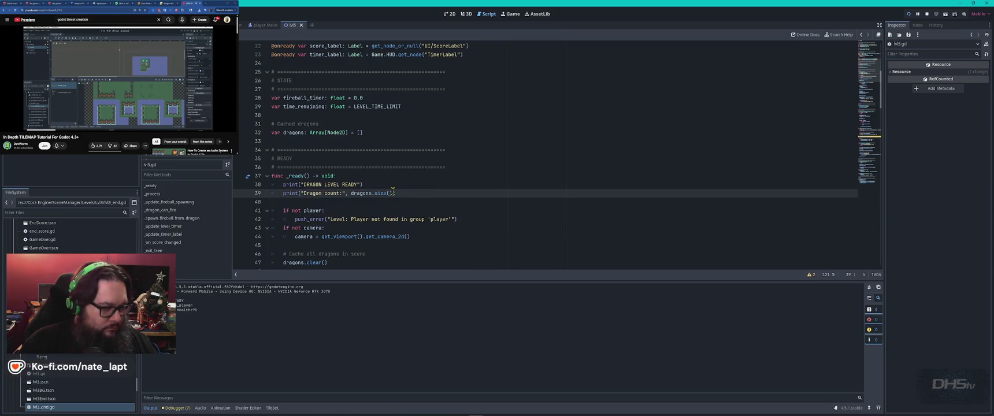
key(F5)
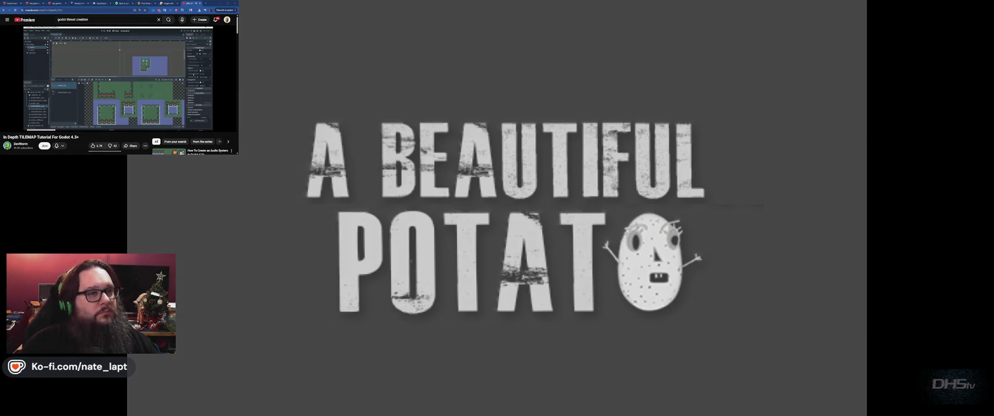
Playtest the level twice, jumping the player across the platforms, then close the game
key(Return)
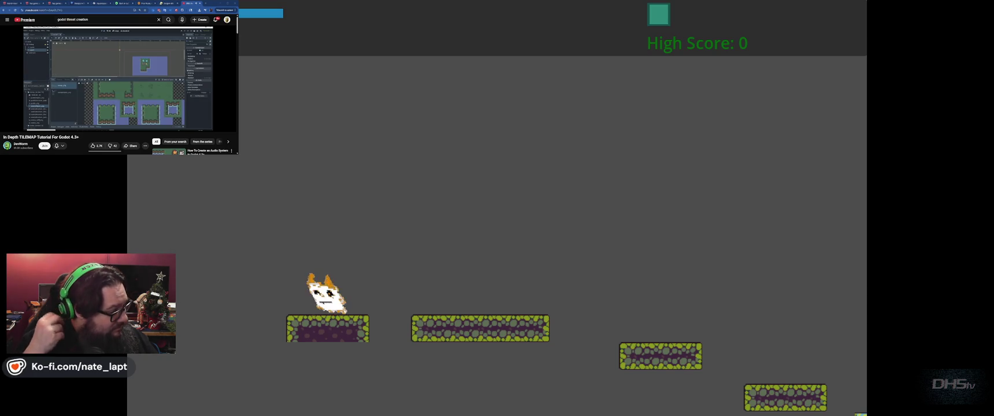
key(F8)
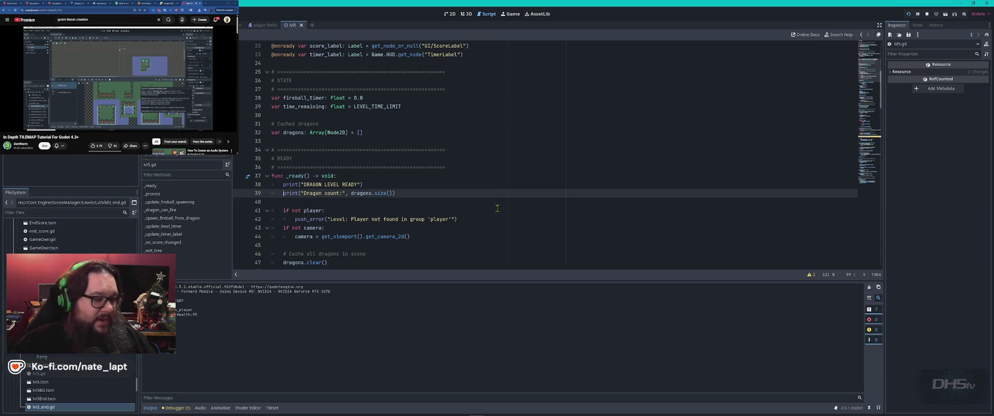
key(F5)
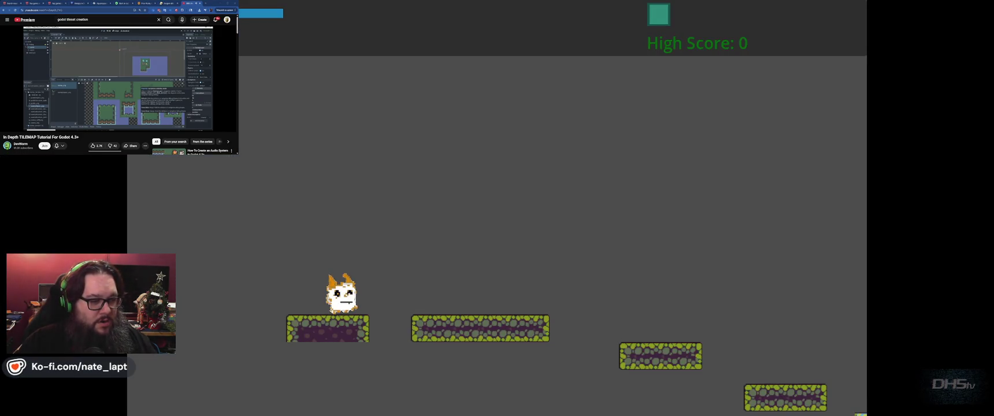
key(space)
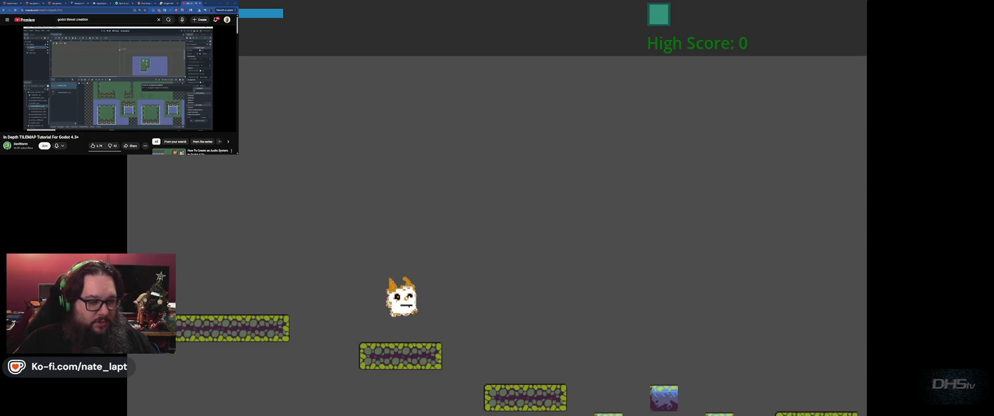
key(space)
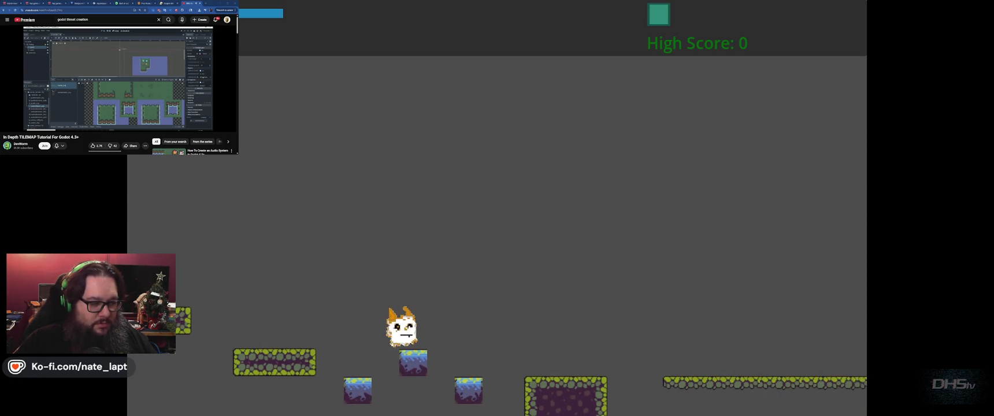
key(space)
key(space)
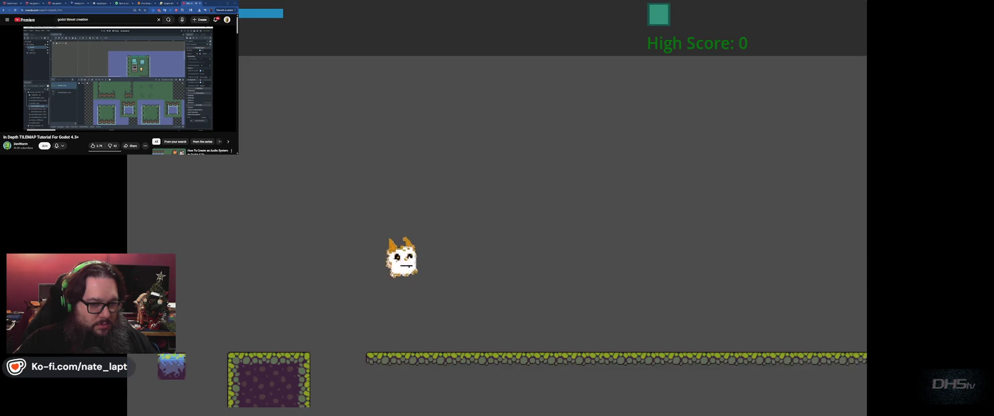
key(Escape)
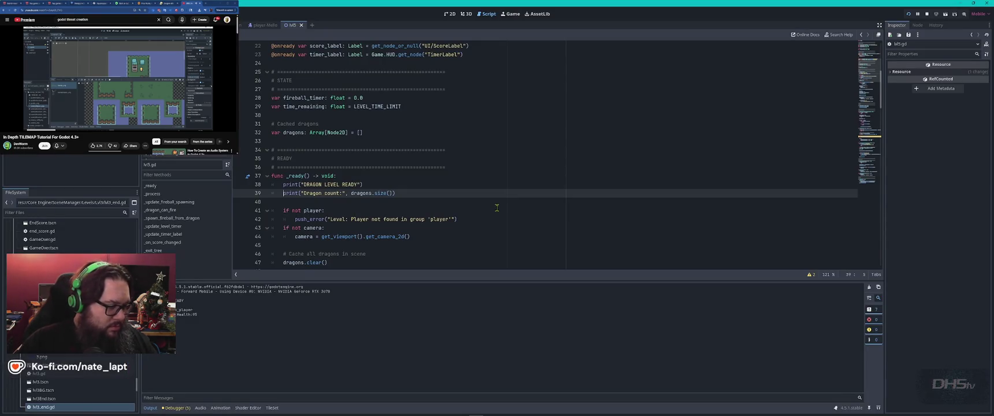
Snip the Output panel showing 'Dragon count: 0', then bring ChatGPT back up
key(super)
text(snip)
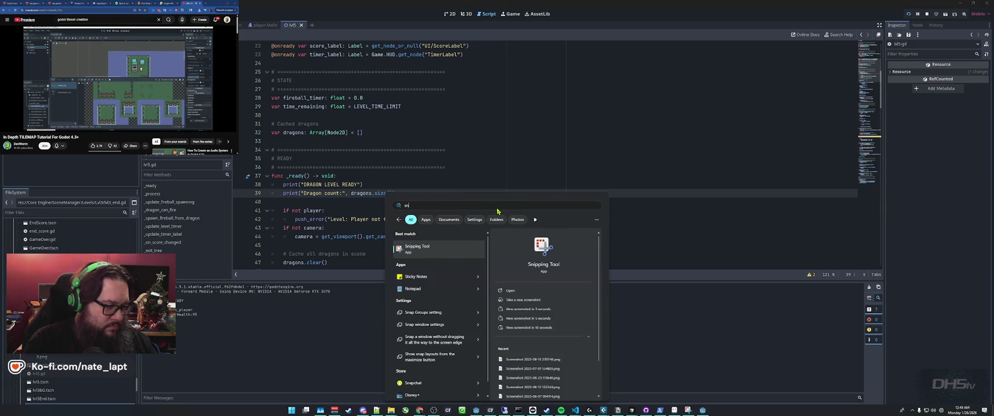
key(Return)
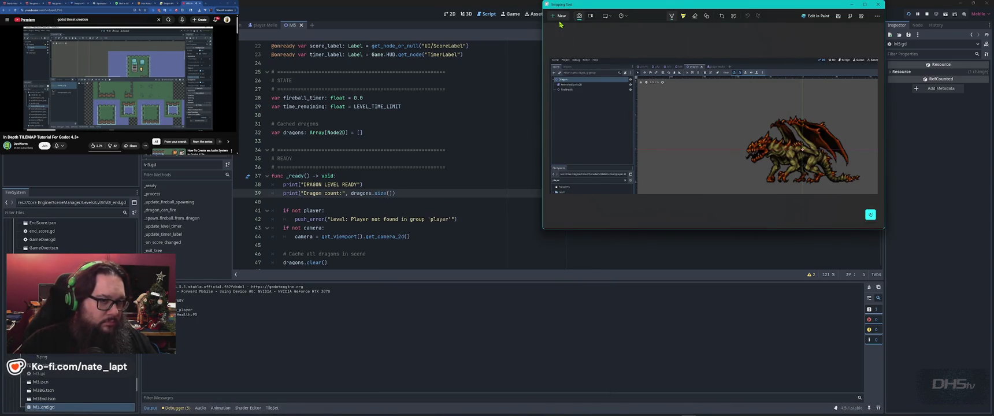
click(559, 16)
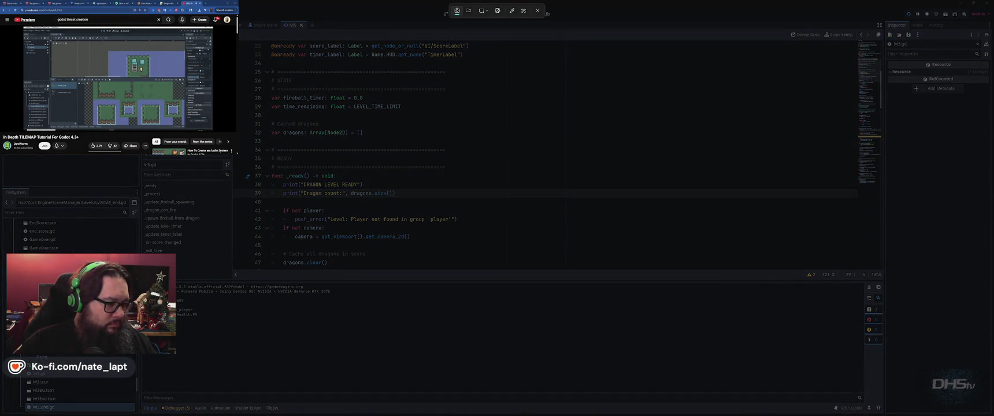
drag(167, 294, 212, 325)
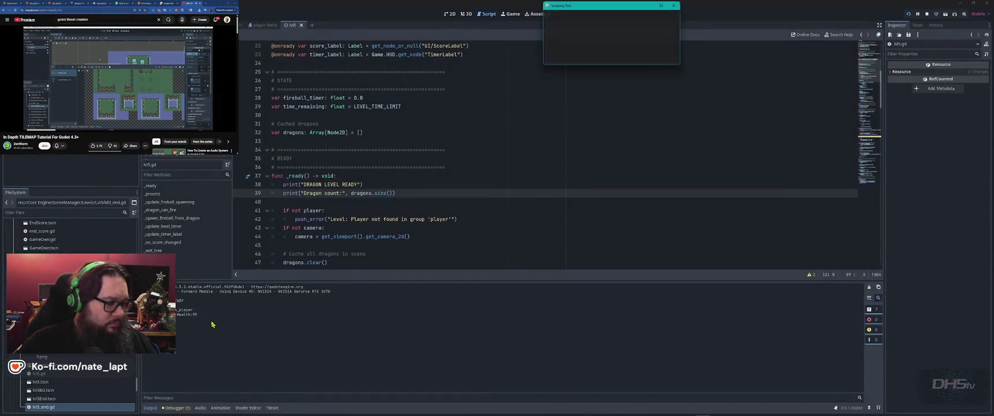
key(alt+Tab)
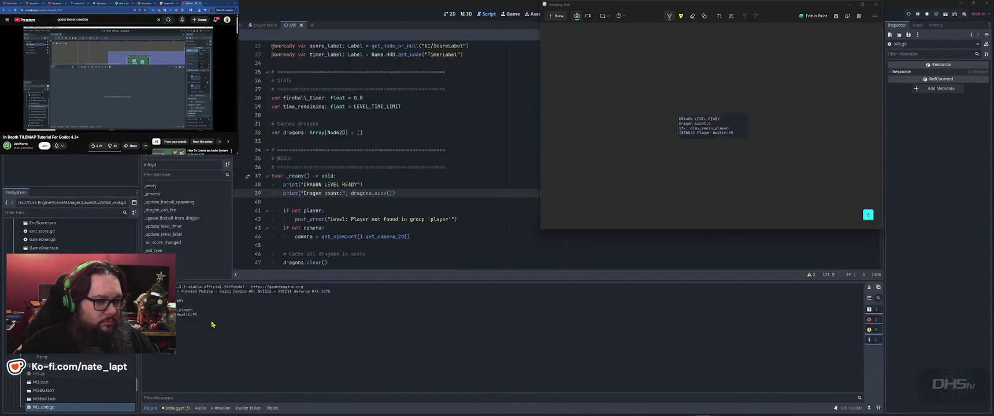
scroll(207, 314, down, 3)
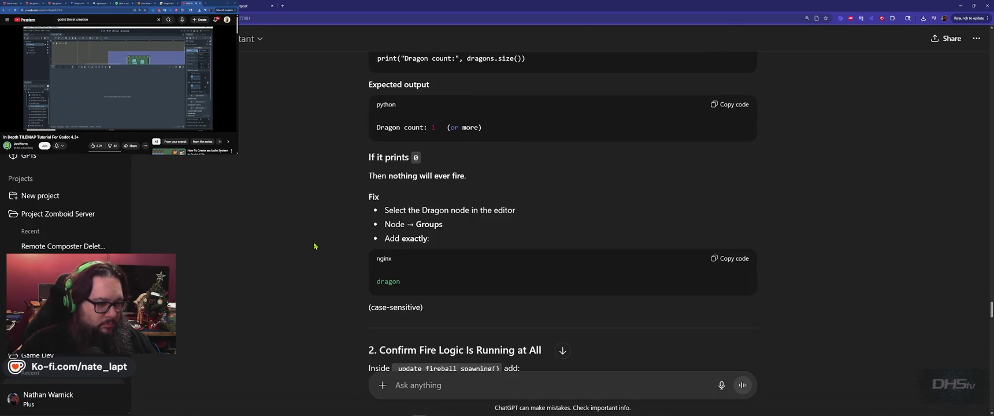
Paste the console screenshot into ChatGPT and send it
scroll(315, 246, down, 3)
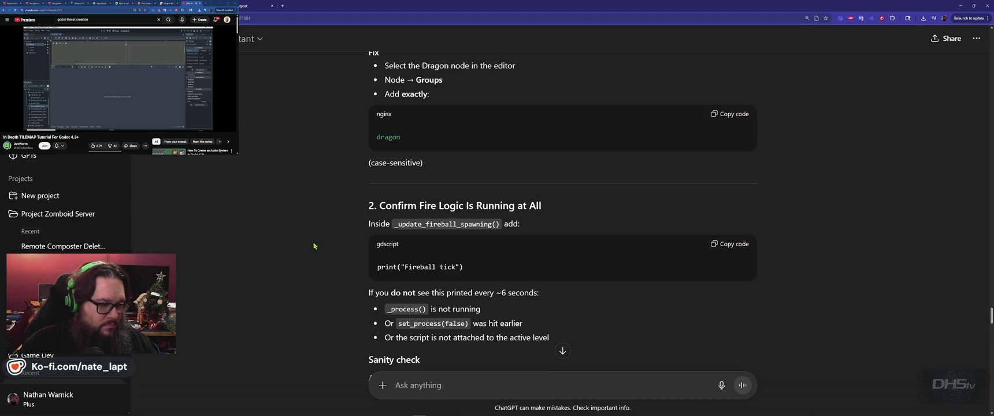
scroll(315, 246, down, 3)
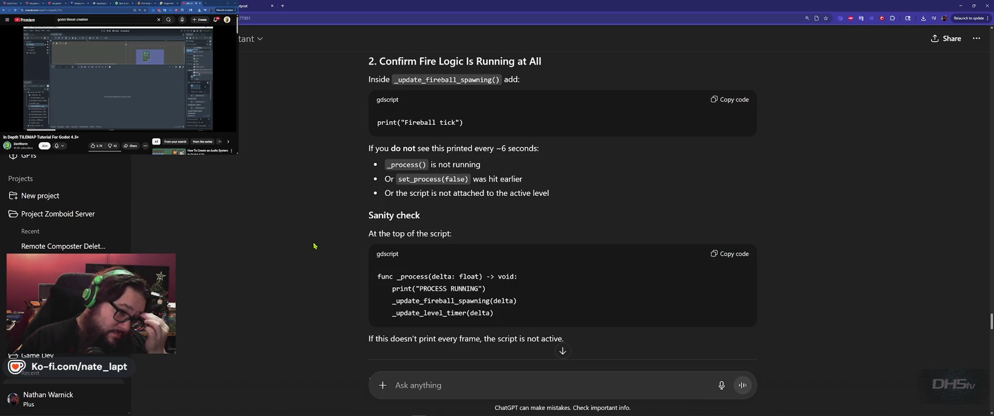
scroll(316, 246, down, 4)
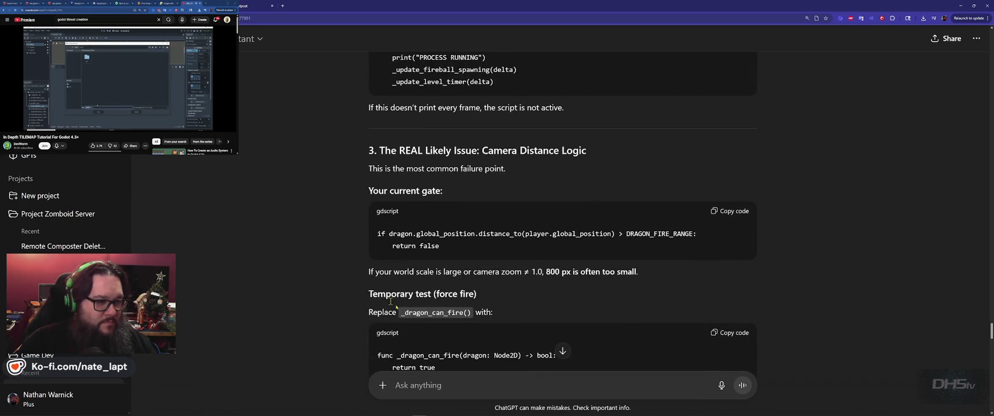
click(501, 391)
key(ctrl+v)
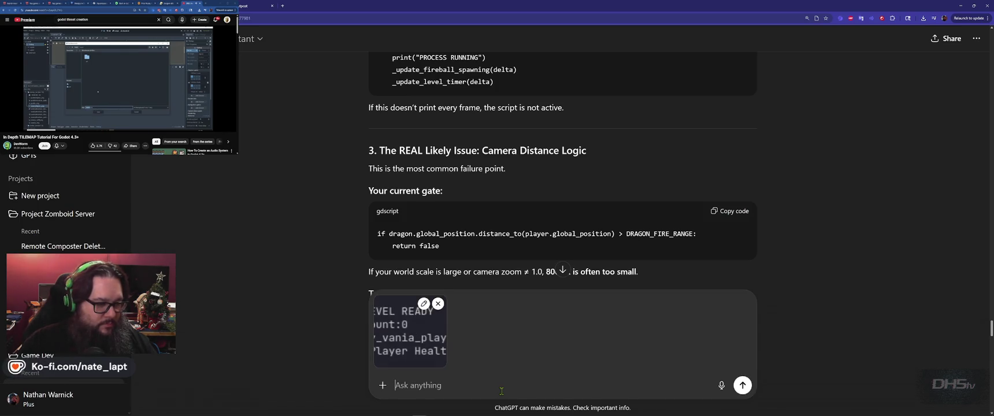
scroll(462, 289, down, 3)
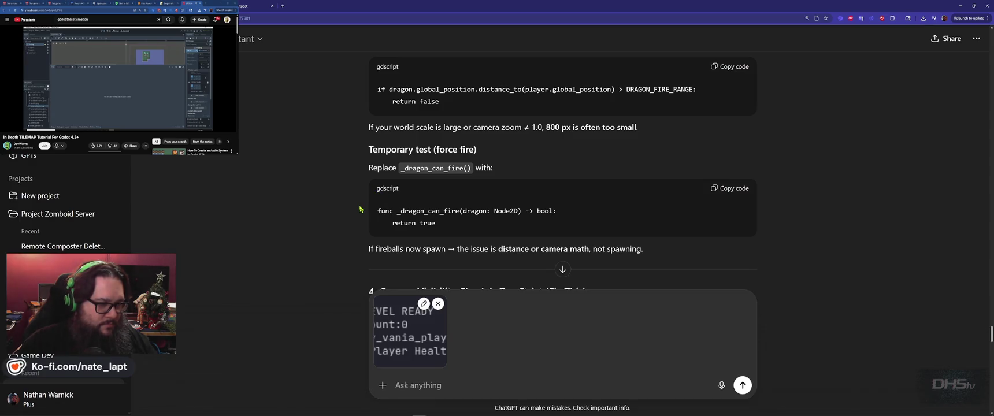
scroll(362, 209, down, 3)
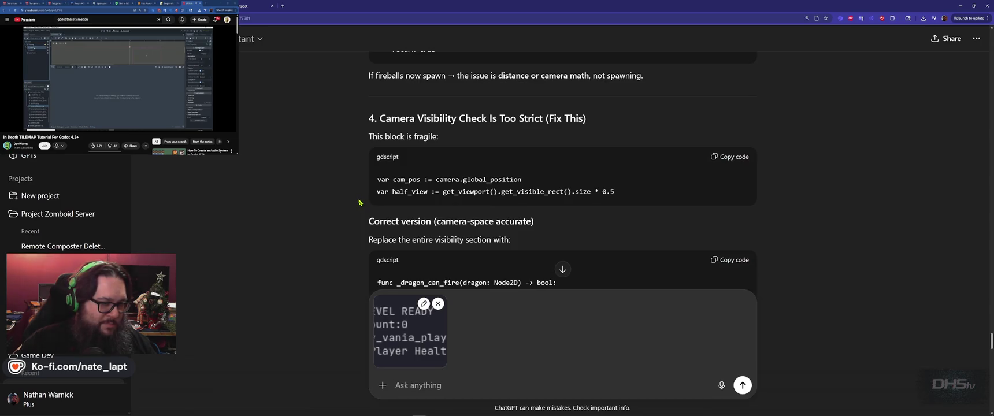
scroll(359, 203, down, 1)
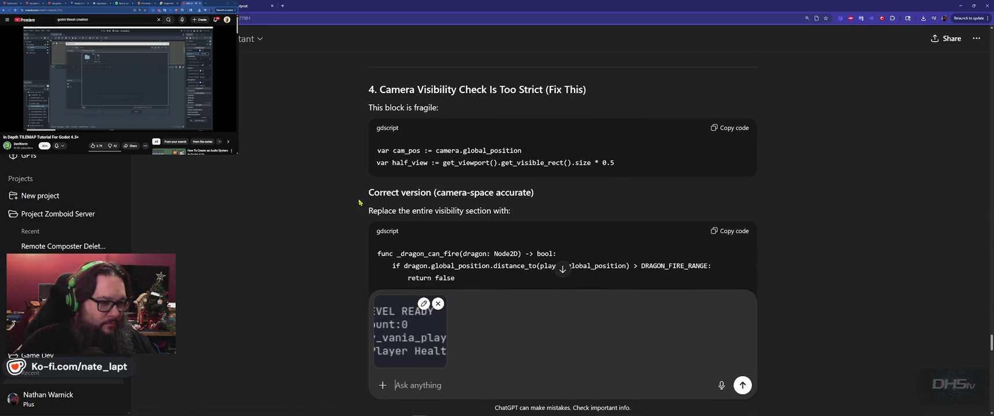
key(Return)
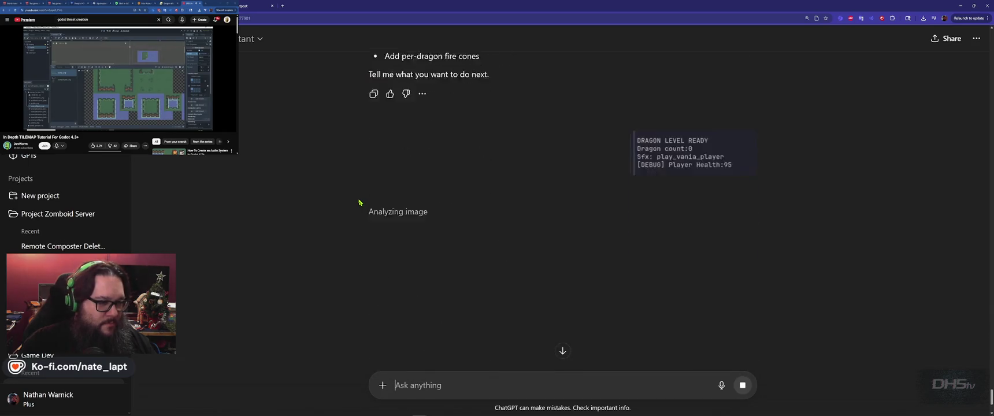
Read ChatGPT's diagnosis that the Dragon is missing from the 'dragon' group, then return to Godot
key(alt+Tab)
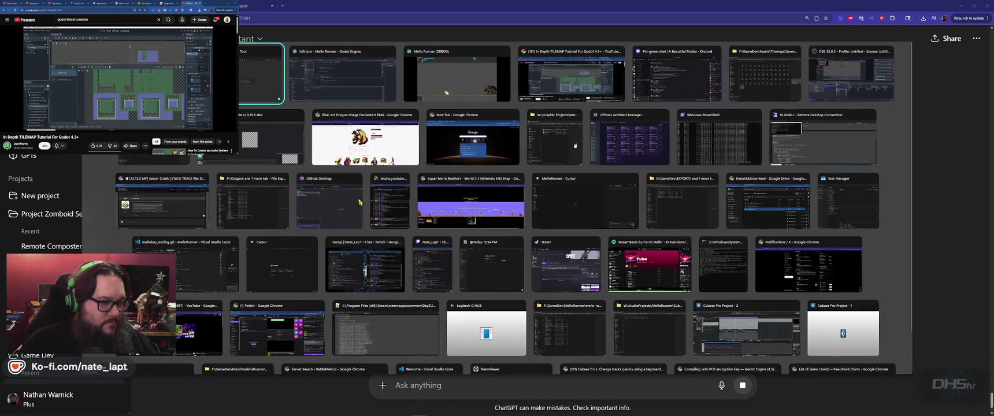
key(alt+Tab)
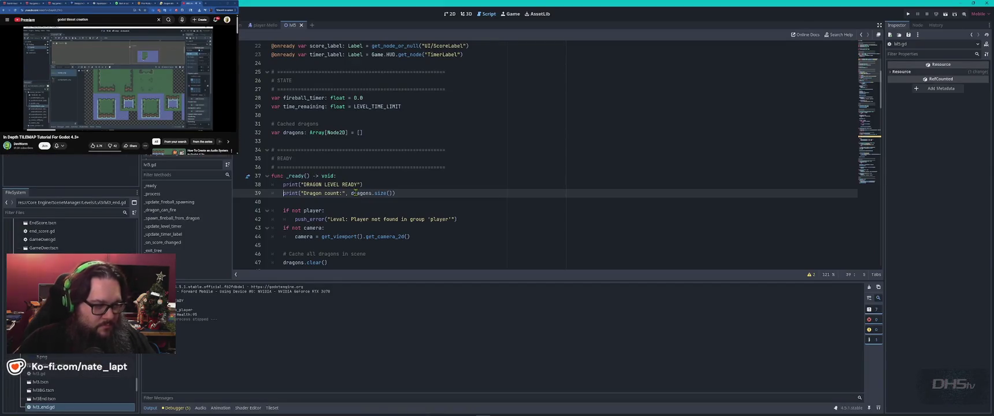
key(alt+Tab)
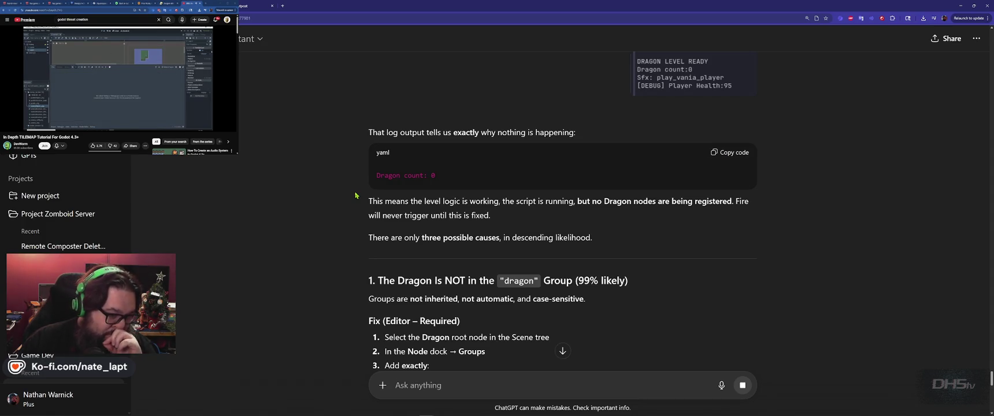
scroll(356, 195, down, 2)
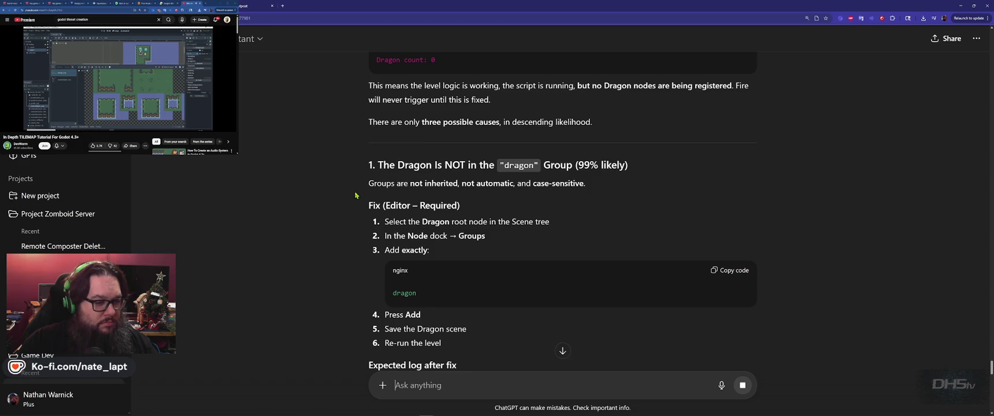
scroll(356, 195, down, 3)
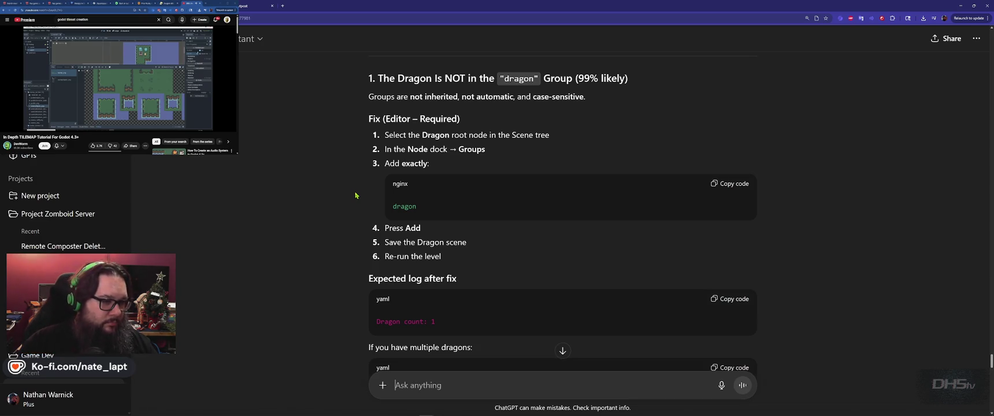
key(alt+Tab)
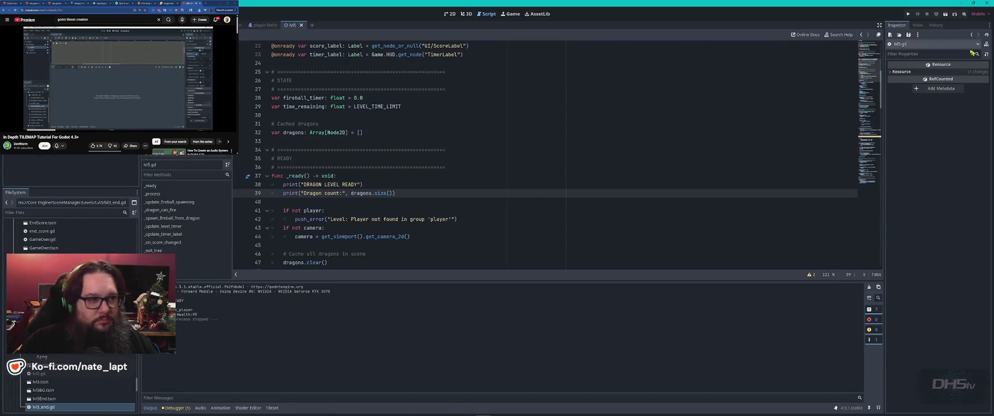
Add the Dragon scene's root node to a new 'dragon' group, save the scene, and run the project
click(239, 26)
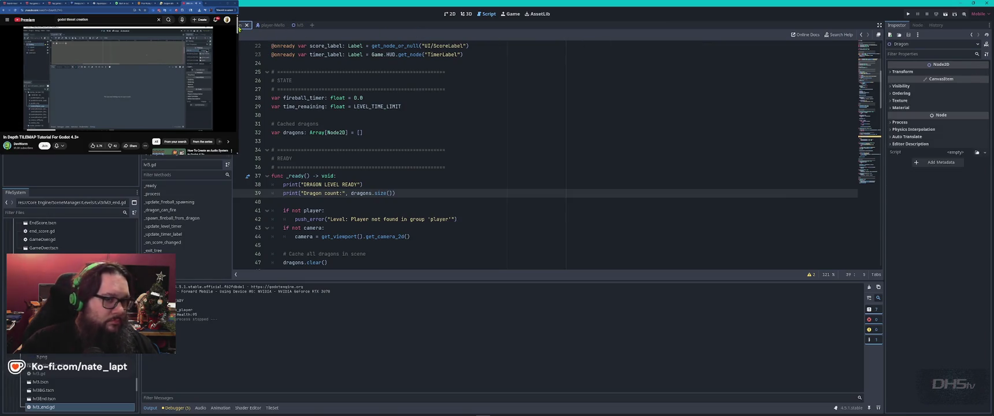
click(918, 26)
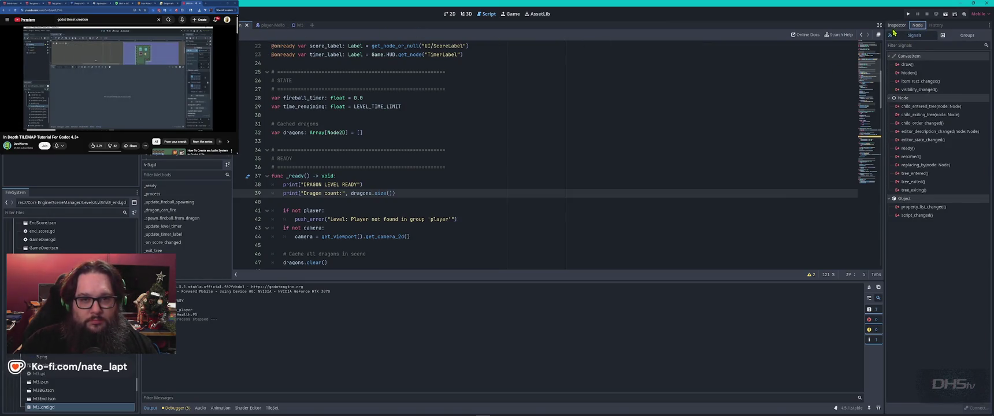
click(958, 36)
click(890, 45)
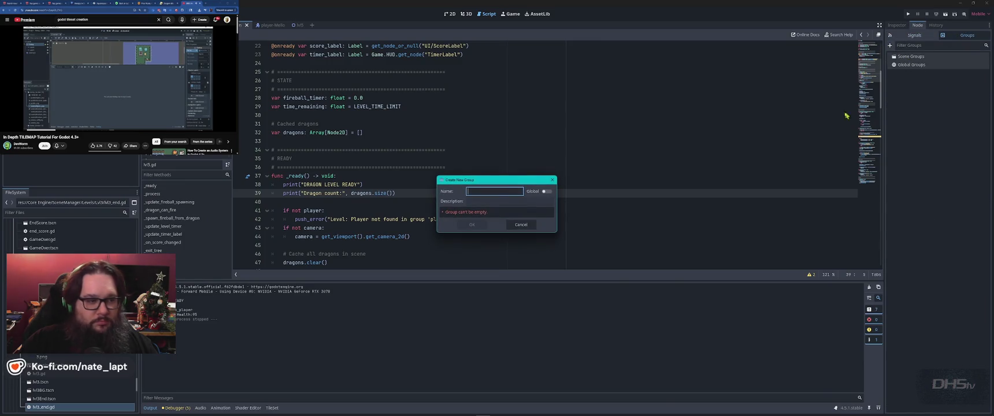
text(dragon)
key(Return)
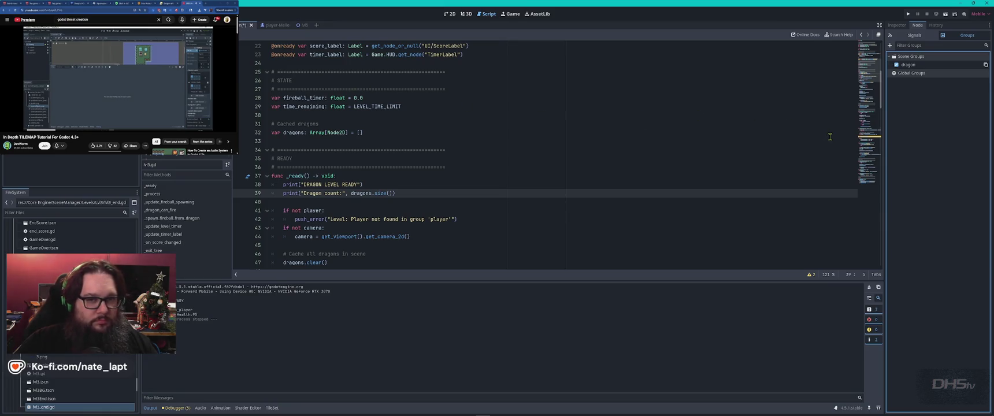
key(ctrl+s)
key(F5)
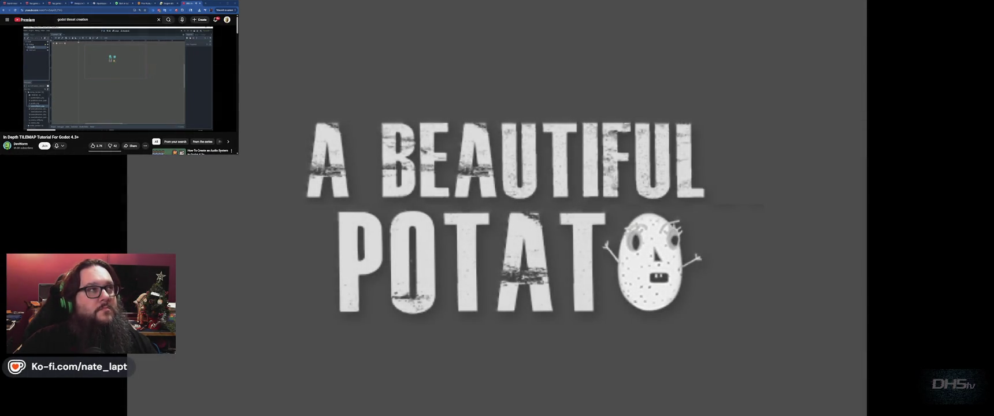
key(Return)
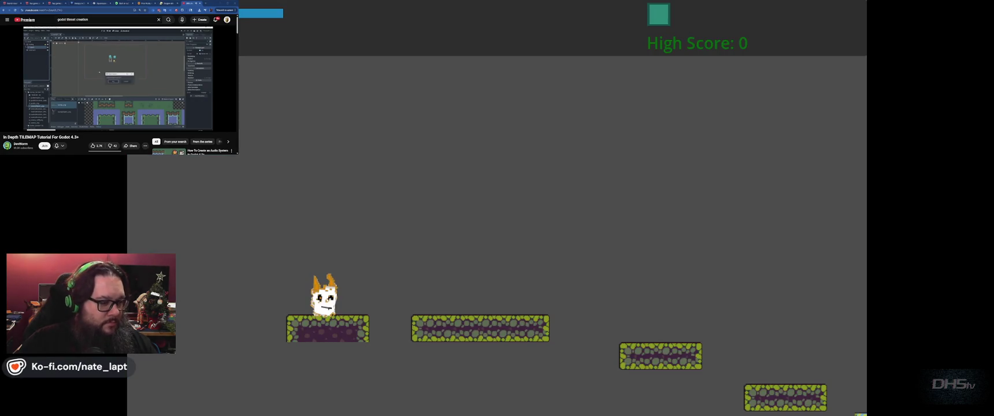
key(F8)
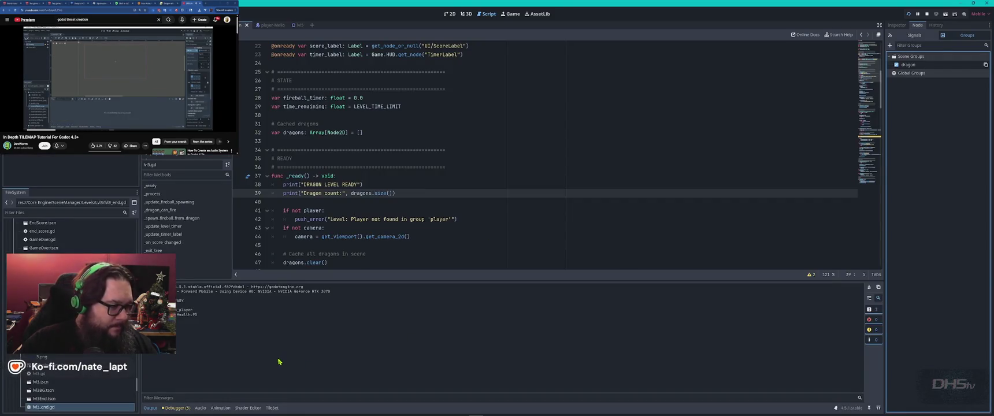
key(F6)
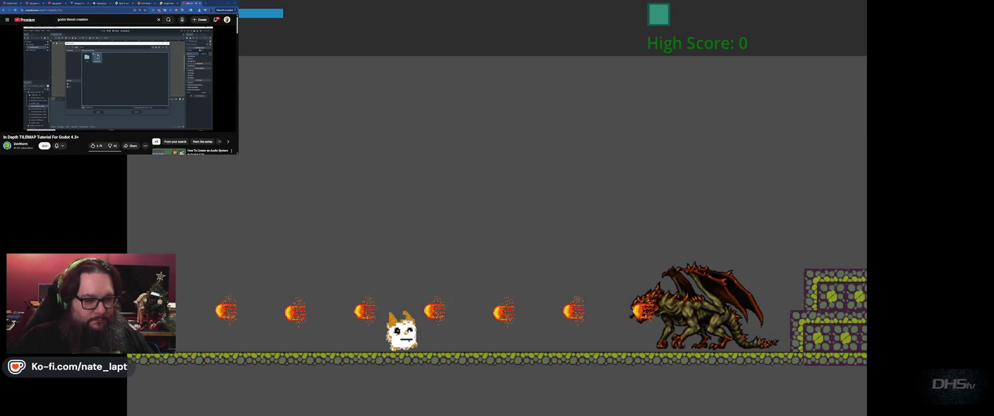
key(F8)
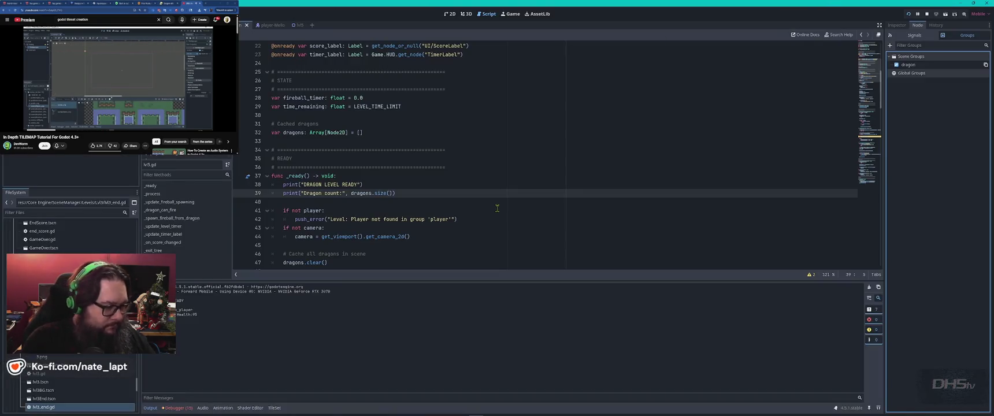
Relaunch and stop the dragon level, then find the Sfx calls in lvl5.gd
key(F6)
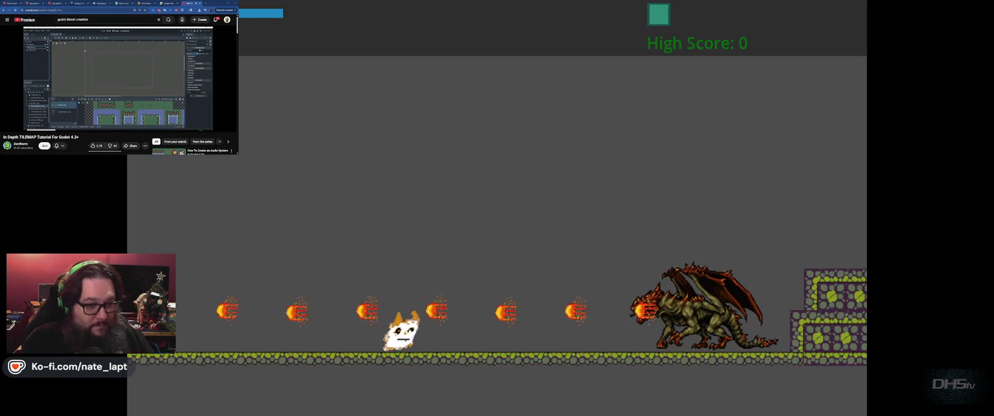
key(F8)
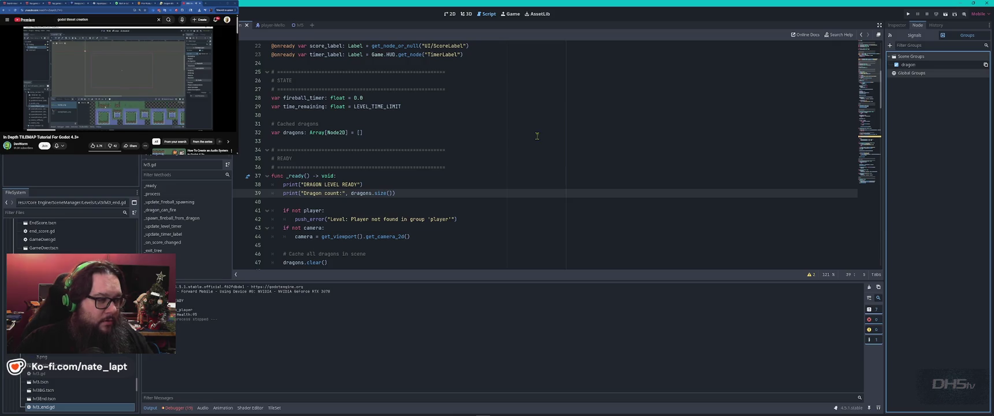
click(565, 148)
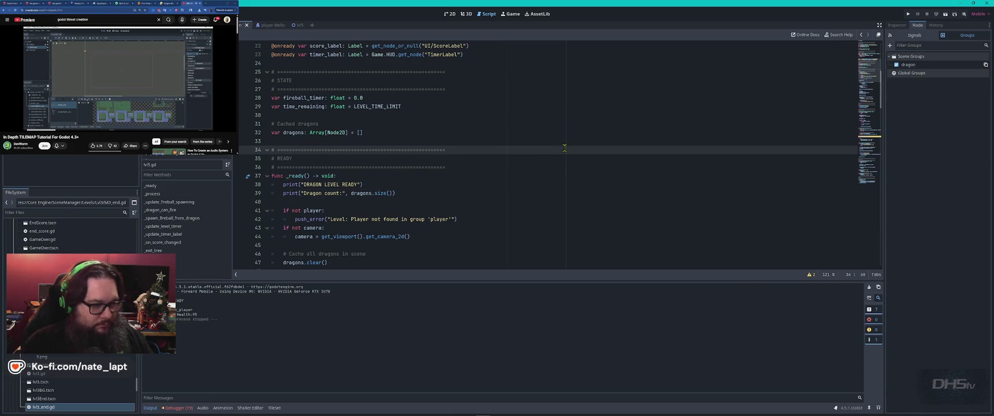
key(ctrl+f)
text(sfx)
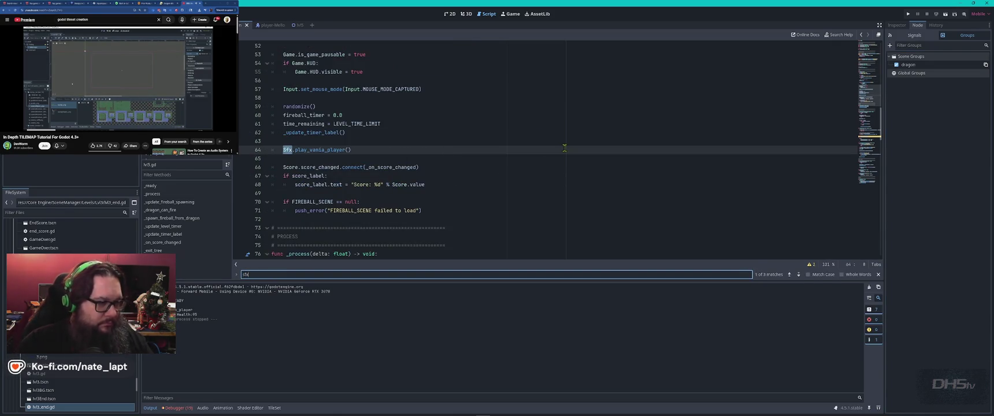
key(Return)
key(Escape)
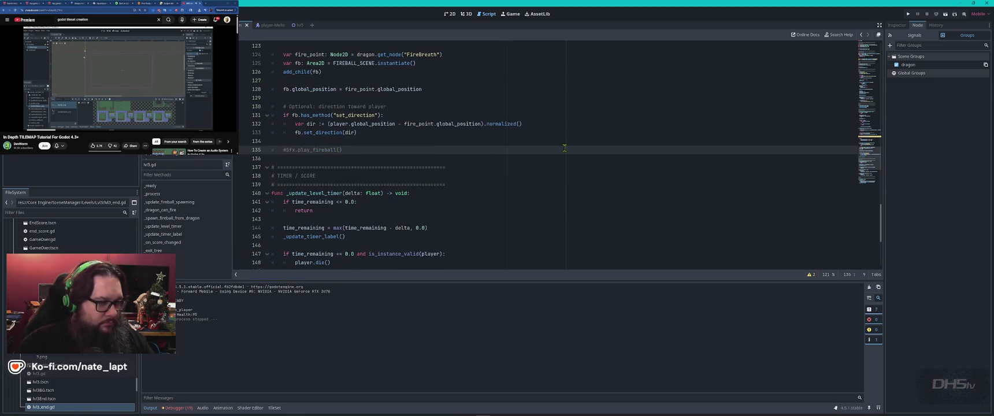
Change FIREBALL_INTERVAL near the top of lvl5.gd to 3.0
key(ctrl+Home)
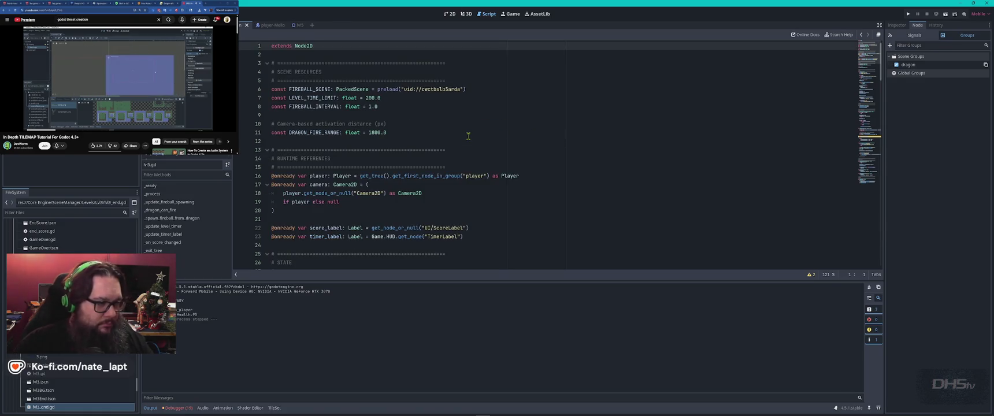
click(371, 107)
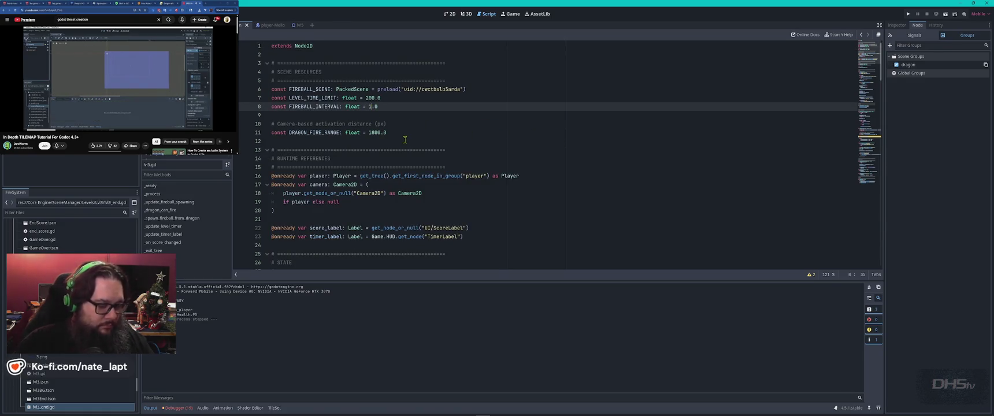
key(BackSpace)
text(3)
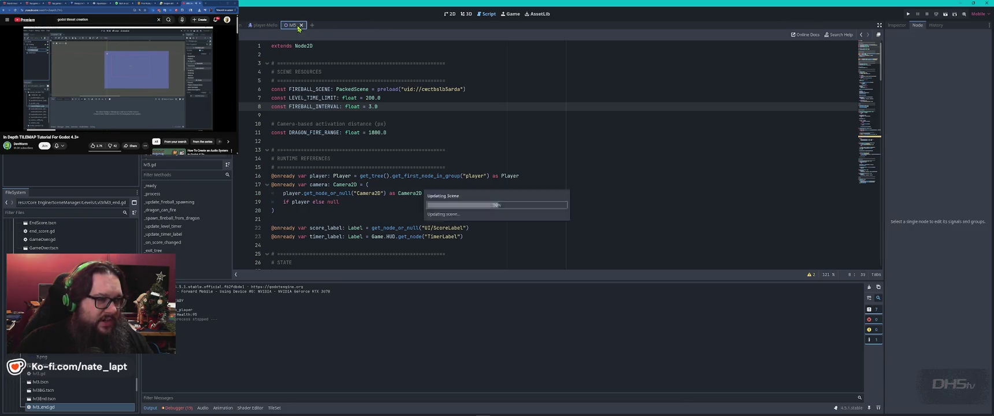
Move the dragon's FireBreath point to (-66, 4) at its mouth and save the dragon scene
click(450, 13)
scroll(612, 200, up, 8)
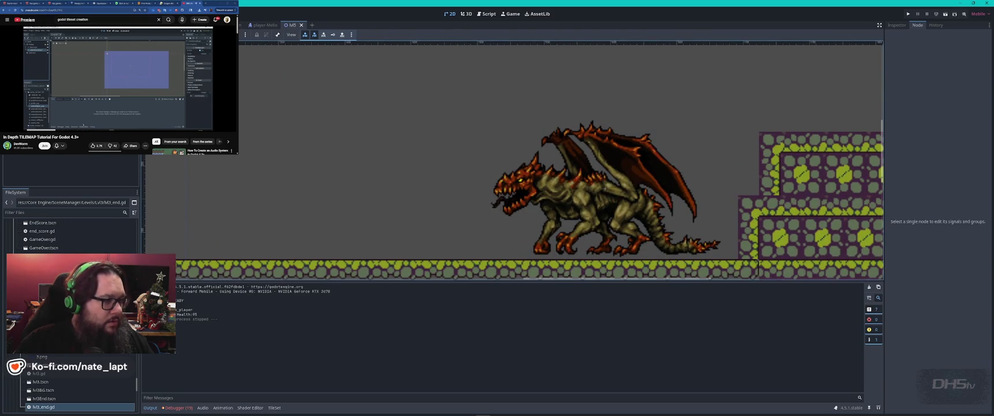
click(242, 25)
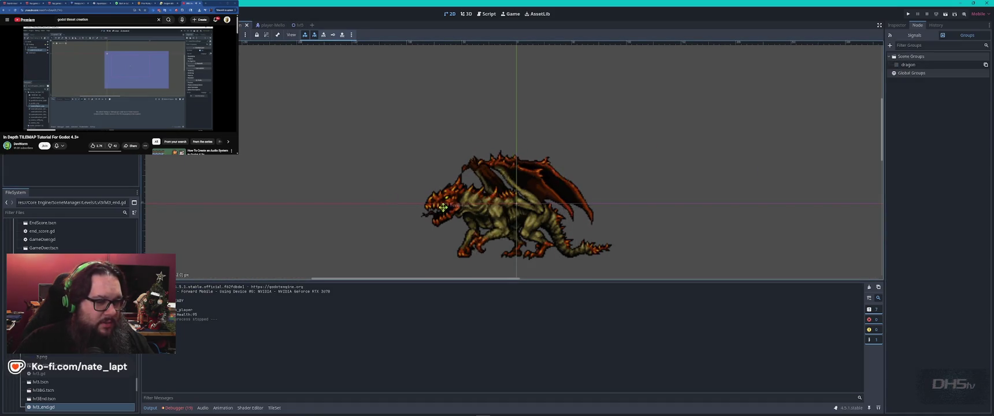
drag(445, 208, 444, 207)
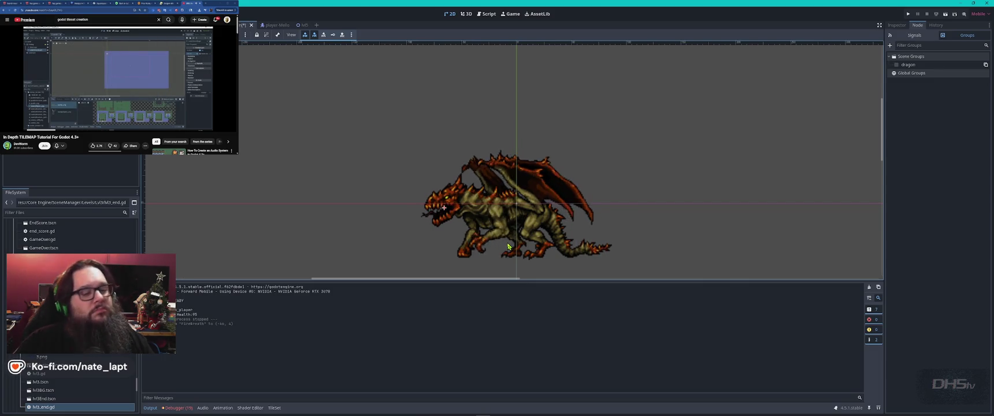
key(ctrl+s)
Read ChatGPT's zero-dragon-count reply down to the dynamic-safe fix that re-queries the 'dragon' group
key(alt+Tab)
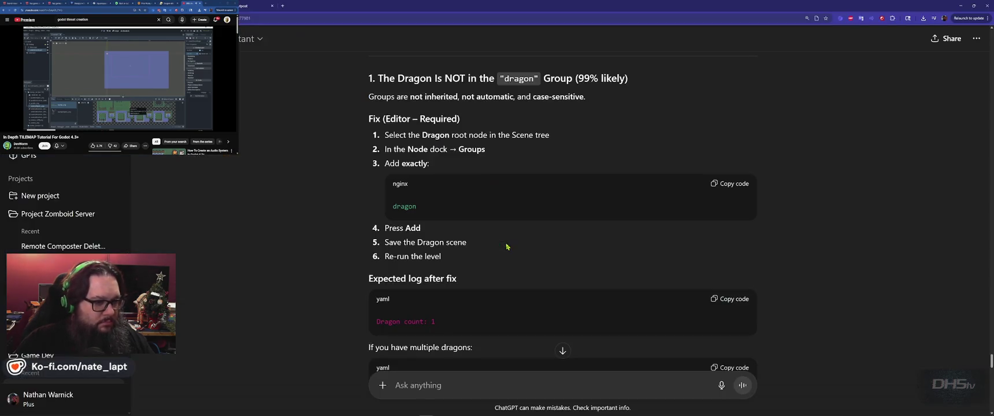
scroll(394, 221, down, 3)
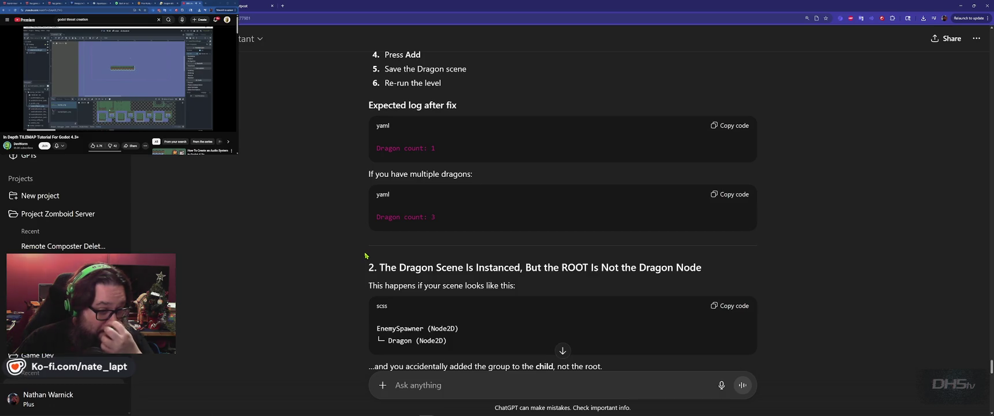
scroll(365, 256, down, 3)
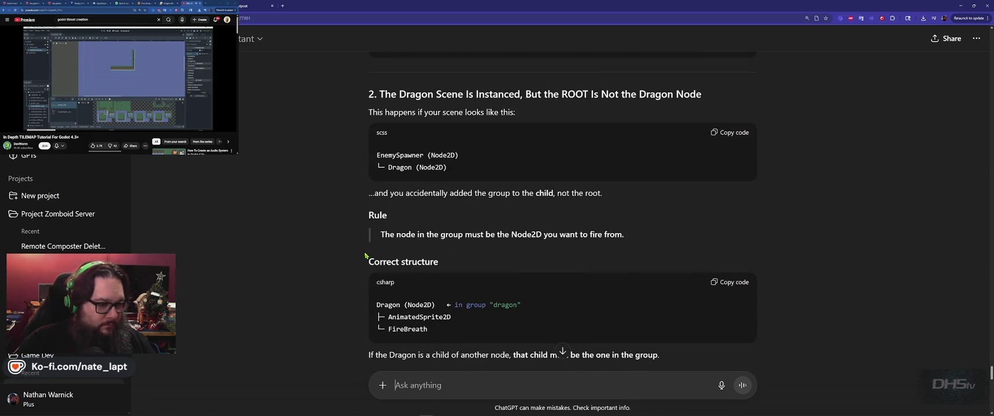
scroll(366, 256, down, 3)
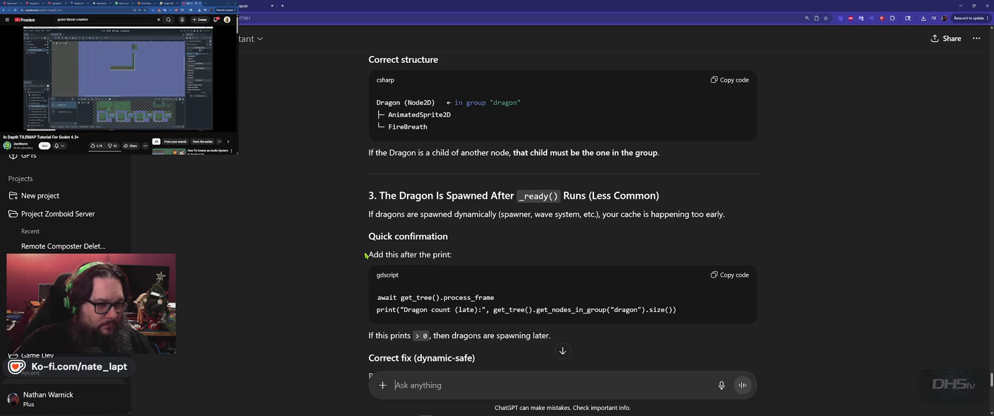
scroll(366, 256, down, 3)
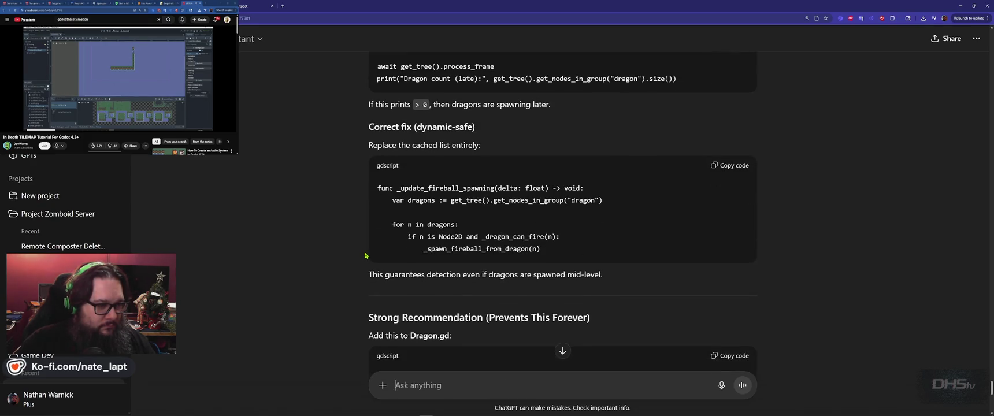
key(alt+Tab)
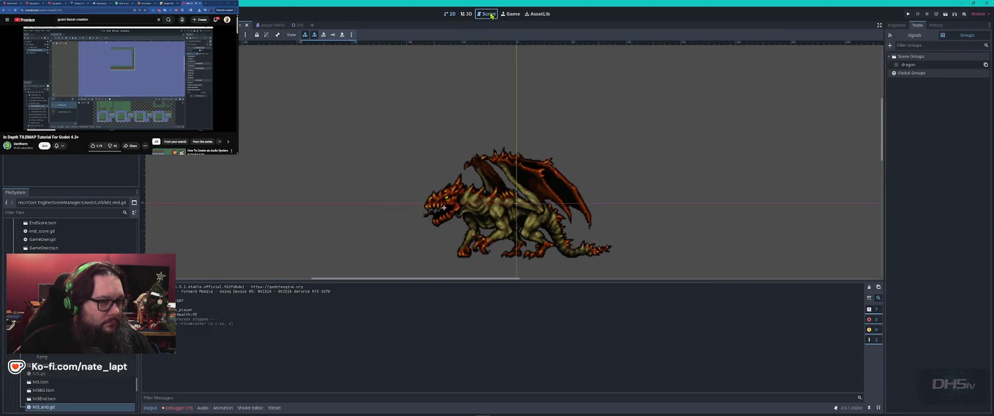
Search lvl5.gd for 'firebreath' and step through each FireBreath node reference
click(487, 13)
click(488, 140)
key(ctrl+f)
text(firebreath)
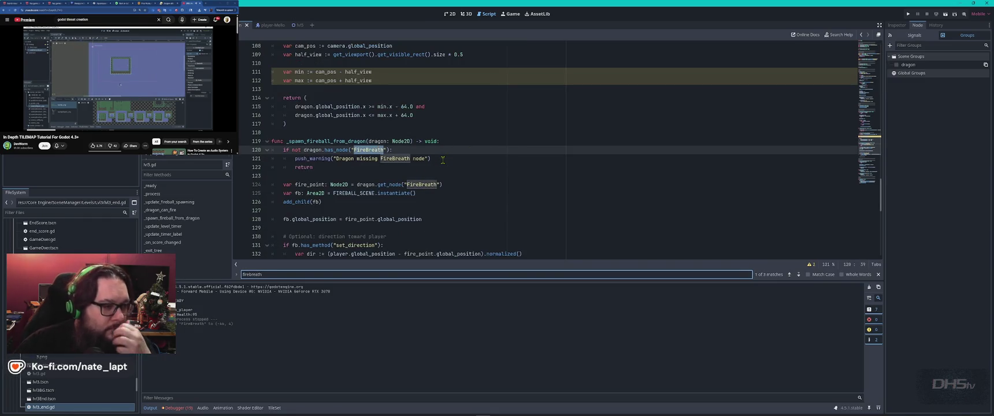
key(Return)
key(Return)
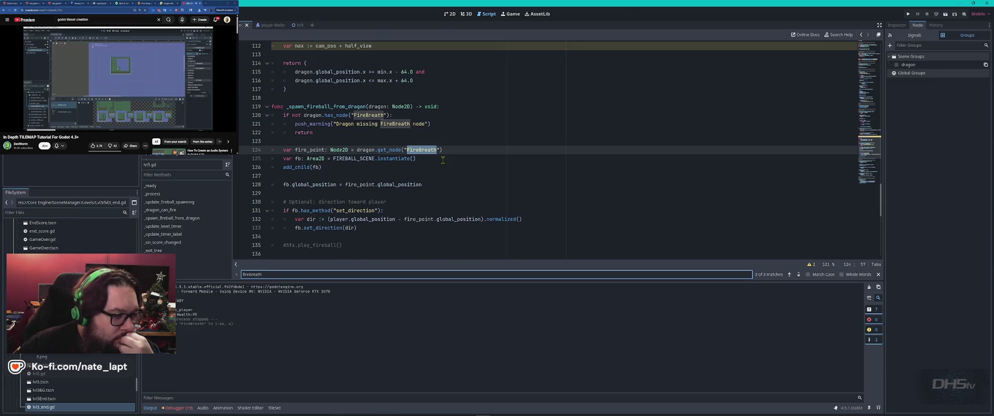
key(Return)
key(Return)
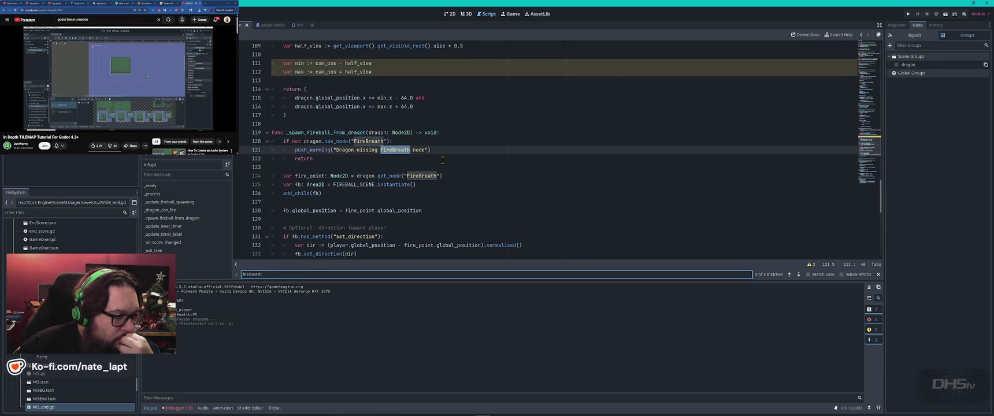
key(shift+Return)
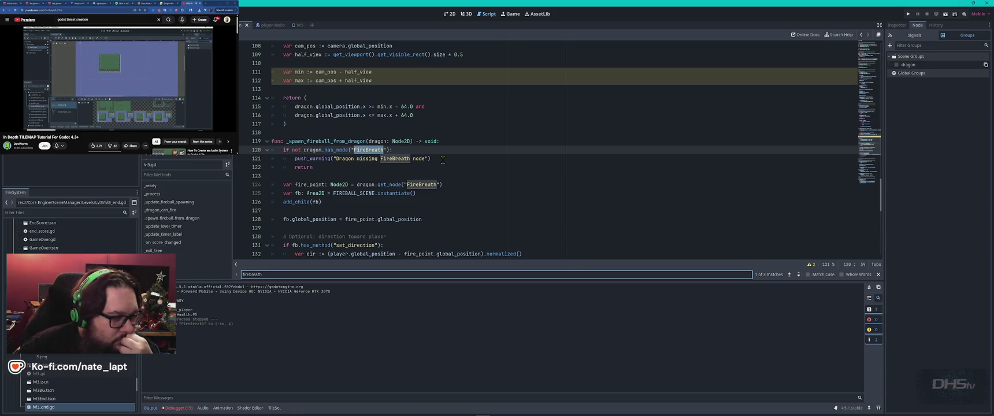
key(Return)
scroll(443, 159, down, 3)
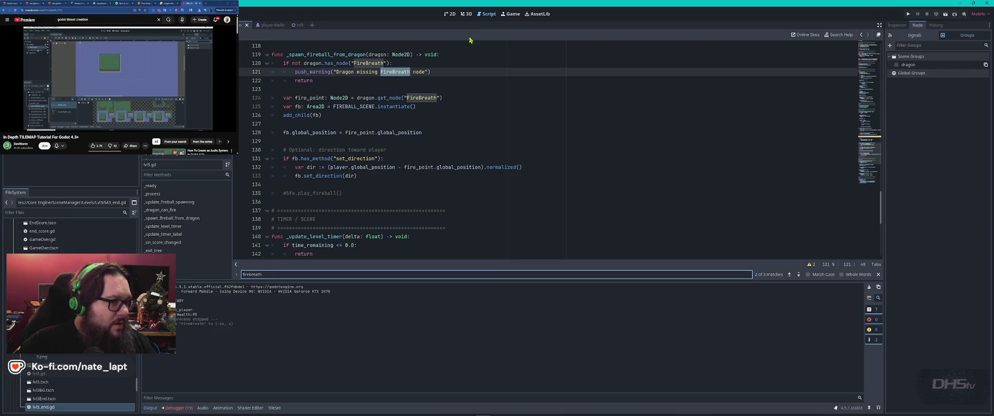
click(449, 16)
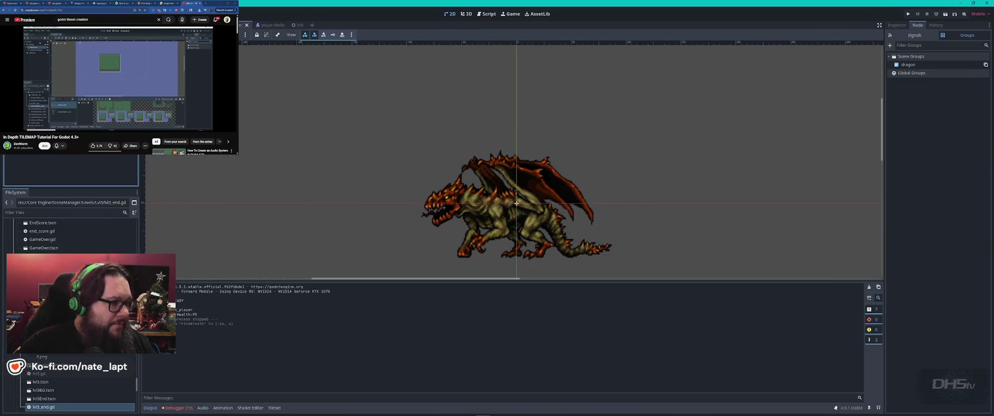
Nudge the FireBreath point near the dragon's head and playtest the fireballs
scroll(596, 234, down, 3)
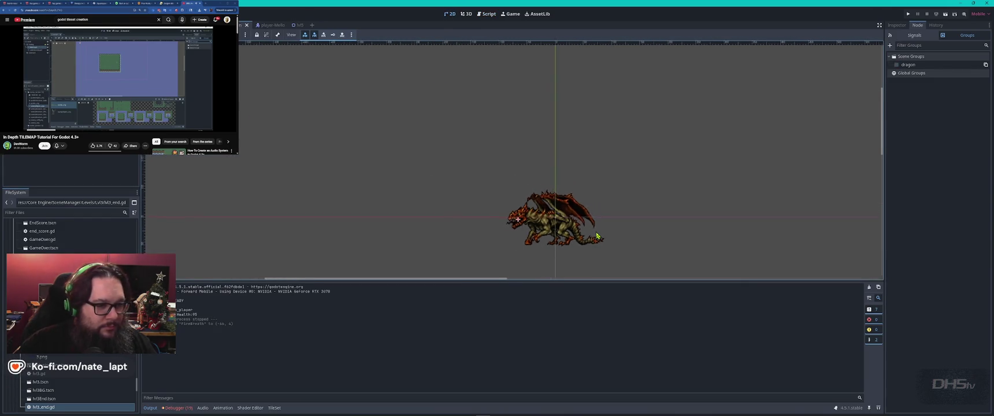
drag(509, 218, 512, 219)
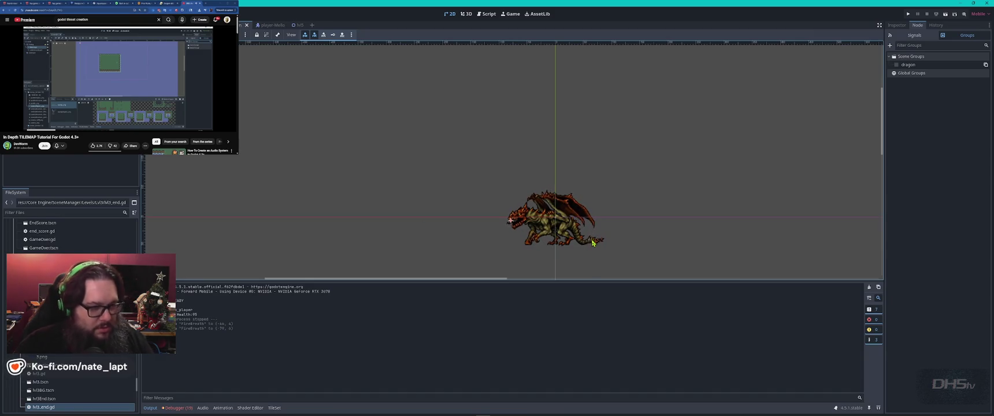
key(F5)
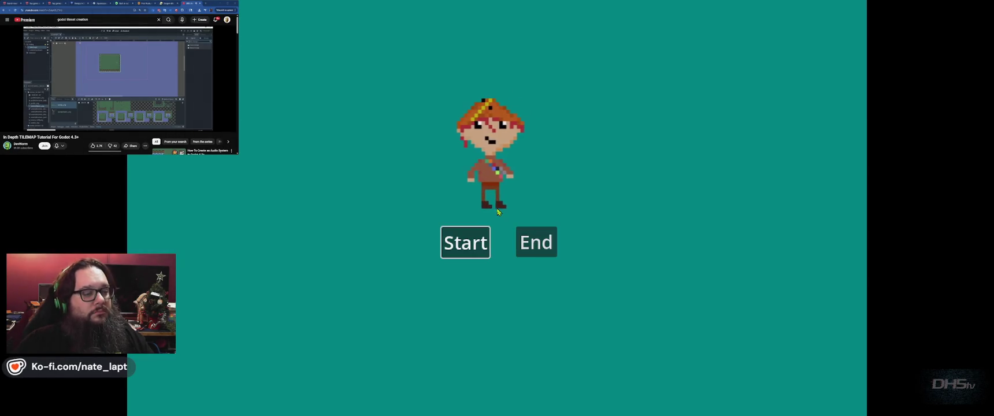
key(Return)
key(space)
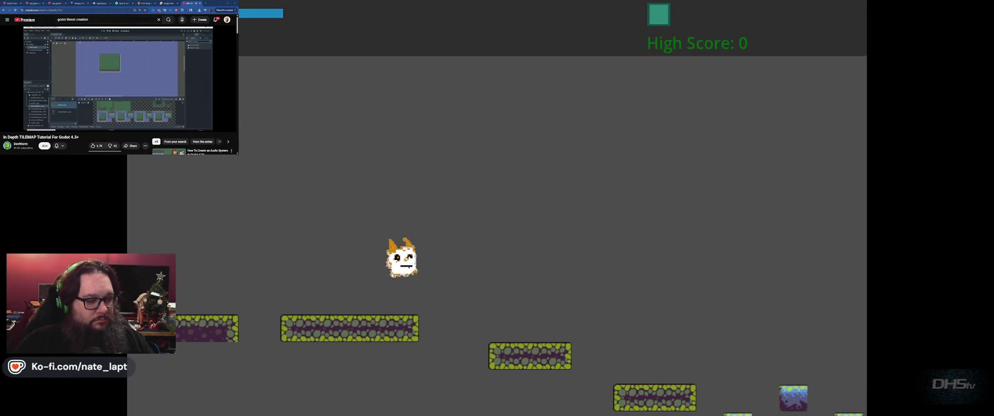
key(space)
key(space)
key(space)
key(space)
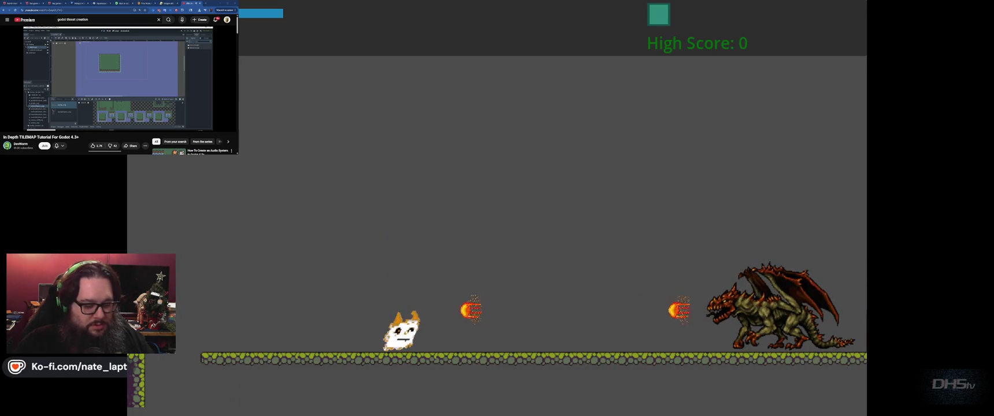
key(Escape)
Shift the FireBreath point further left and replay until fireballs fly toward the player
drag(513, 224, 490, 223)
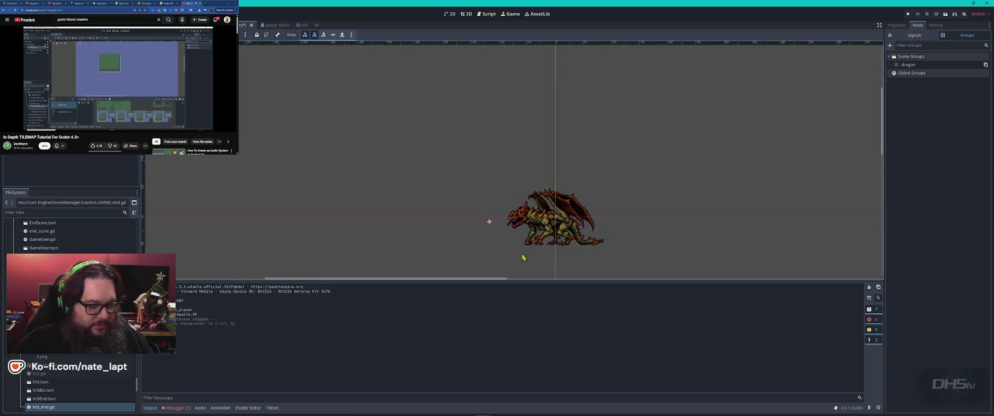
key(F5)
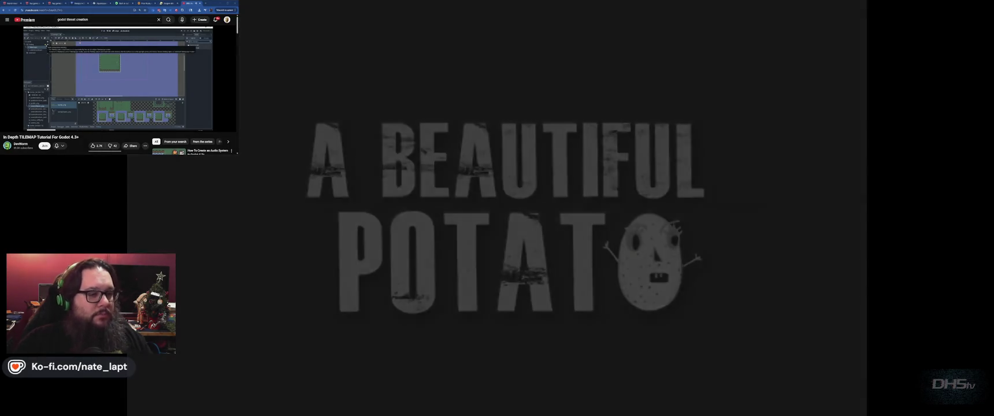
key(Return)
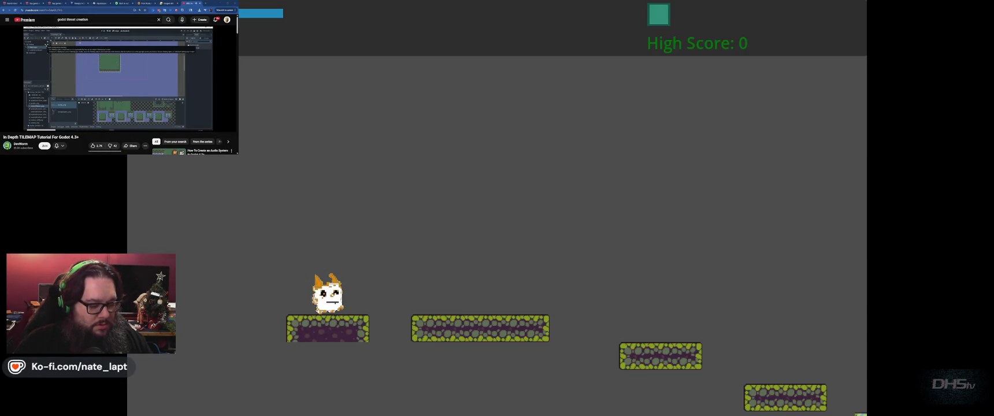
key(space)
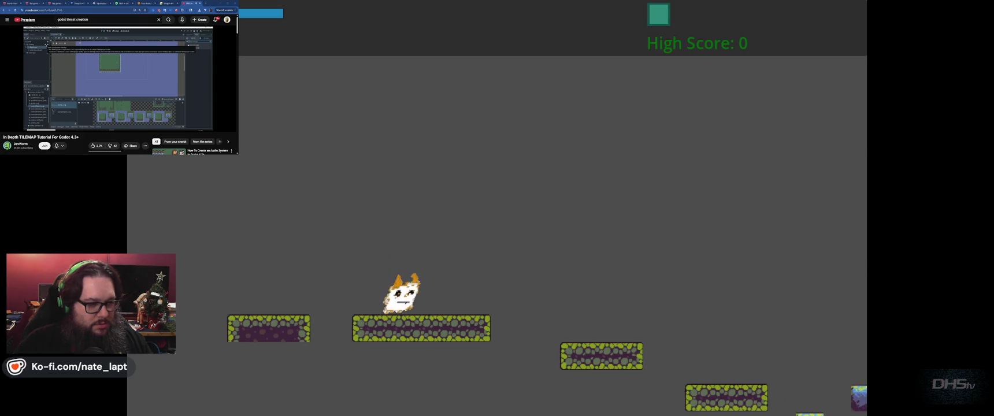
key(space)
key(space)
key(space)
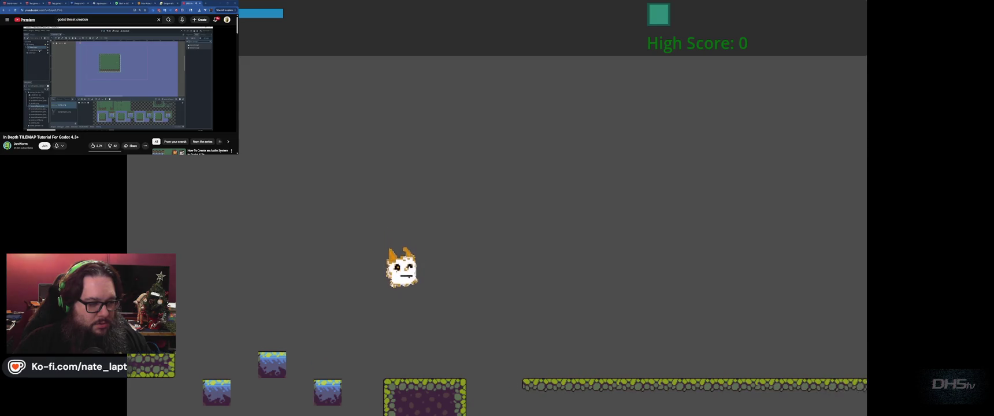
key(space)
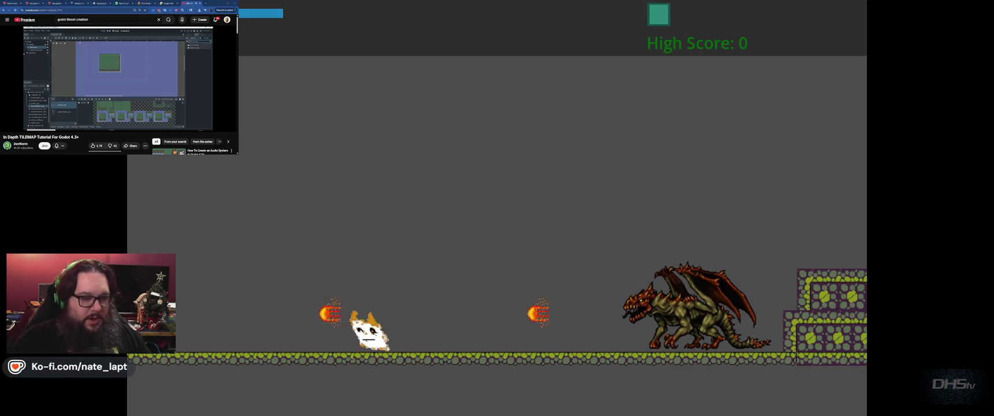
key(F8)
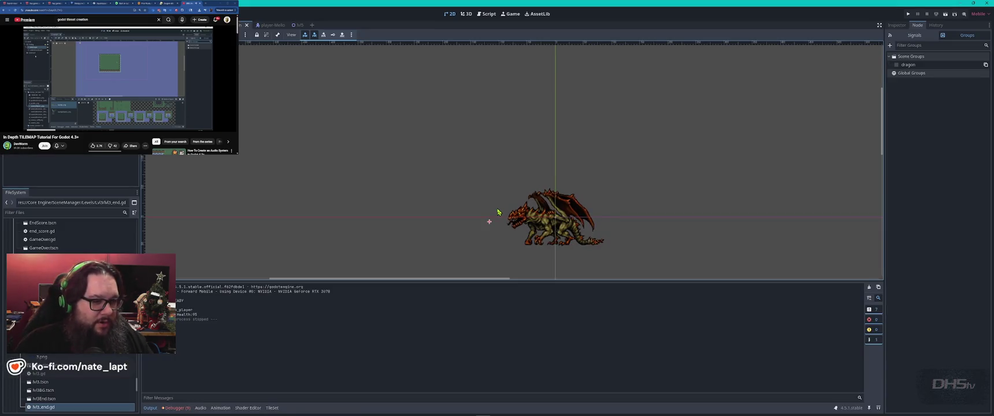
Set the level's Dragon to Z Index 1, settle its feet on the ground, and save lvl5
click(295, 26)
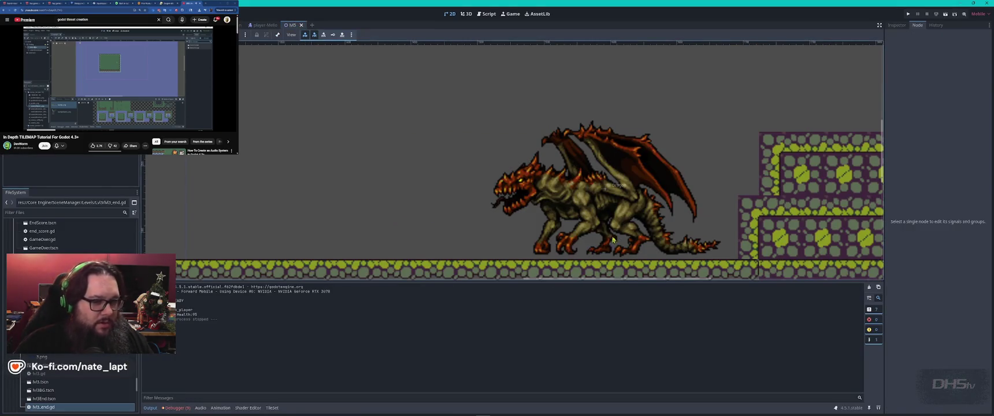
drag(595, 216, 595, 216)
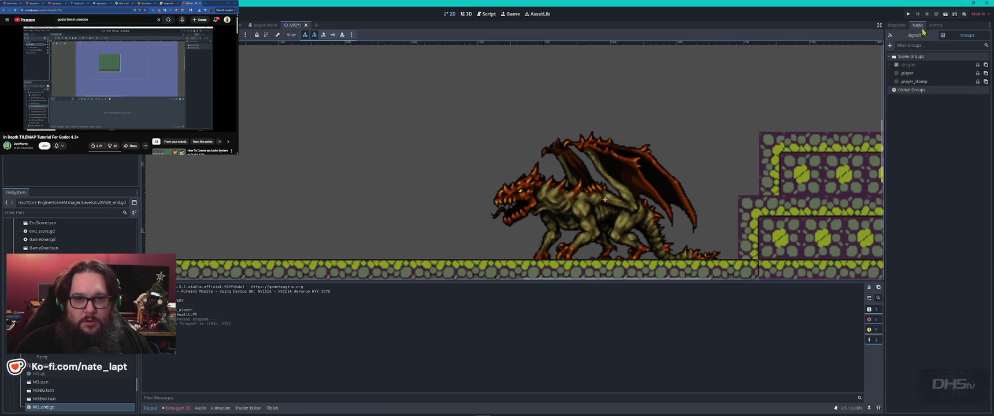
click(898, 25)
click(983, 94)
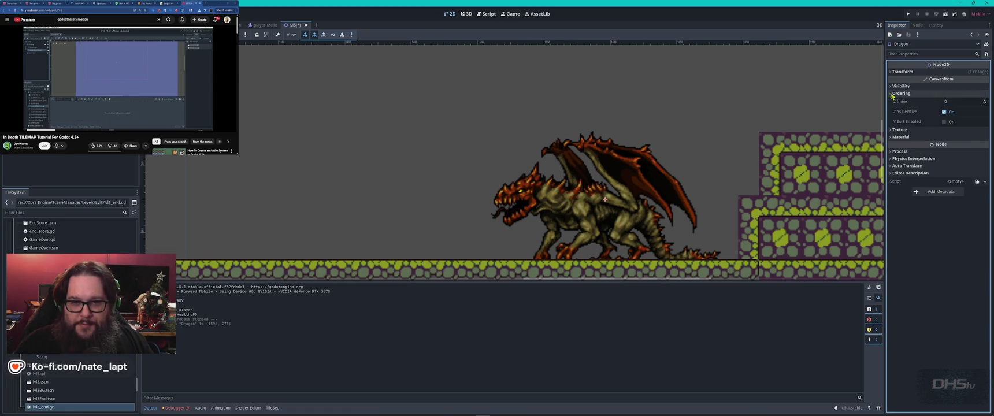
click(985, 102)
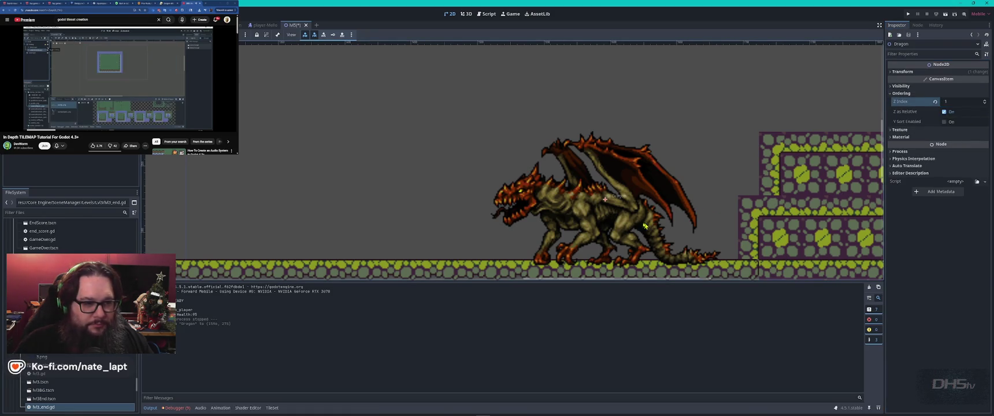
drag(611, 223, 610, 227)
key(Right)
key(ctrl+s)
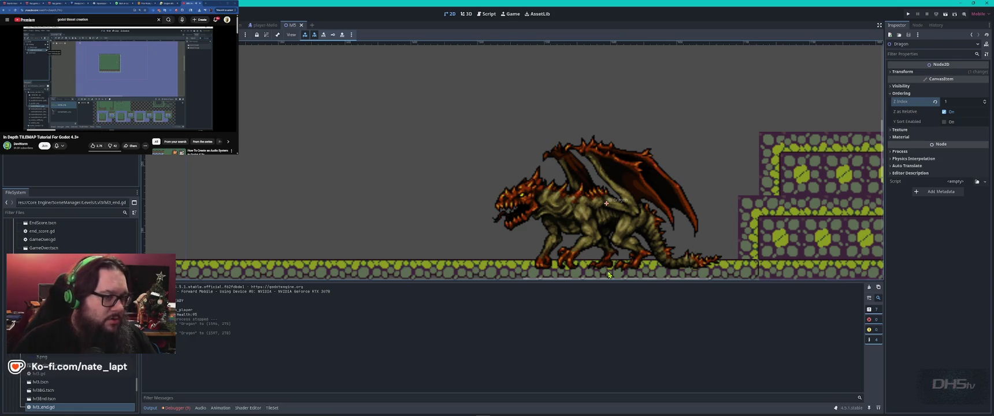
key(alt+Tab)
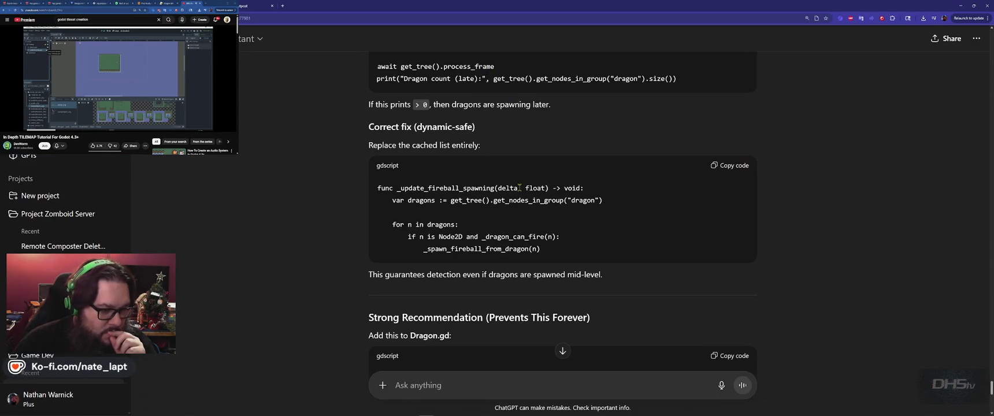
Tell ChatGPT fire works and ask for the fire spawn height to vary 15px up and down
scroll(516, 185, down, 3)
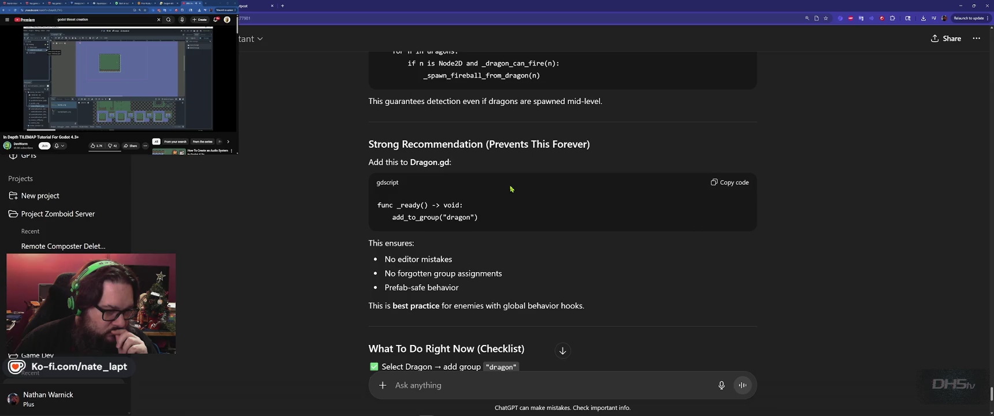
scroll(511, 188, down, 5)
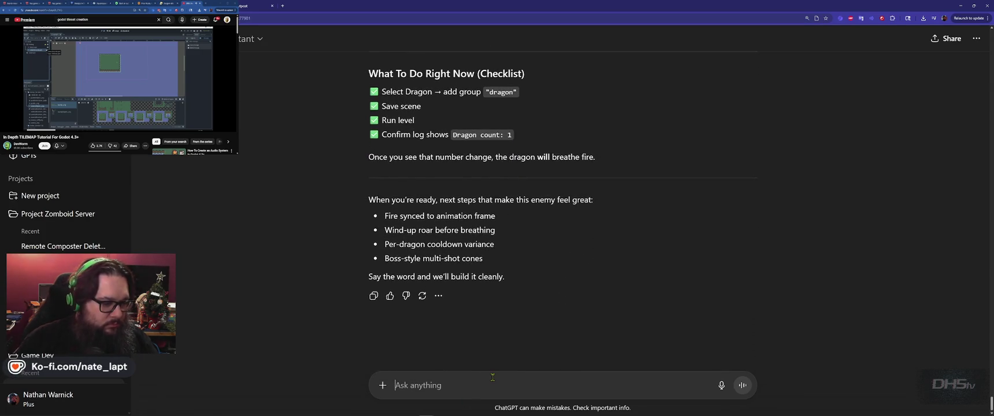
text(ok, fire)
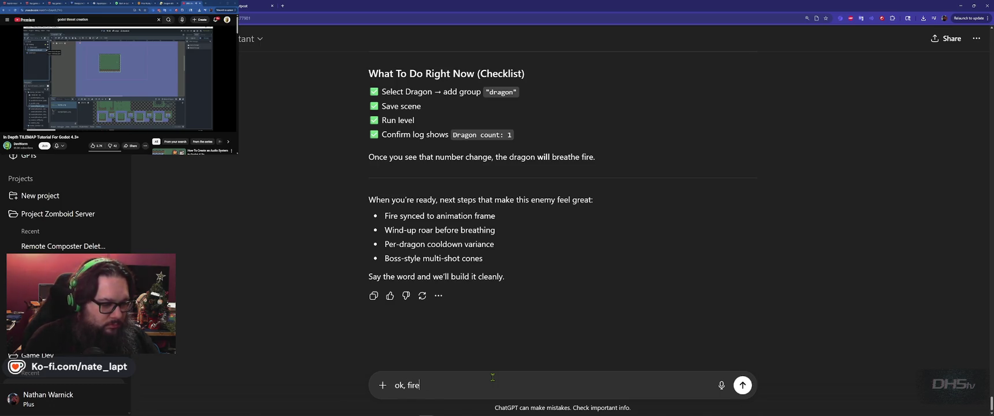
text( is working now.)
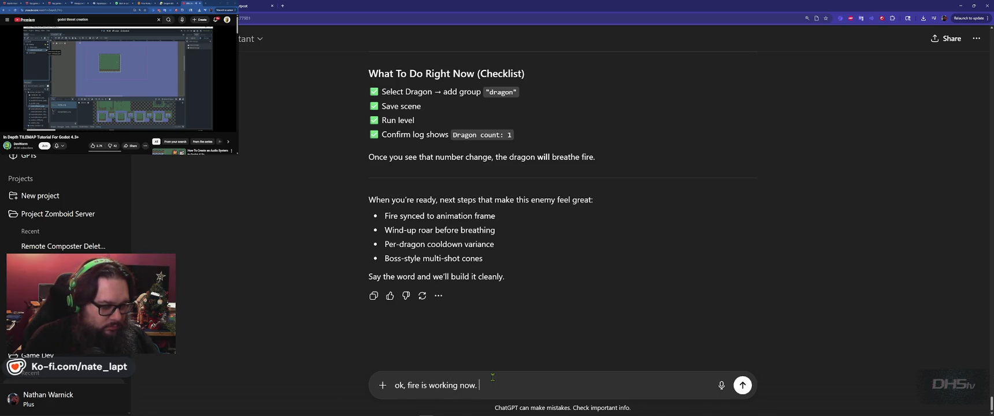
key(shift+Return)
text(lets make the fire)
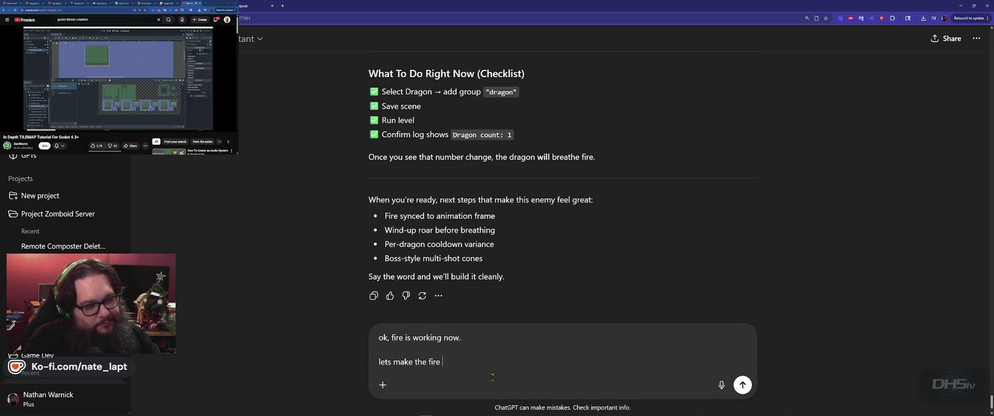
text(height range,)
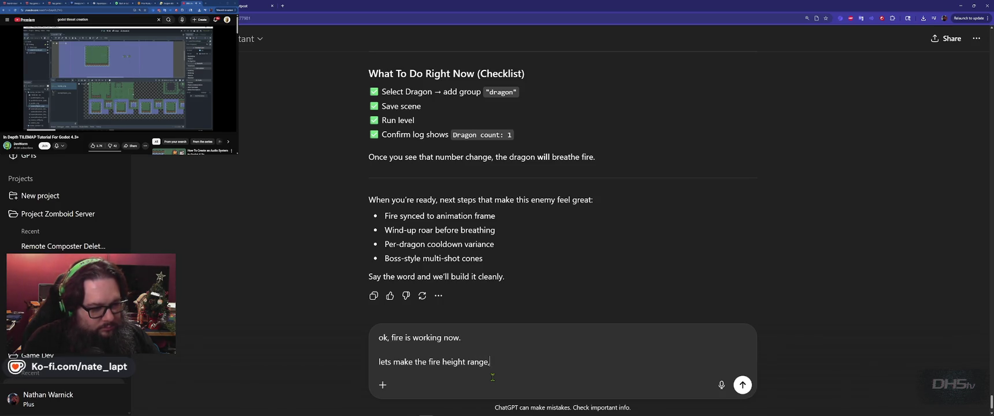
text( up and down)
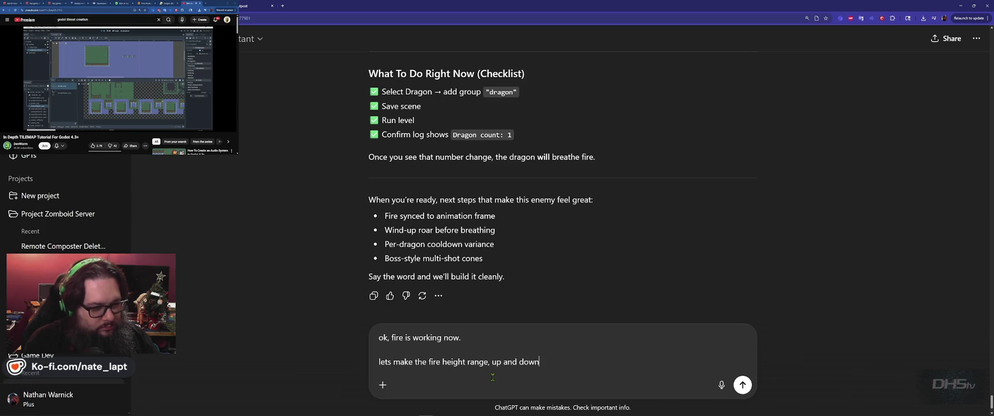
text( 15px)
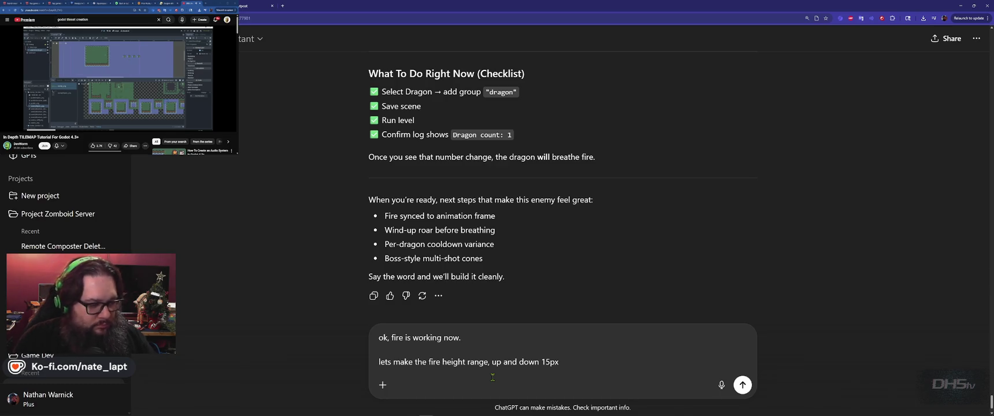
key(ctrl+Left)
key(ctrl+Left)
key(ctrl+Left)
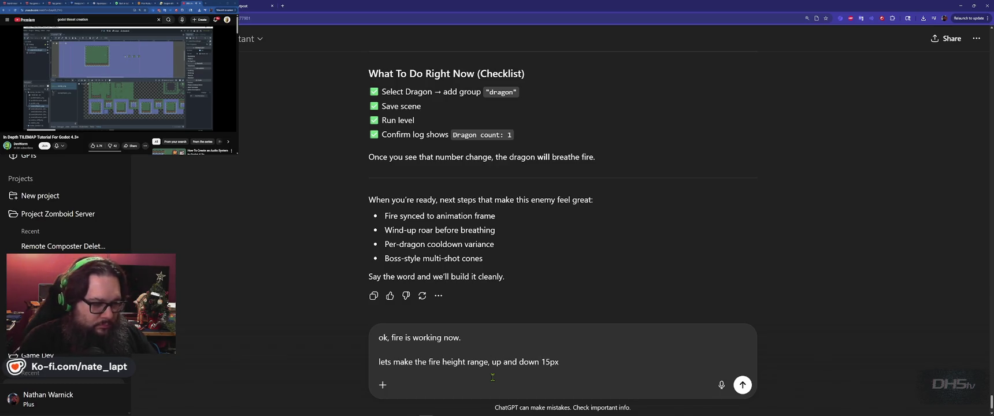
text(spawn)
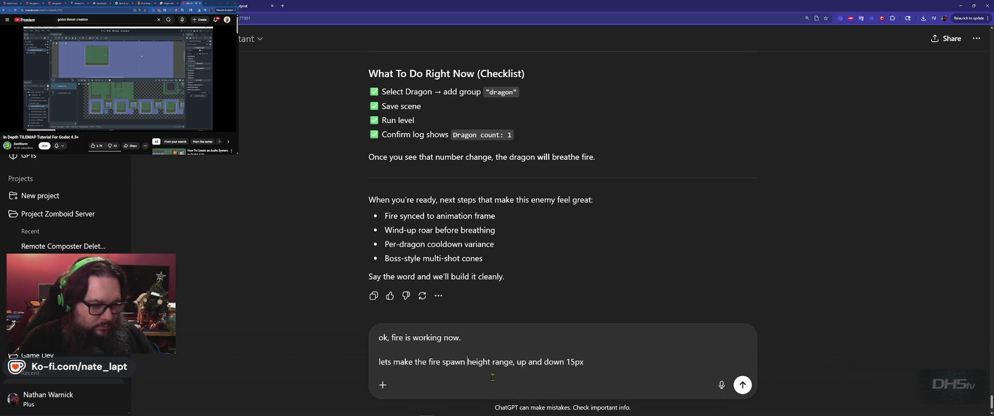
key(Return)
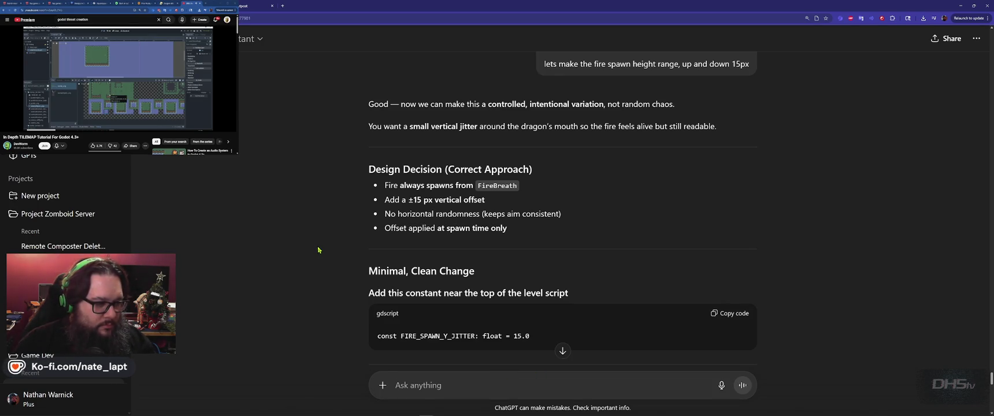
Paste the suggested FIRE_SPAWN_Y_JITTER = 15.0 constant below DRAGON_FIRE_RANGE in lvl5.gd
scroll(318, 249, down, 2)
click(734, 230)
key(alt+Tab)
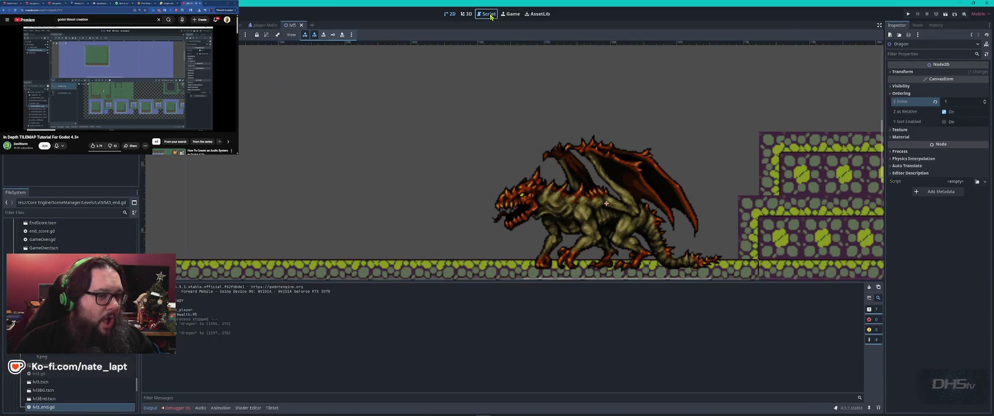
click(489, 14)
key(ctrl+Home)
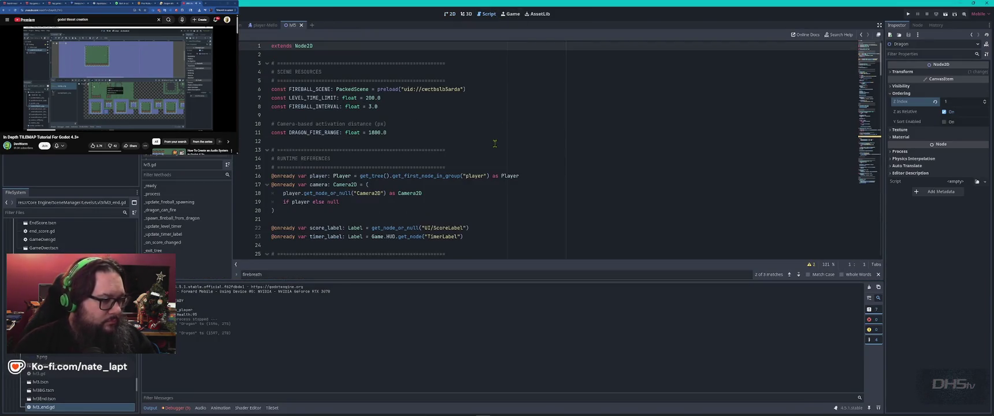
click(402, 141)
key(ctrl+v)
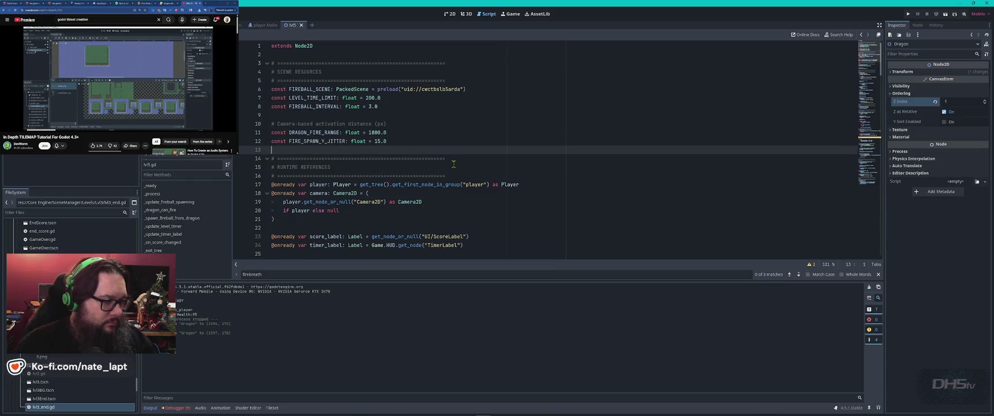
key(alt+Tab)
scroll(455, 167, down, 3)
Locate _spawn_fireball_from_dragon in lvl5.gd using the function name copied from ChatGPT
double_click(487, 156)
key(ctrl+c)
key(alt+Tab)
key(ctrl+f)
key(ctrl+v)
key(Return)
Replace the fb.global_position line with ChatGPT's random y_offset code and fix its indentation
key(alt+Tab)
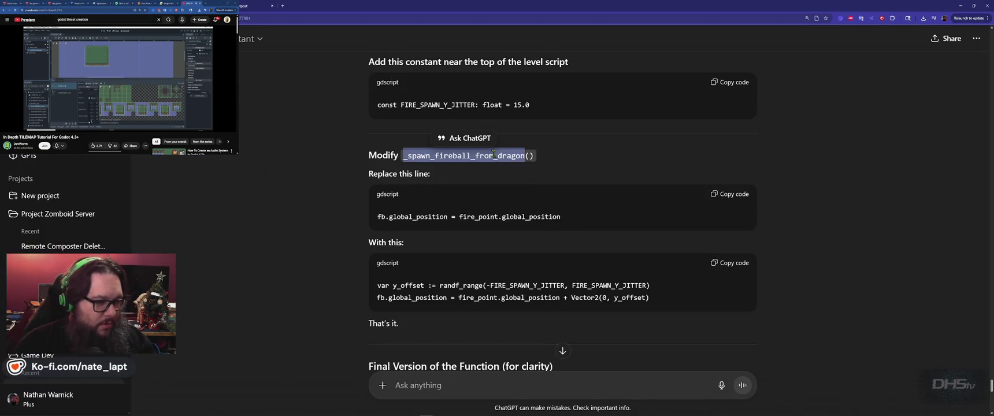
scroll(520, 194, down, 1)
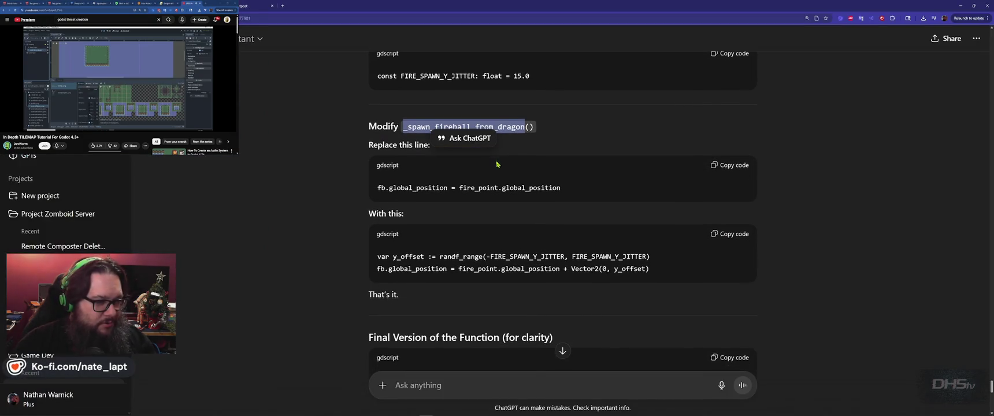
double_click(517, 188)
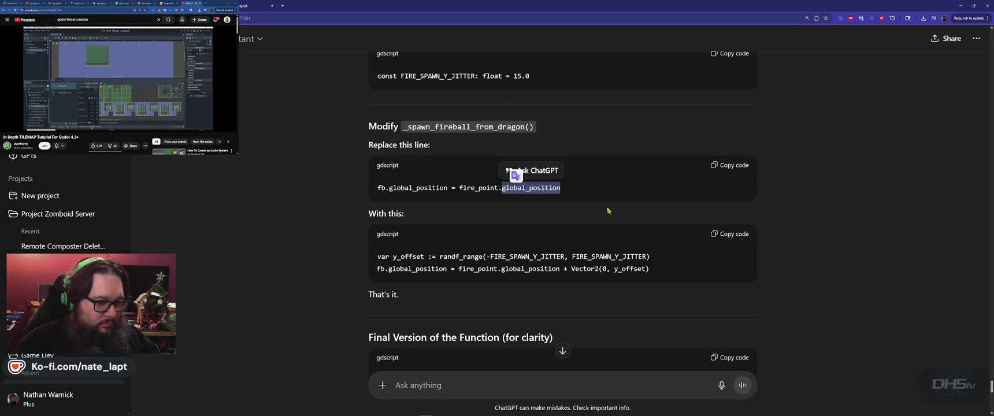
click(746, 237)
key(alt+Tab)
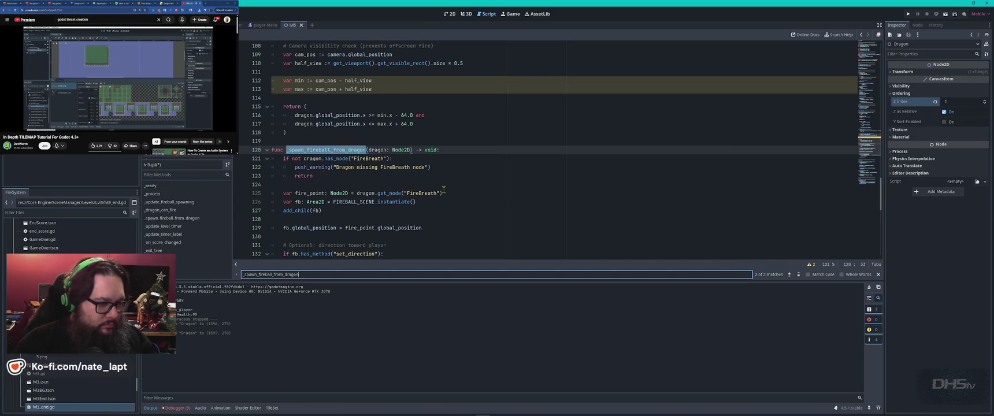
scroll(404, 182, down, 2)
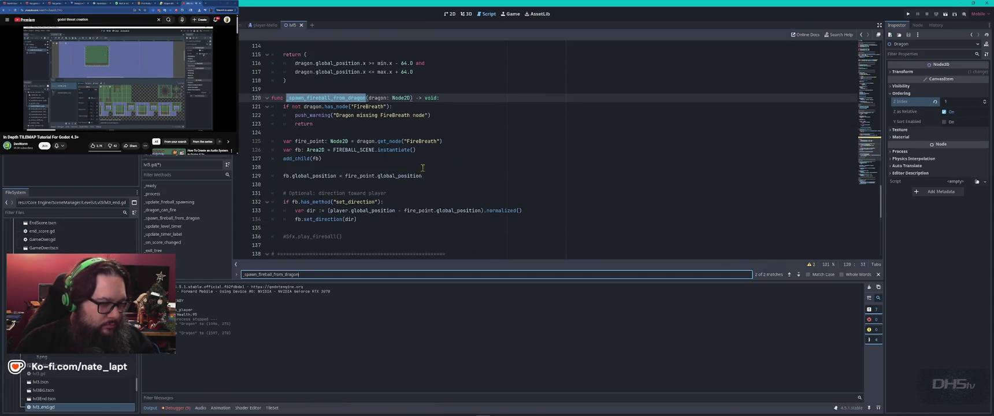
triple_click(422, 175)
key(ctrl+v)
key(Up)
key(Tab)
Compare the edit with ChatGPT's final version and run the project
key(alt+Tab)
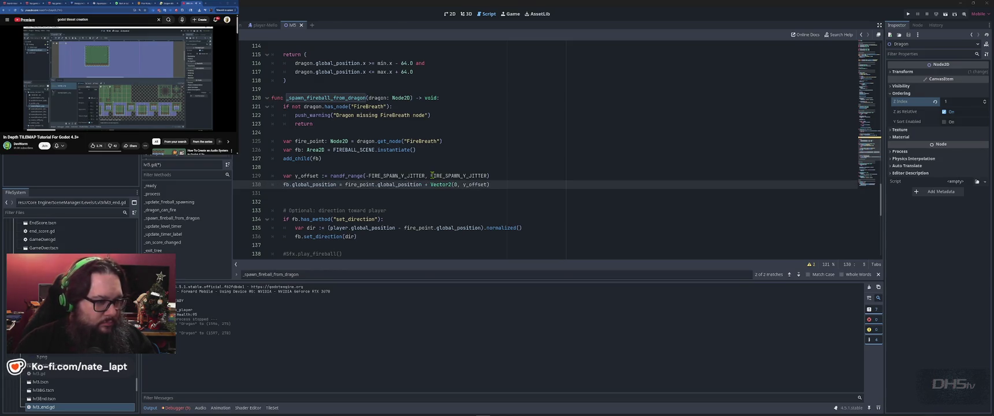
scroll(444, 223, down, 3)
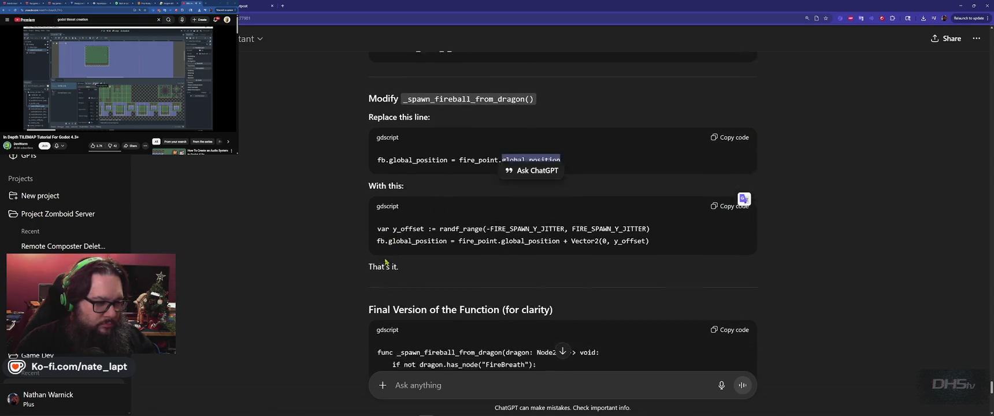
scroll(343, 243, down, 2)
key(alt+Tab)
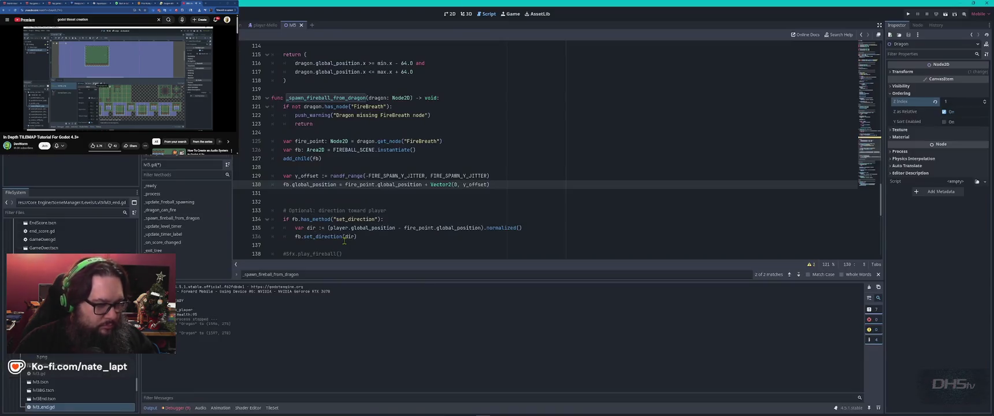
key(F5)
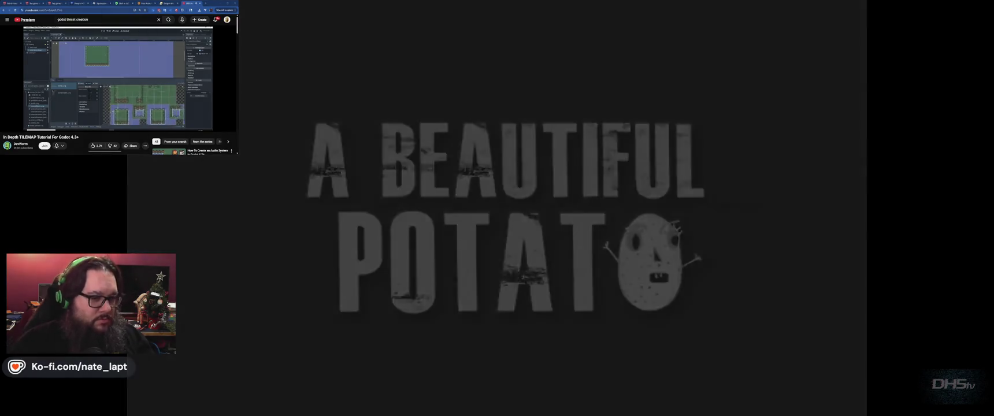
Jump through the level to the dragon, dodging its height-varied fireballs, then stop the game
key(Return)
key(space)
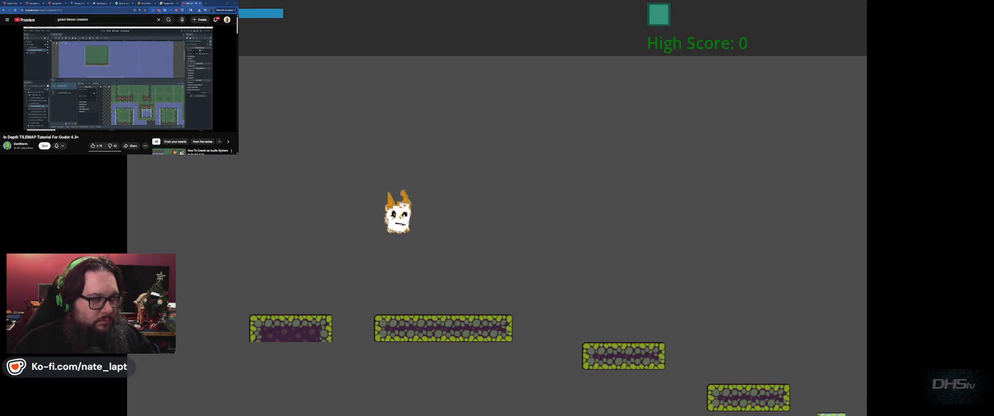
key(space)
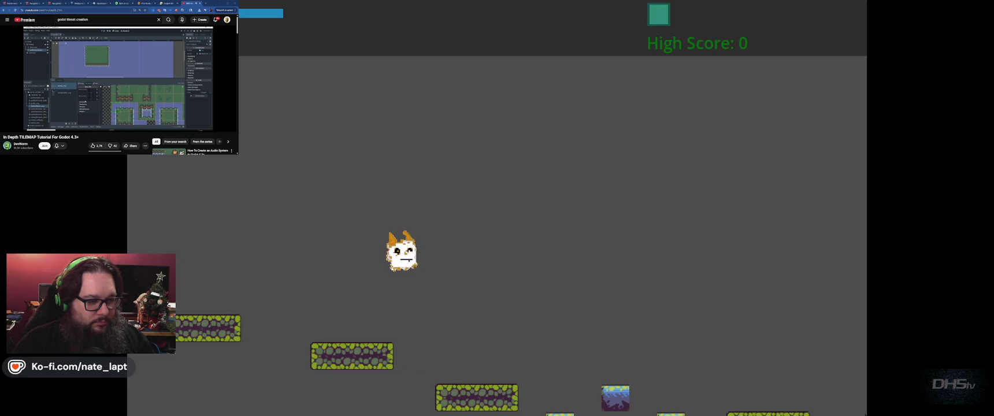
key(space)
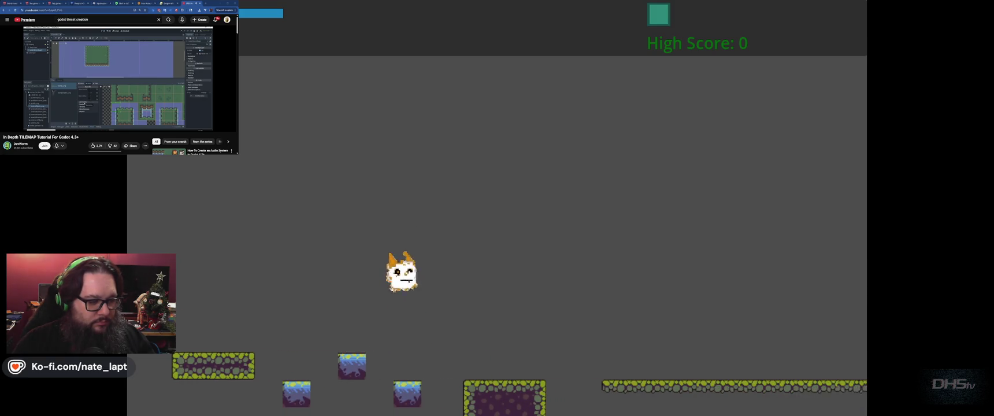
key(space)
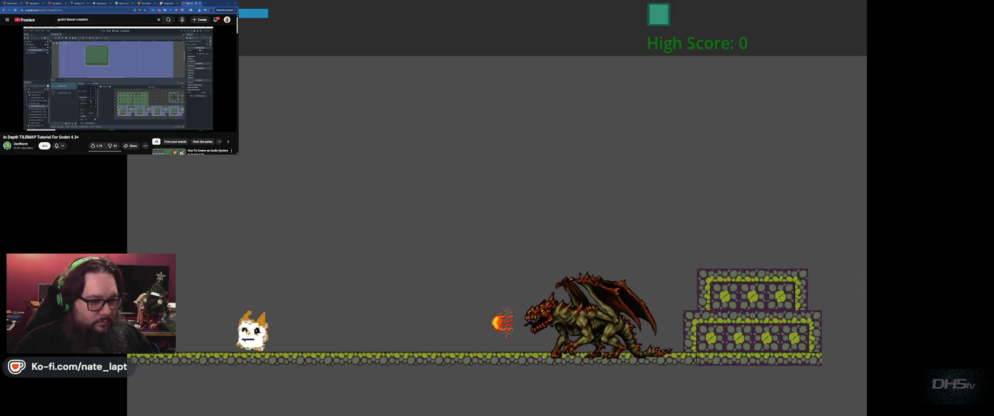
key(space)
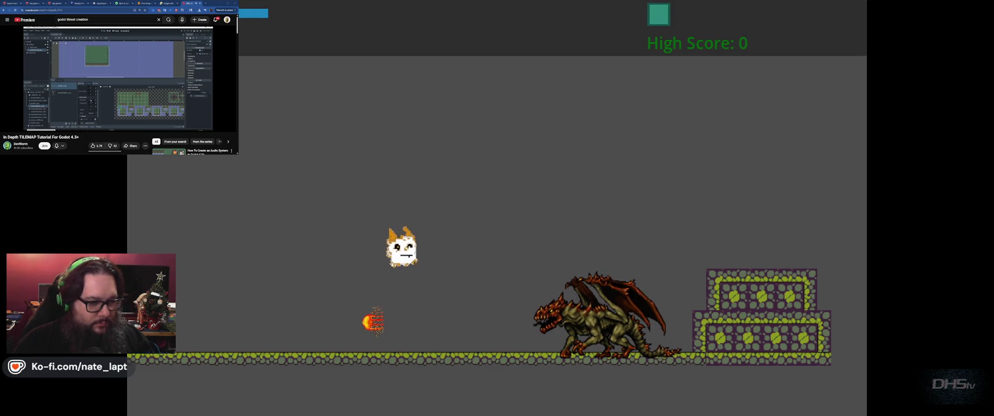
key(space)
key(space)
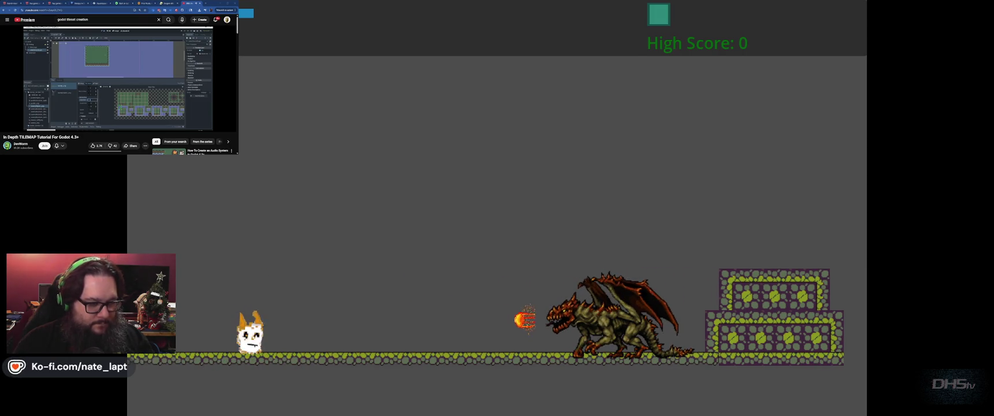
key(F8)
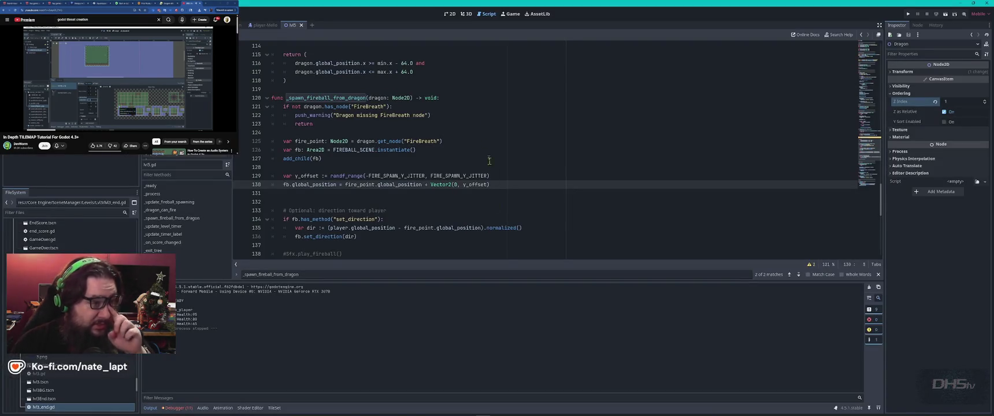
Add a CollisionShape2D under the Dragon node in the dragon scene and rename it BodyCollision
click(243, 25)
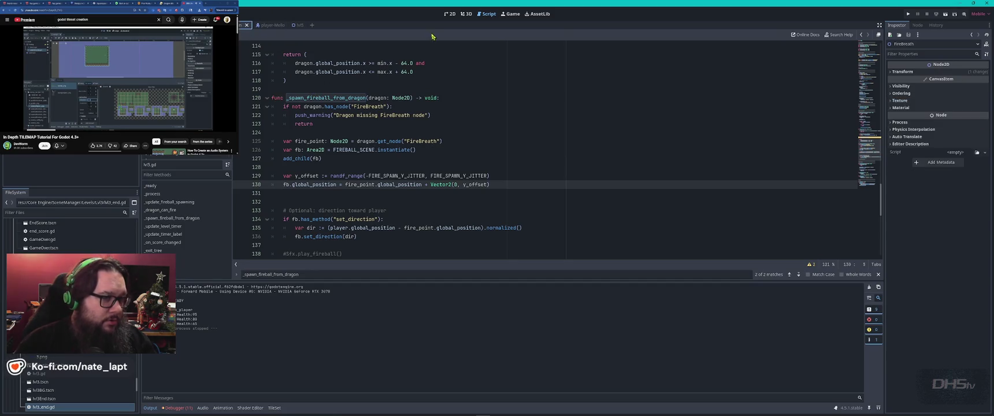
click(451, 14)
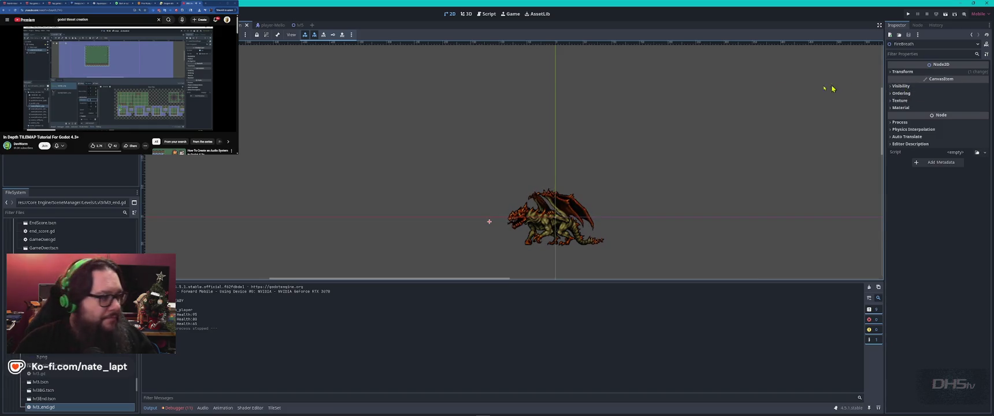
click(57, 168)
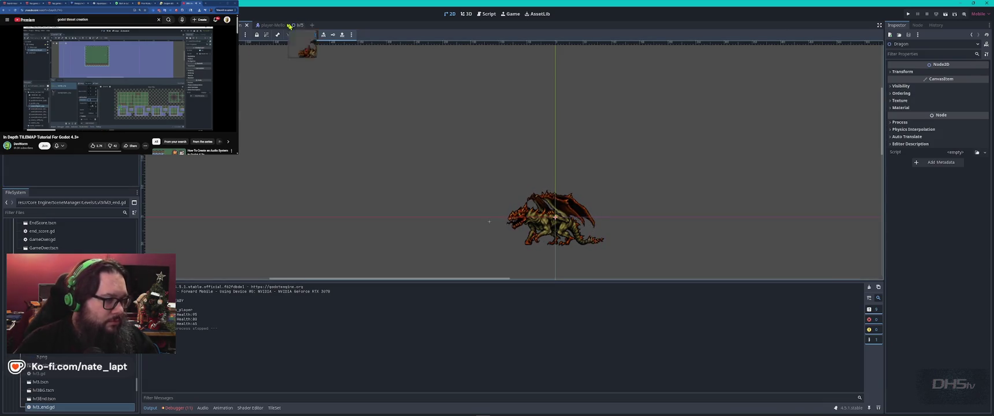
click(267, 25)
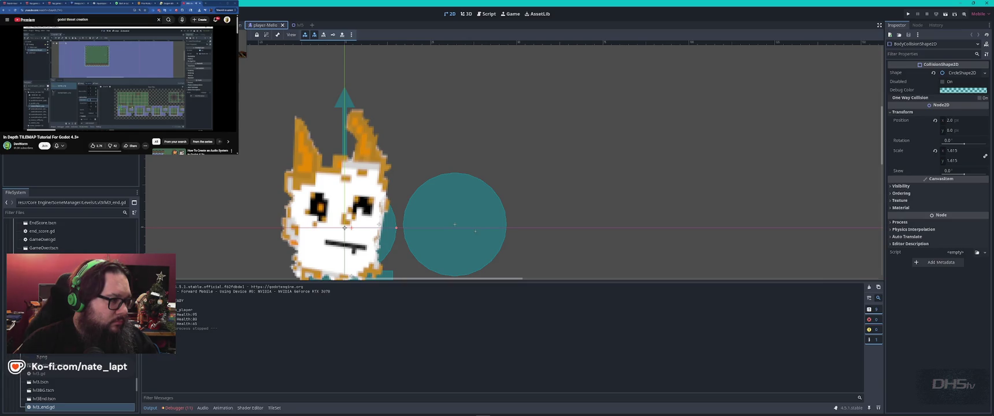
click(243, 25)
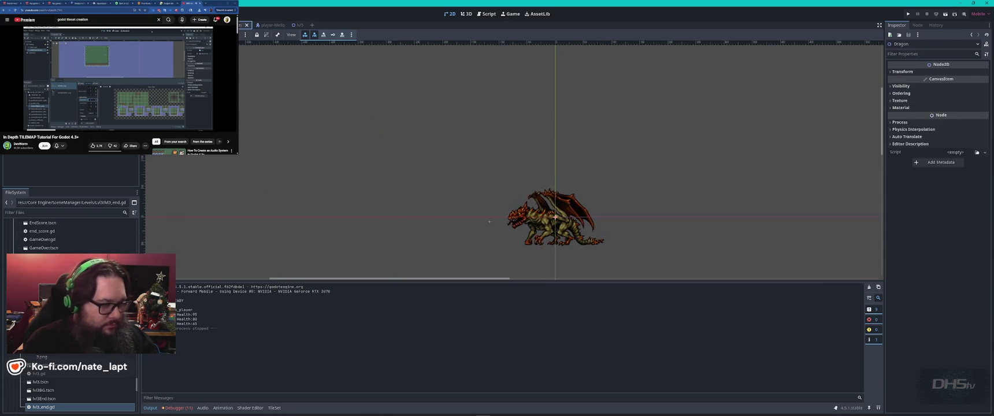
key(ctrl+a)
key(Return)
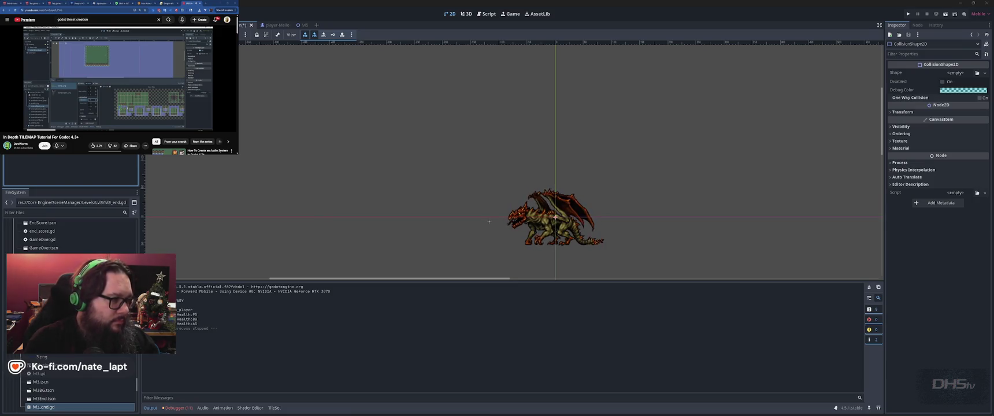
text(BodyCollision)
key(Return)
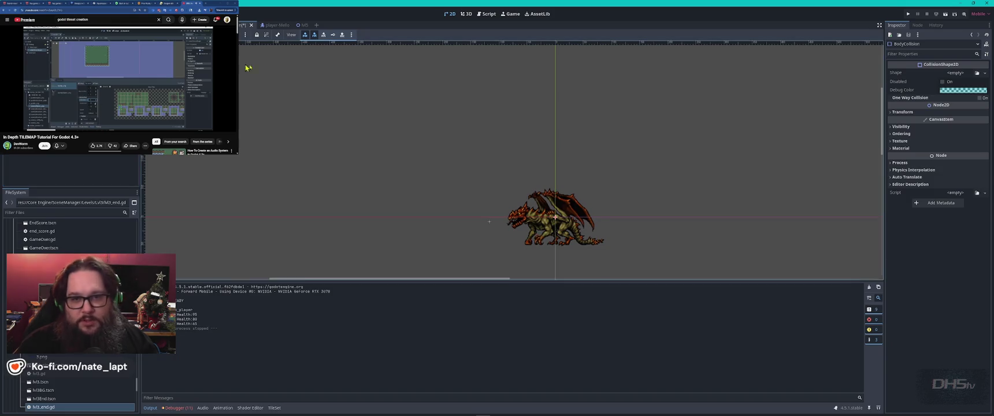
Assign BodyCollision a CapsuleShape2D and widen its radius
click(985, 73)
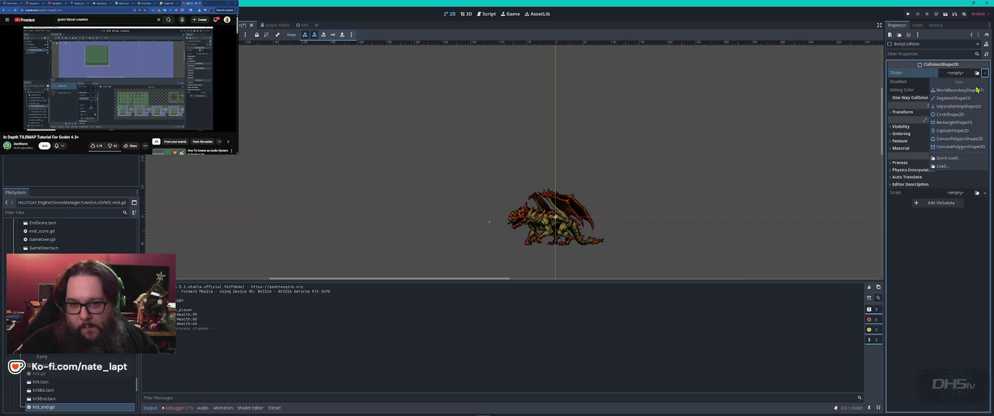
click(953, 130)
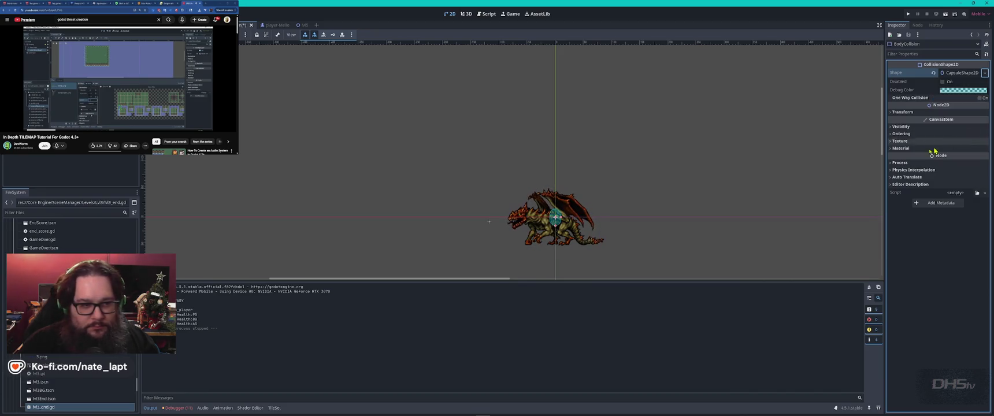
drag(578, 219, 581, 218)
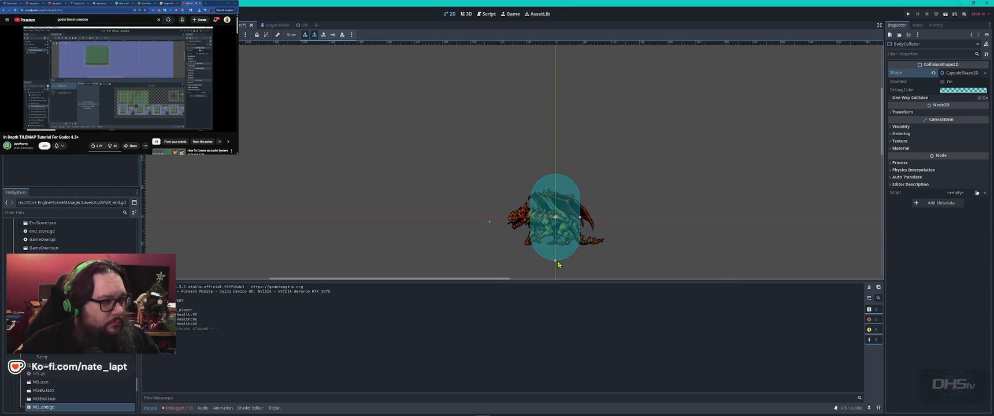
drag(558, 262, 539, 259)
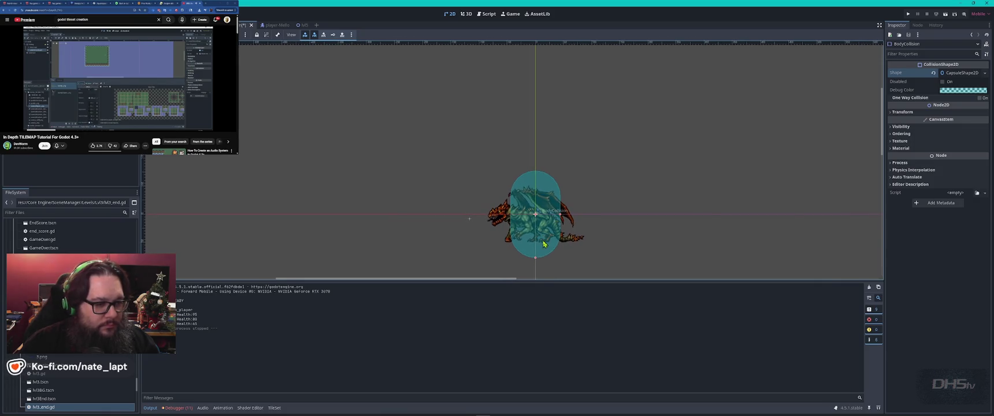
right_click(542, 240)
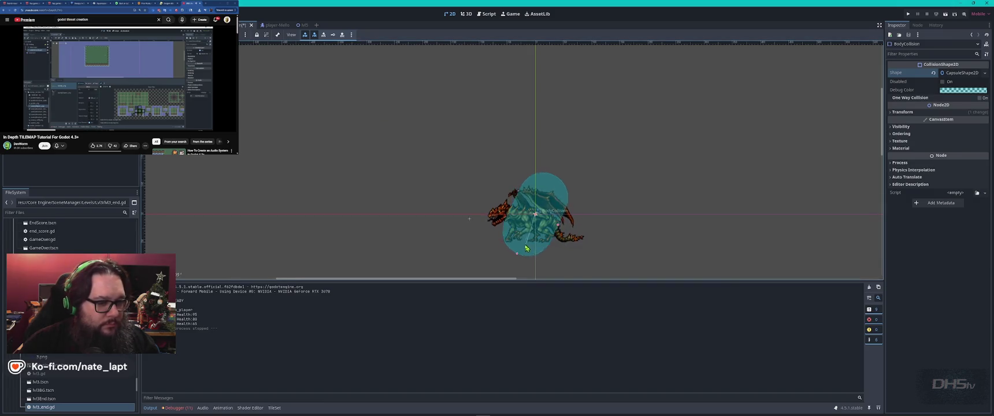
Rotate the capsule horizontal and fit it along the dragon's body, then save and run
drag(506, 234, 502, 225)
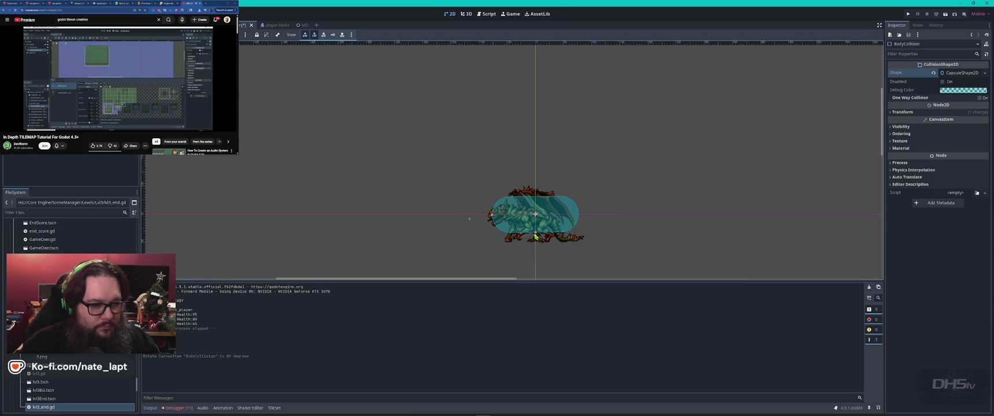
drag(537, 233, 562, 220)
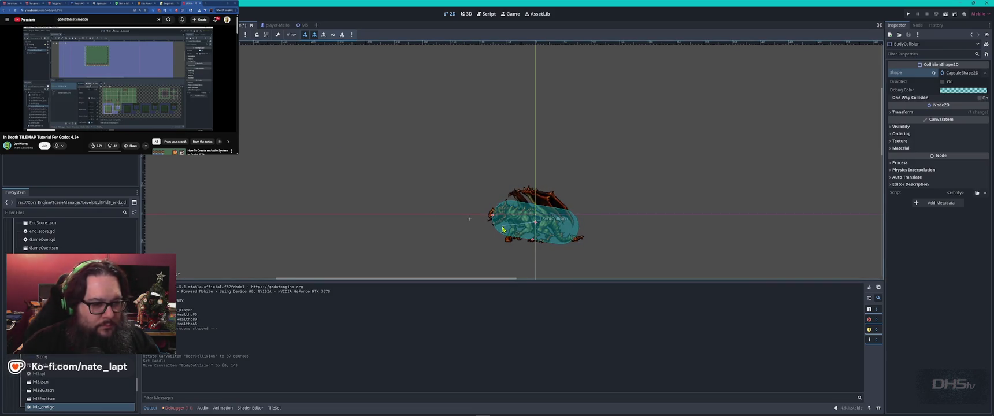
drag(502, 230, 512, 230)
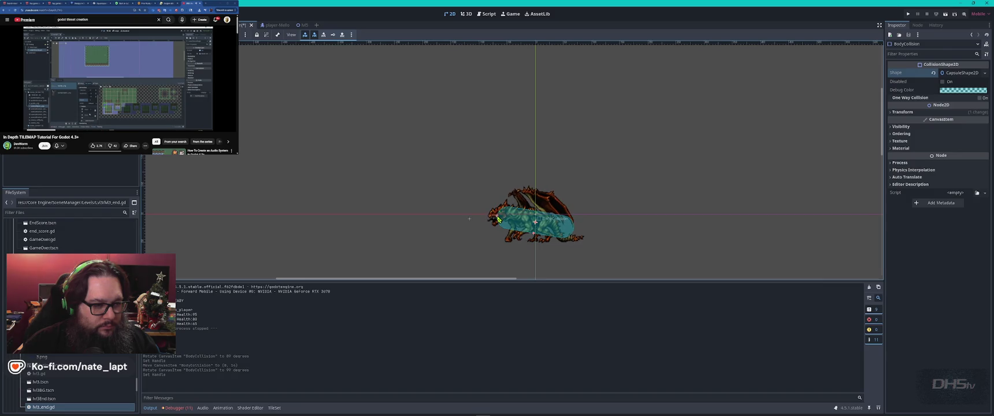
drag(536, 224, 540, 227)
key(ctrl+z)
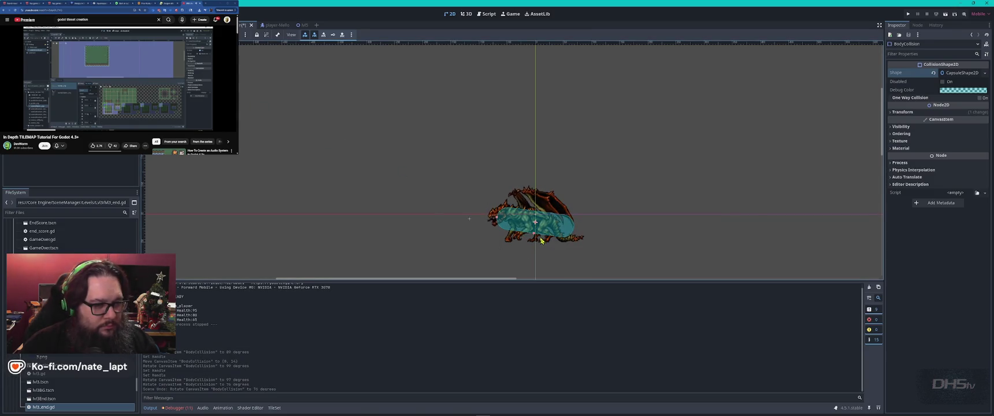
click(553, 237)
click(532, 221)
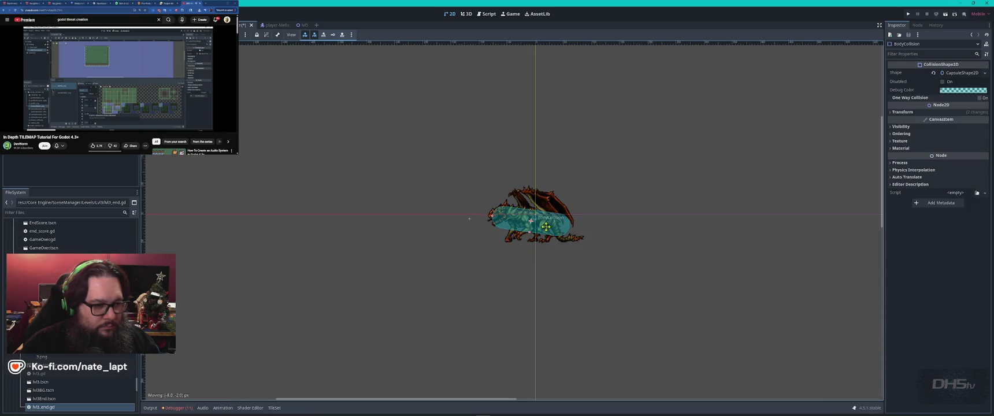
key(ctrl+s)
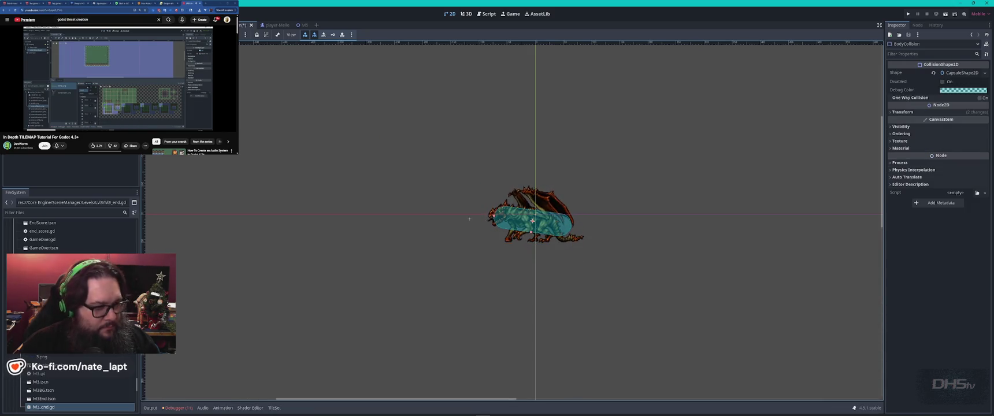
key(F5)
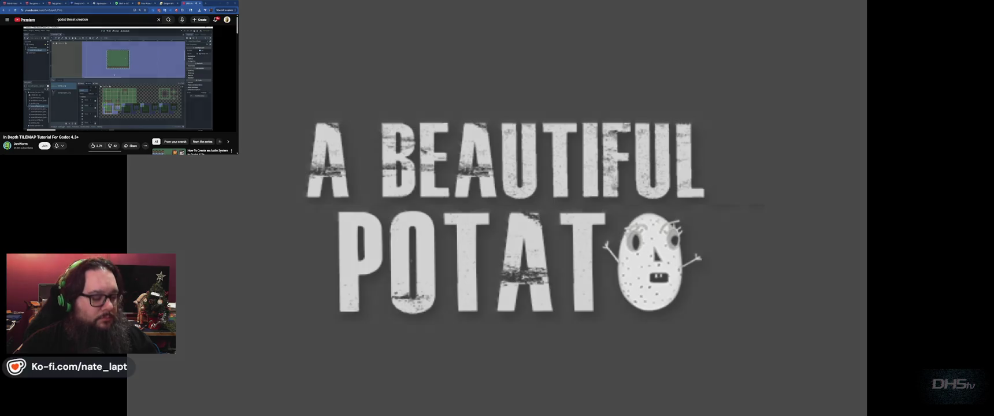
Start the game, run right and jump across the platforms to the dragon, then stop it with F8
key(Return)
key(Right)
key(space)
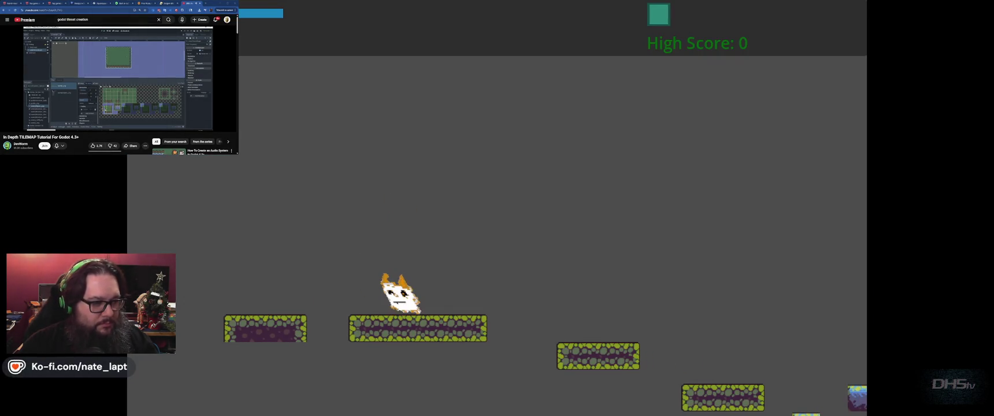
key(space)
key(space)
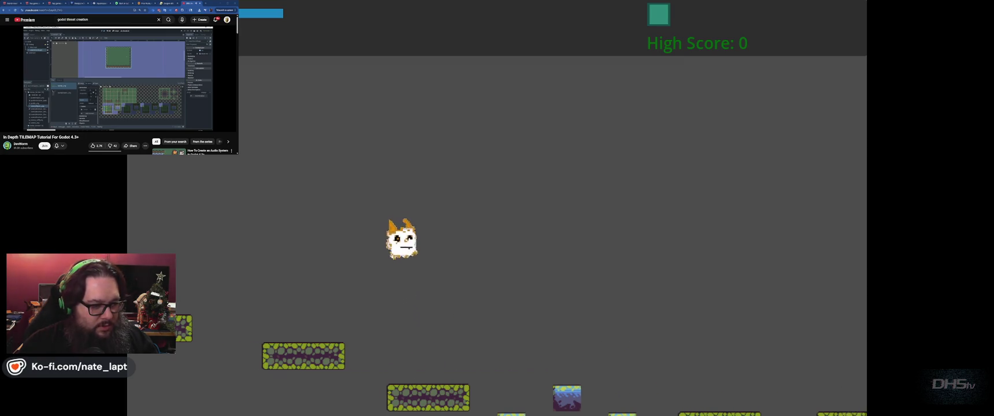
key(space)
key(space)
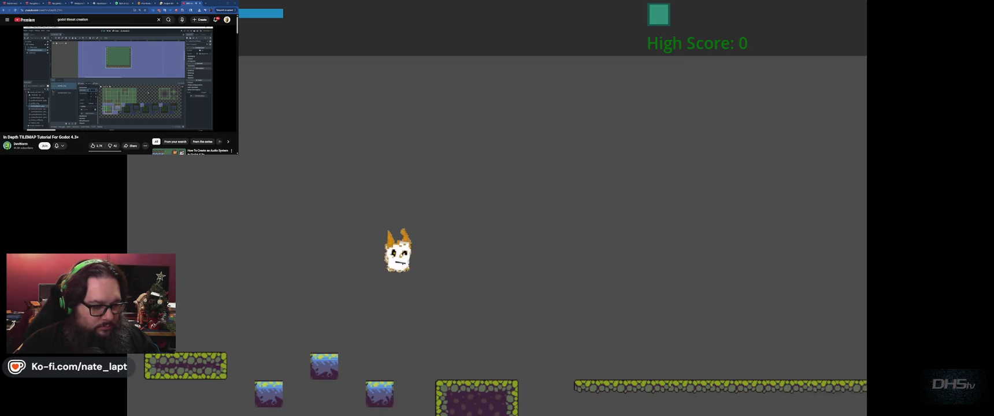
key(space)
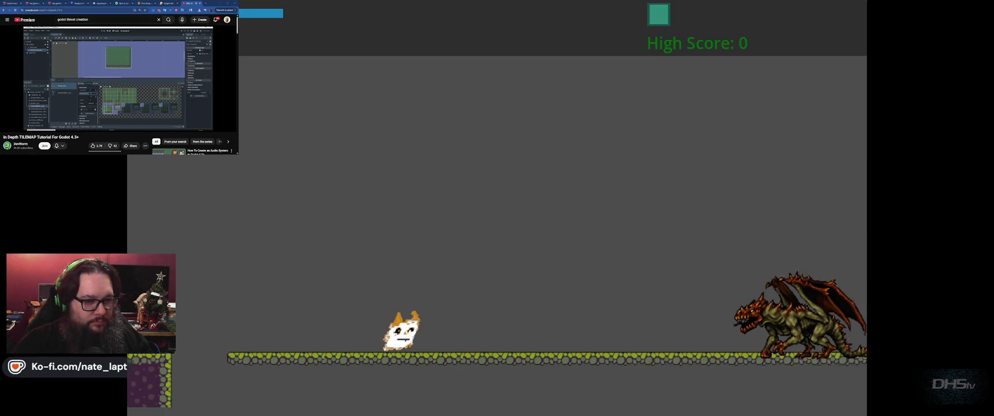
key(space)
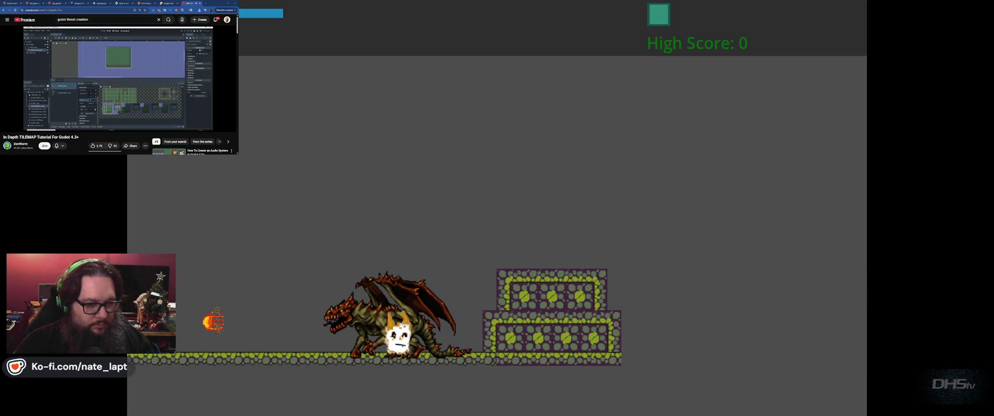
key(F8)
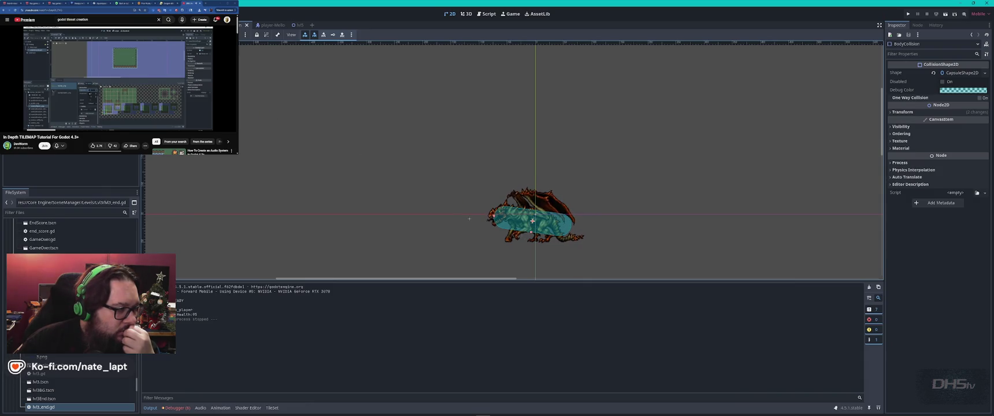
Add an Area2D child named Body under Dragon, save the scene, and run the game with F5
click(35, 49)
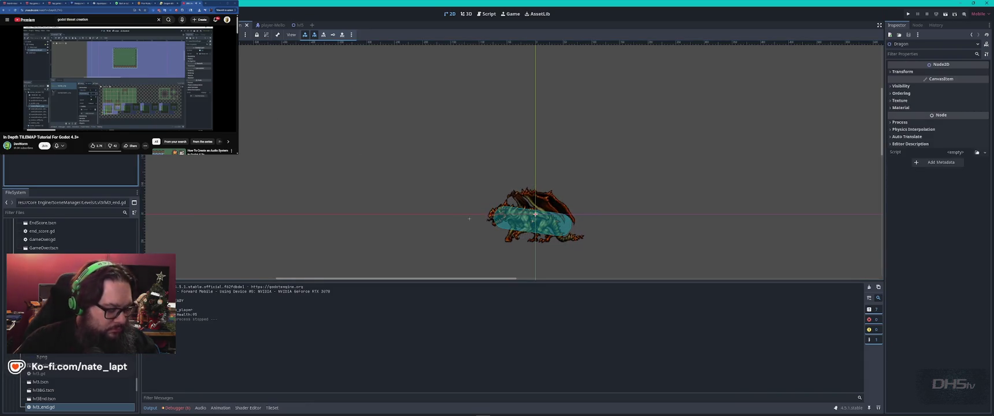
key(ctrl+a)
click(353, 181)
click(415, 256)
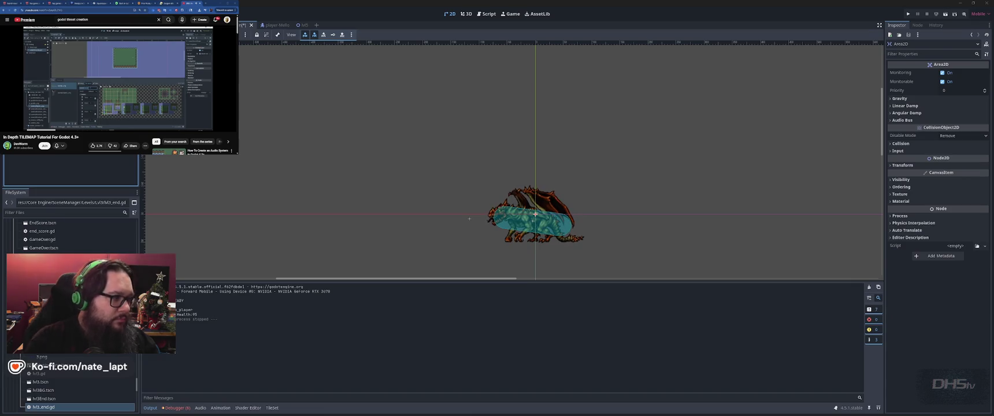
key(Return)
key(ctrl+s)
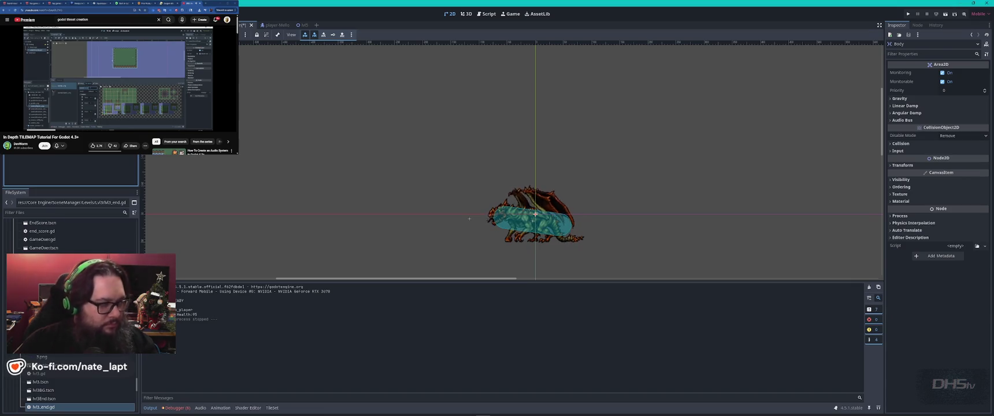
key(F5)
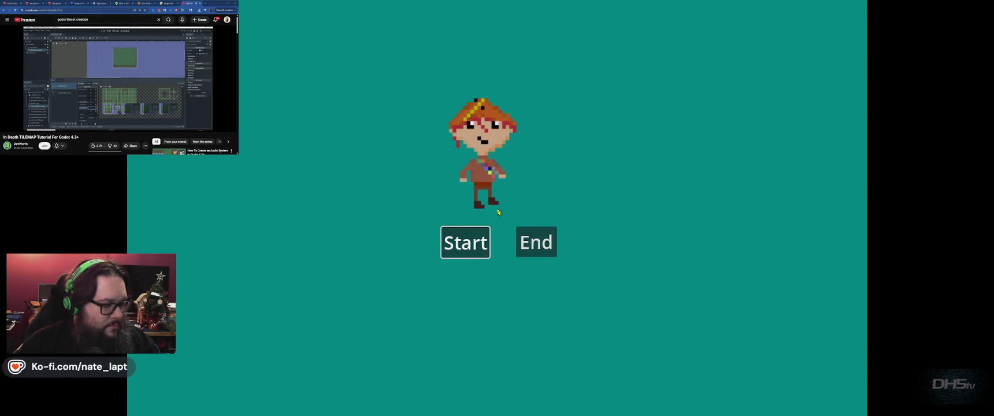
Start the game and jump across the platforms to the dragon, hopping over its fireballs
key(Return)
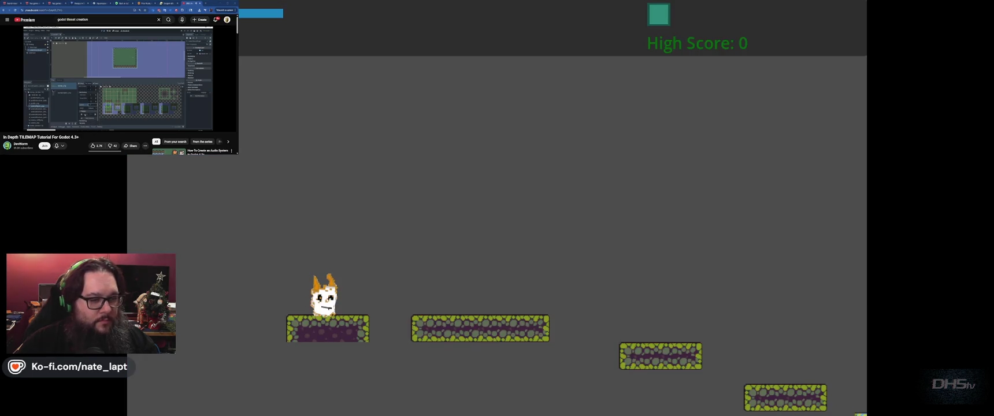
key(space)
key(space)
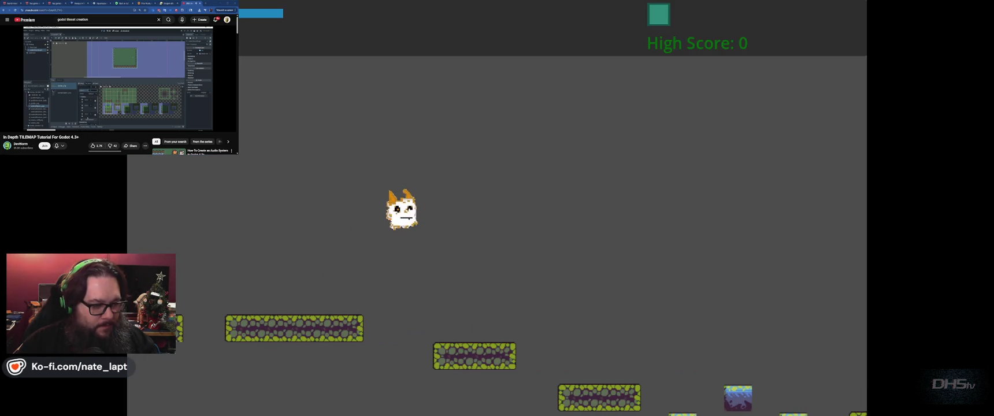
key(space)
key(space)
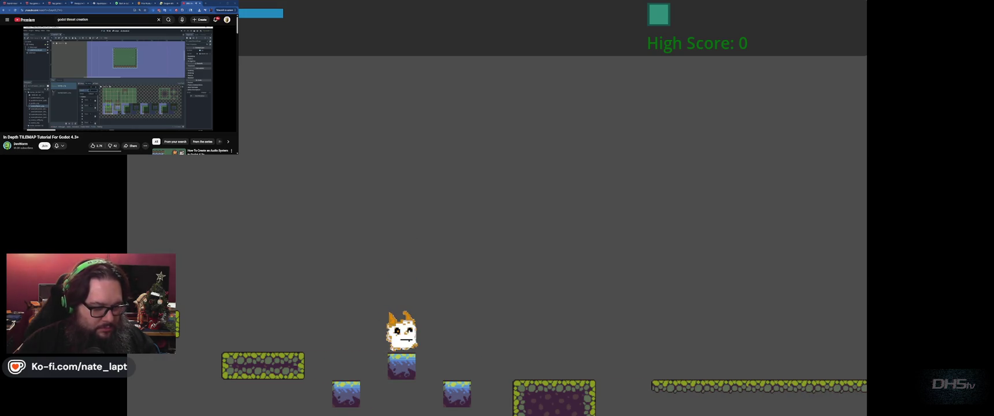
key(space)
key(space)
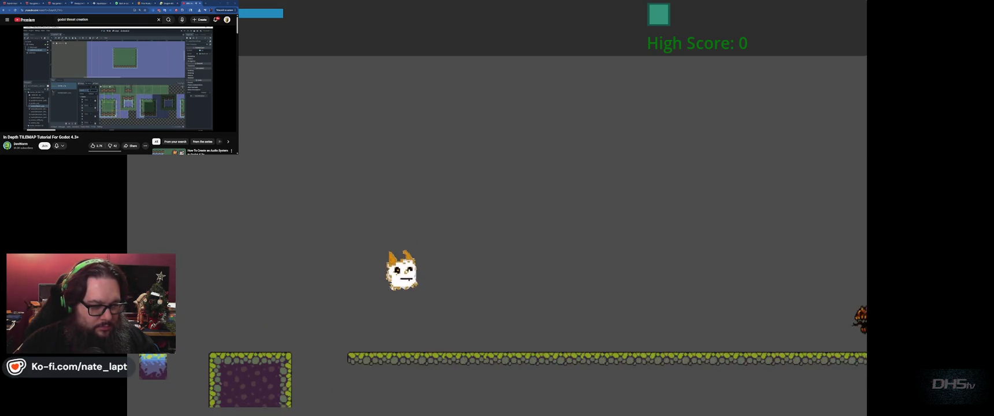
key(space)
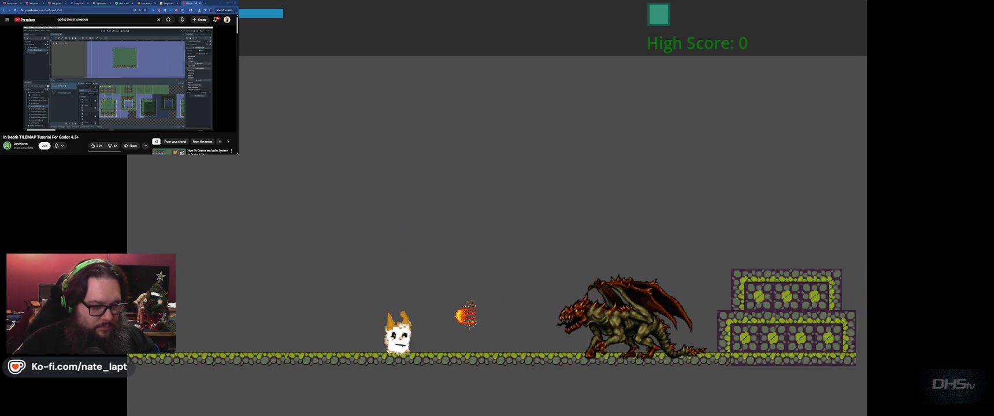
key(space)
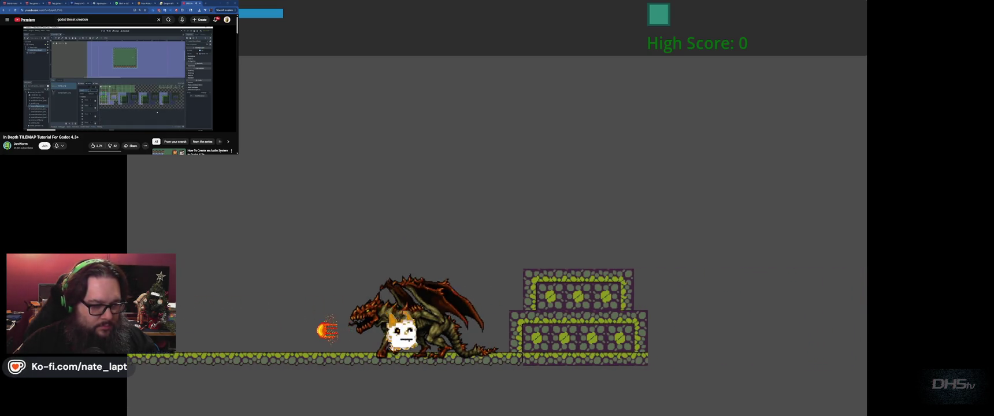
key(space)
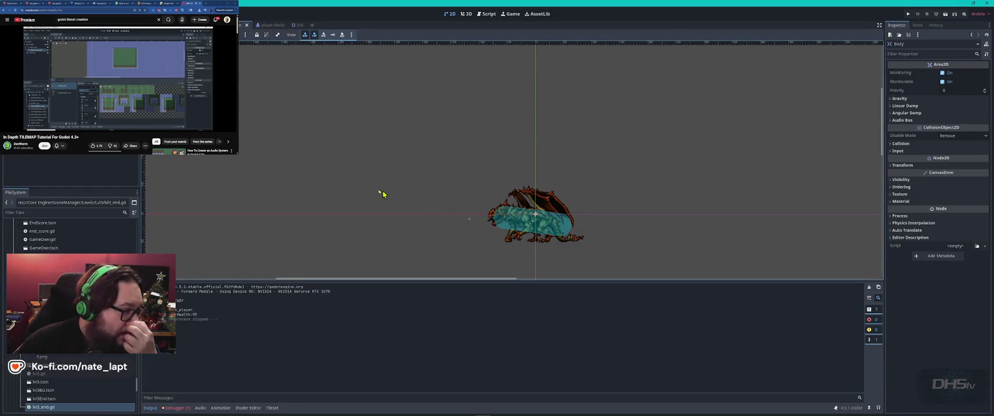
Select BodyCollision and review its Transform, Shape list and Physics Interpolation settings without changing anything
click(532, 221)
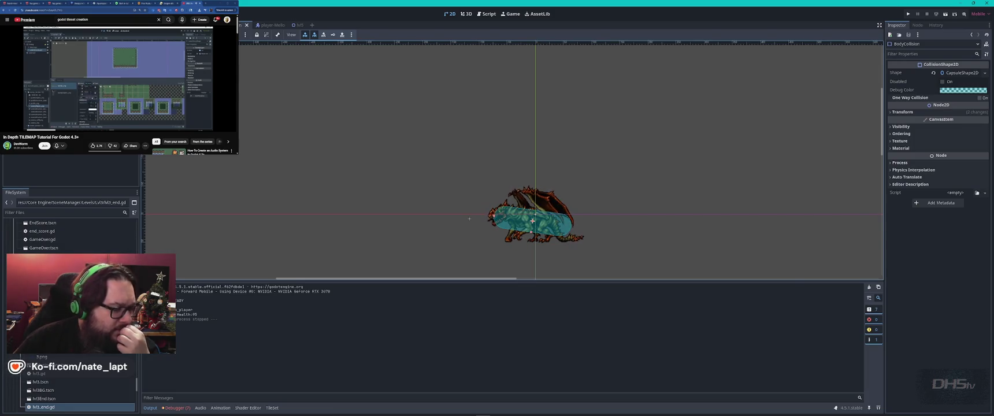
click(894, 114)
click(891, 115)
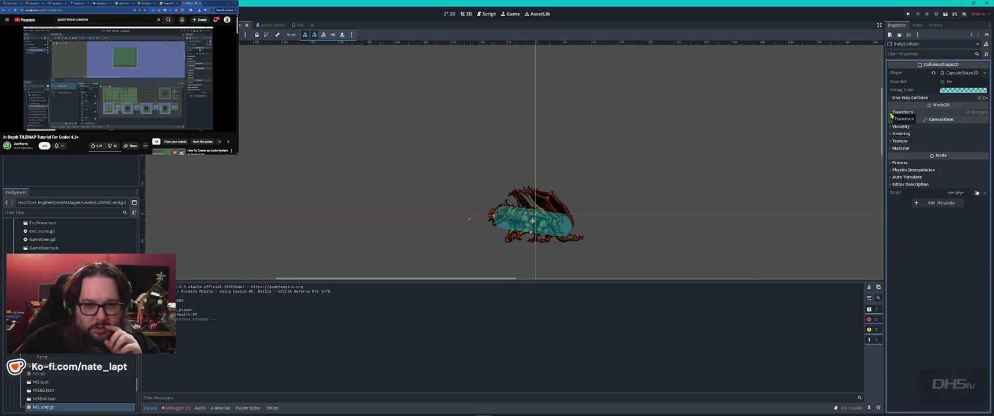
click(986, 74)
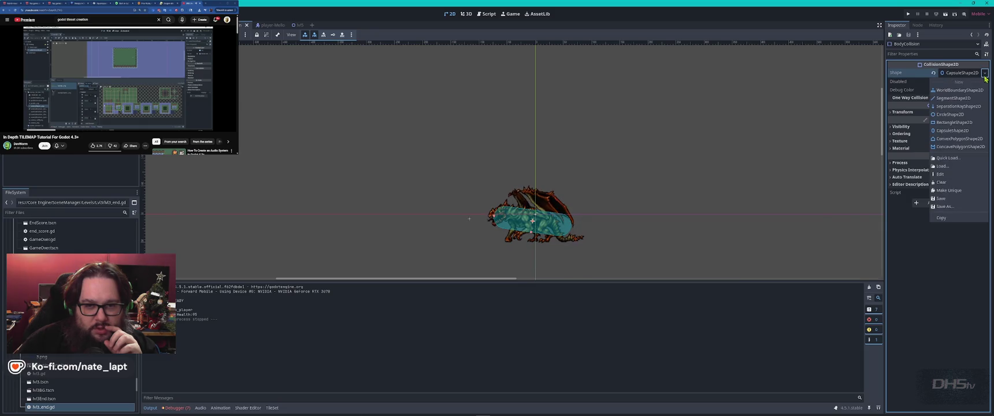
click(985, 74)
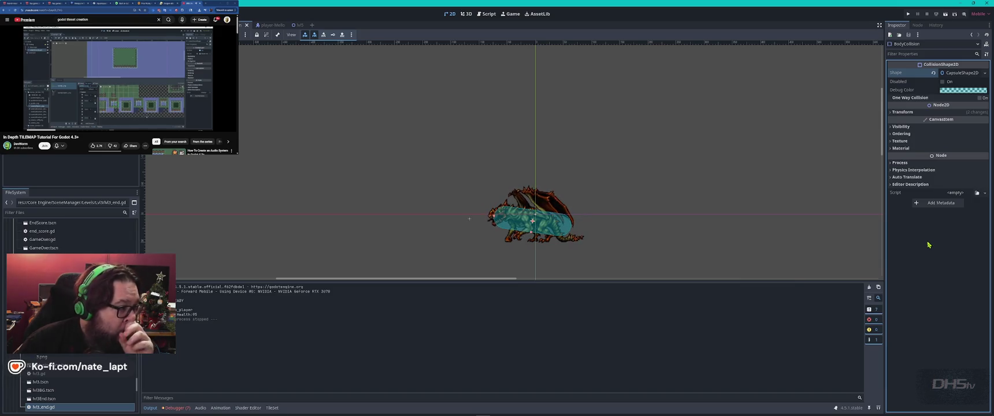
click(892, 171)
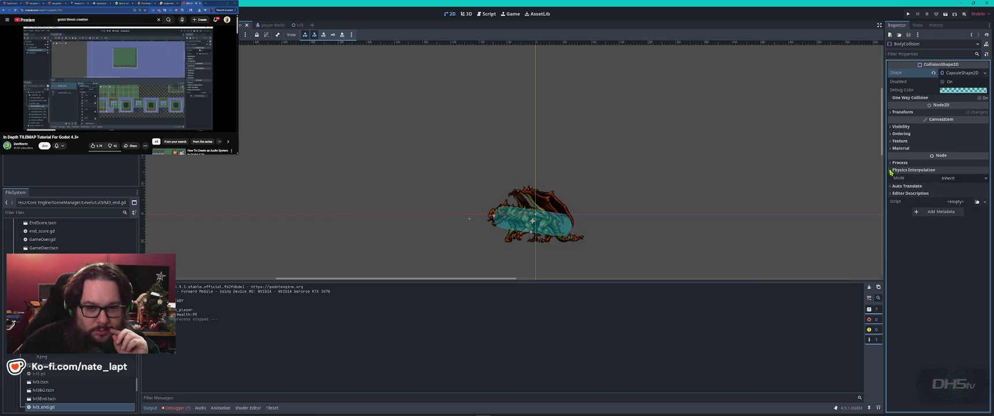
click(891, 171)
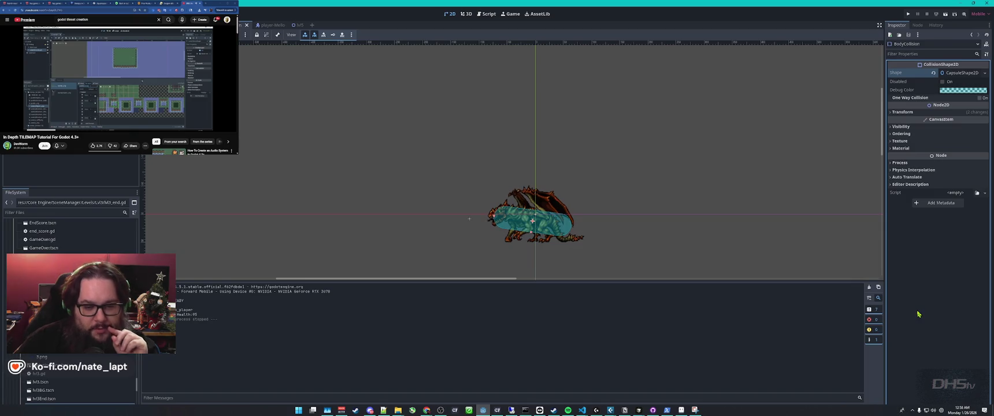
key(super)
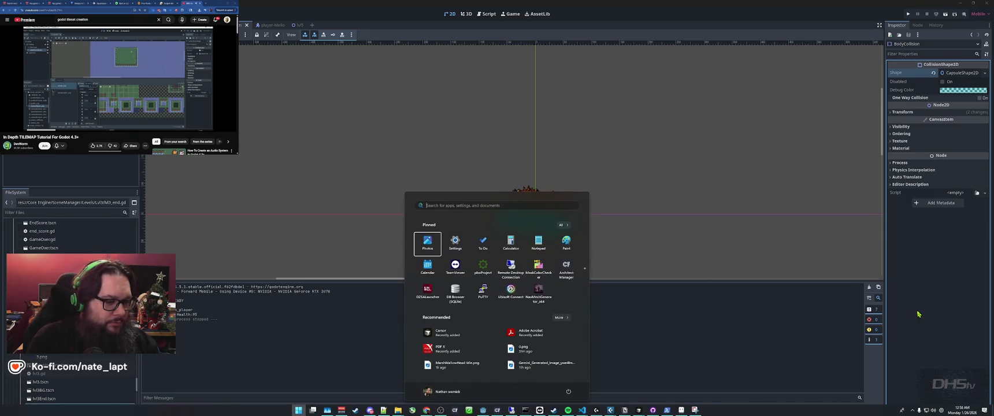
Launch Snipping Tool via app search and capture the editor region showing the dragon's collision capsule
key(Escape)
key(super)
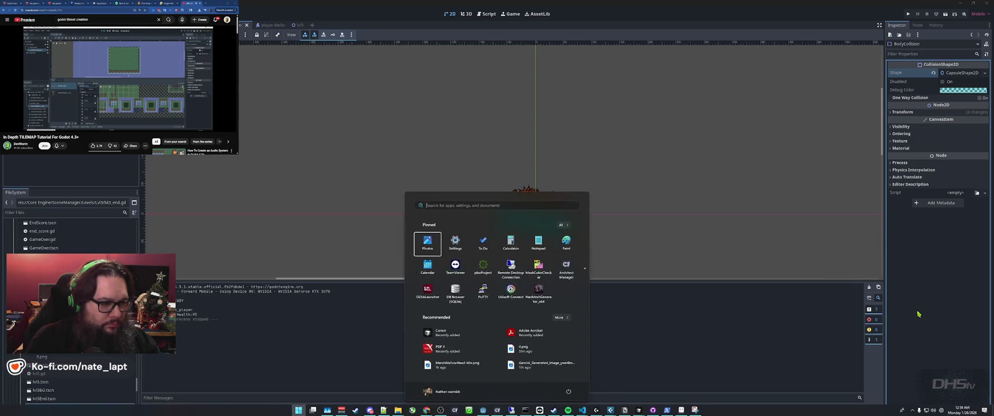
text(snip)
key(Return)
click(581, 18)
mouse_move(2, 9)
mouse_down()
mouse_move(306, 178)
mouse_move(602, 275)
mouse_up()
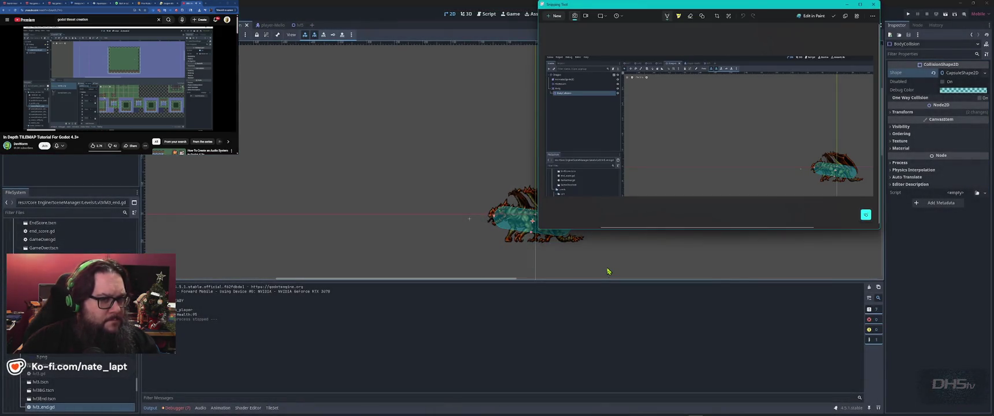
key(alt+Tab)
key(alt+Tab)
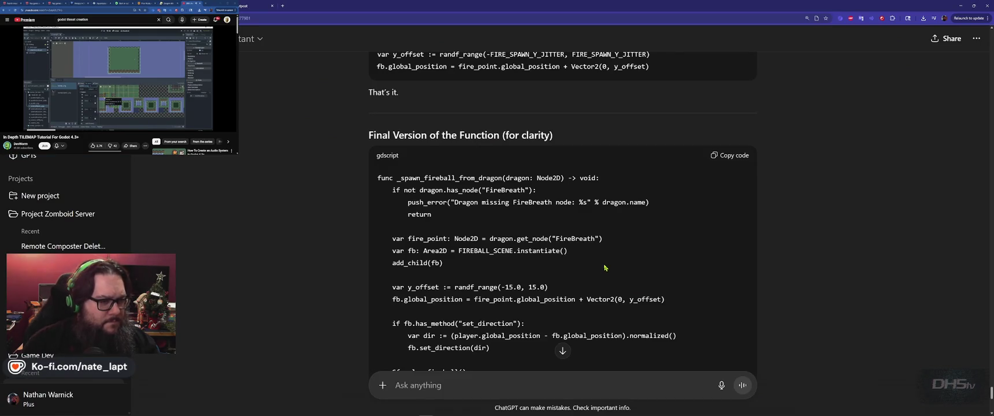
Send ChatGPT the question 'Shouldn't this give the body collision?' with the dragon screenshot pasted below
scroll(435, 249, down, 7)
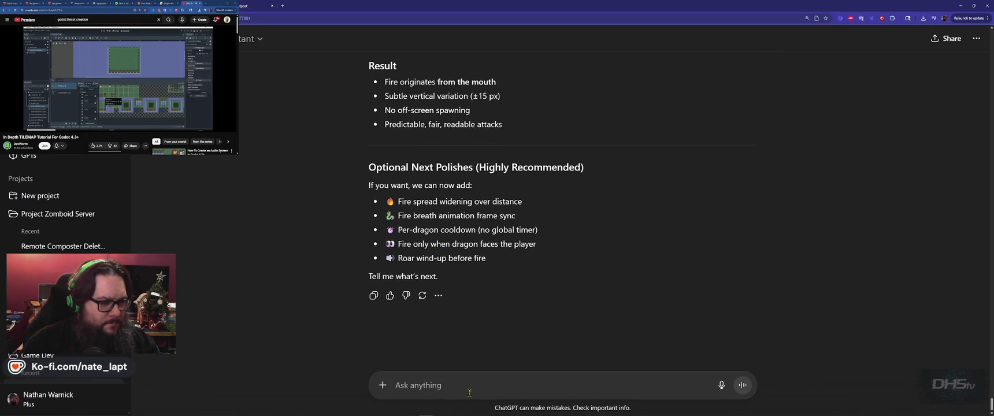
text(Shouldn't this give)
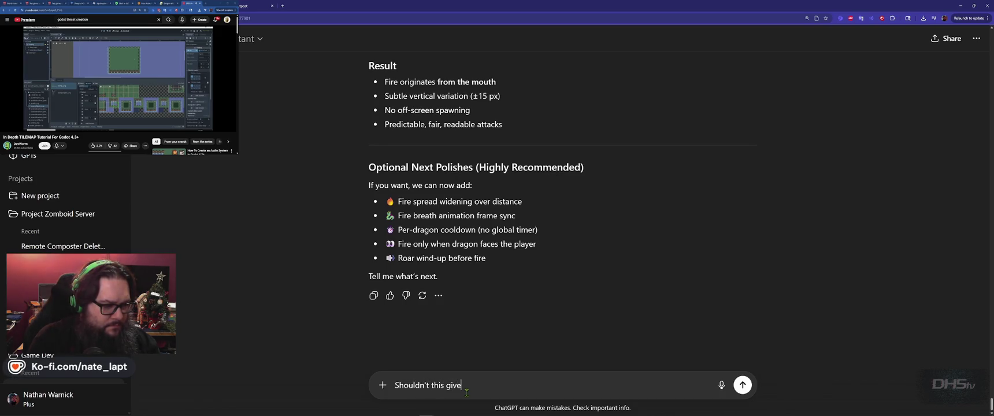
text( the body coll)
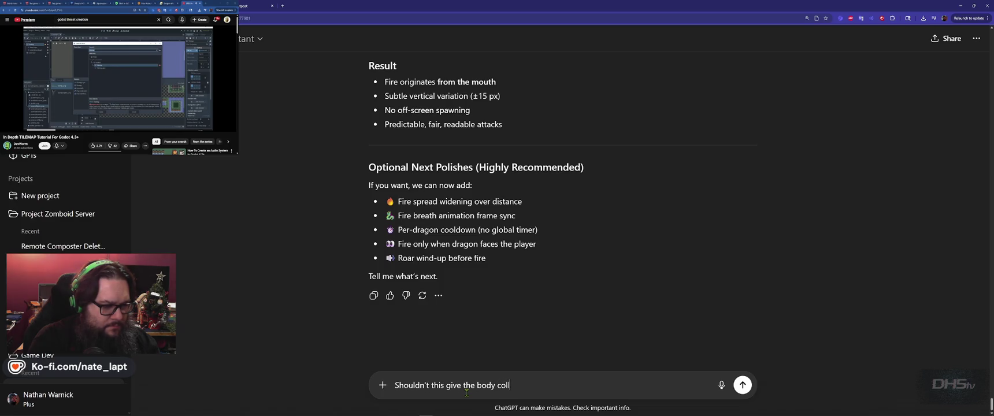
text(ision?)
key(shift+Return)
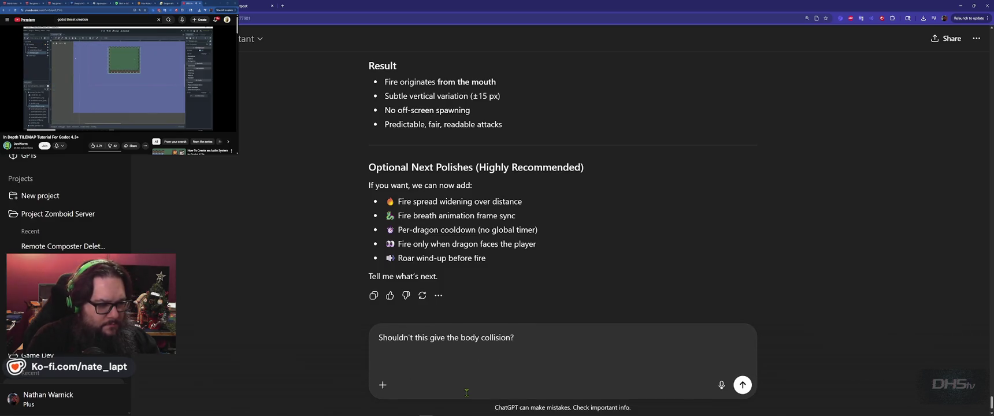
key(ctrl+v)
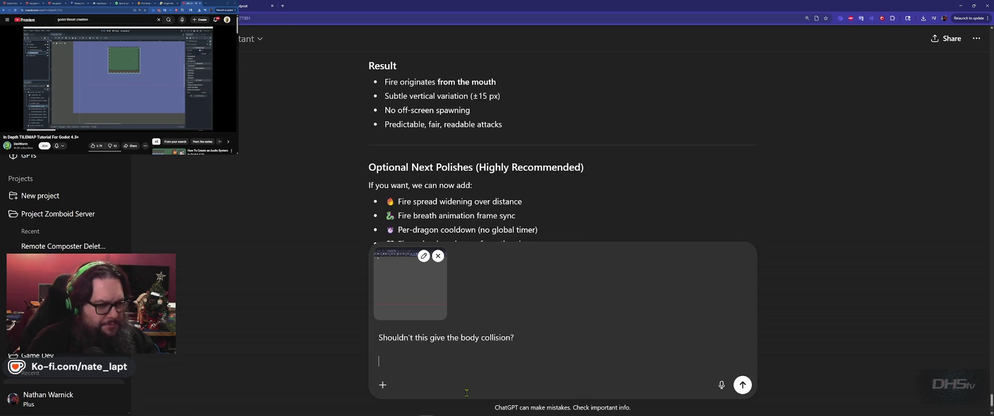
key(Return)
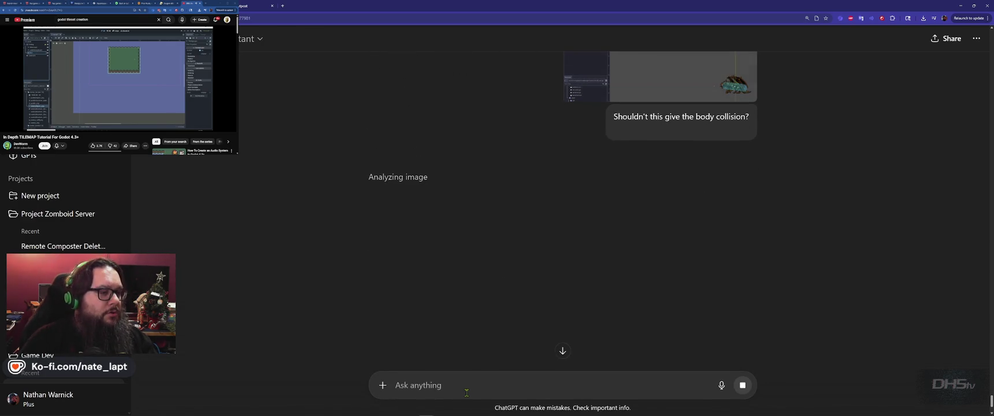
key(alt+Tab)
key(alt+Tab)
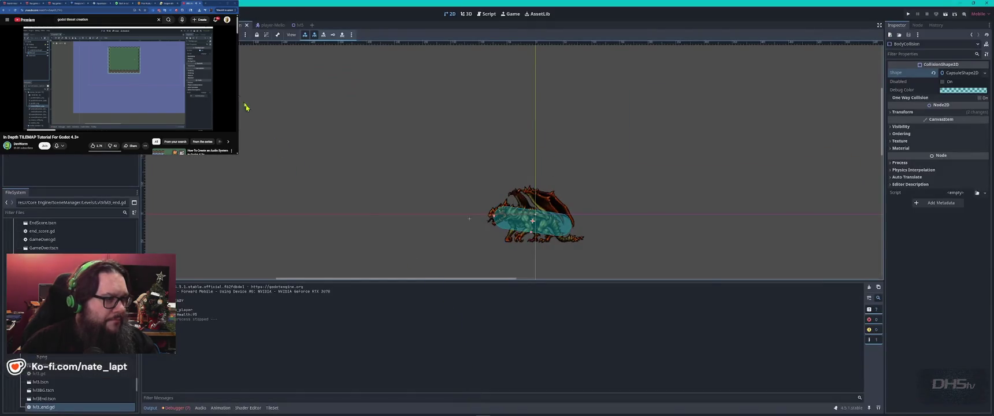
Check the platform collision shape in the Beat Da Game end scene for comparison, then return to Dragon
key(ctrl+shift+Tab)
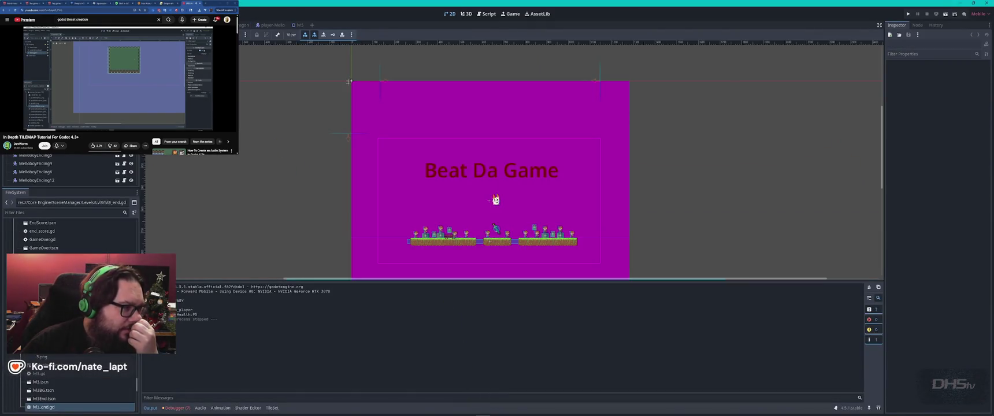
click(408, 243)
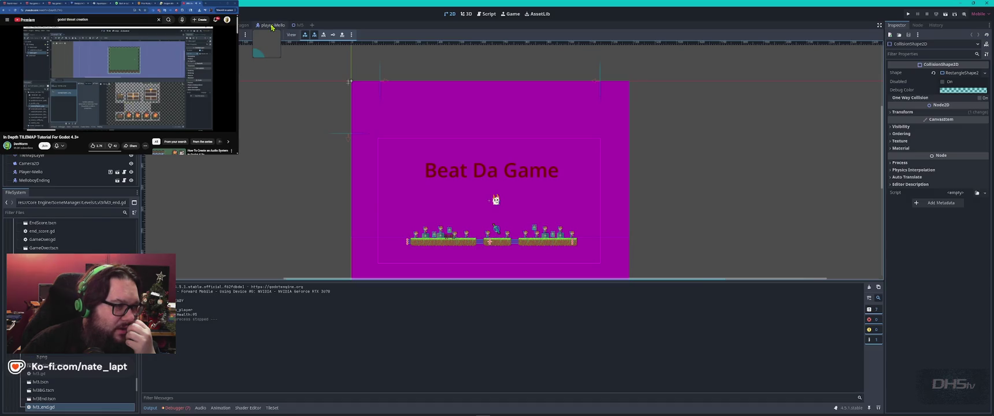
click(253, 26)
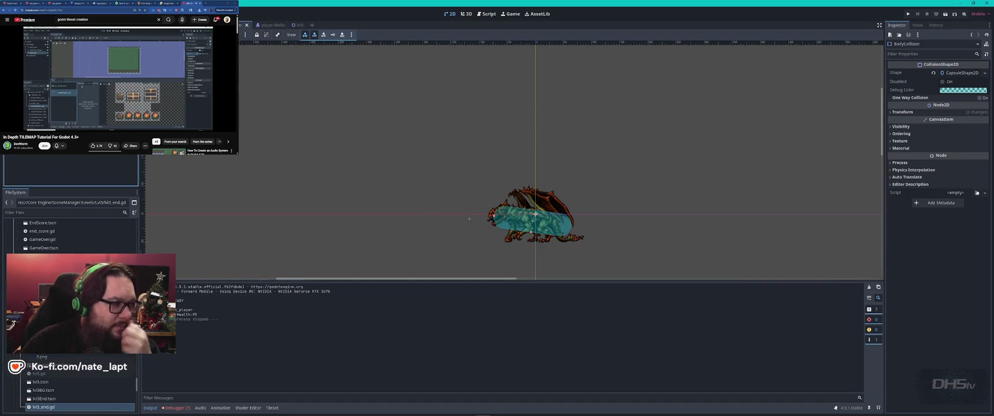
Add a StaticBody2D node to the dragon scene and run the game with F5
key(ctrl+a)
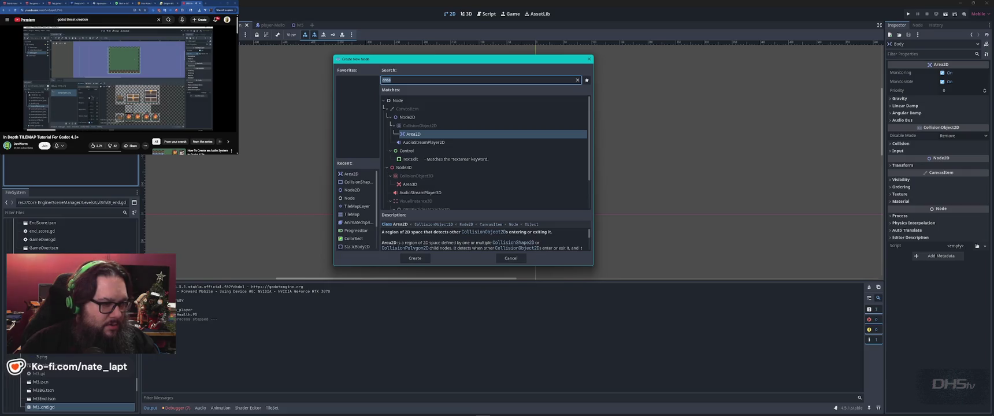
text(sta)
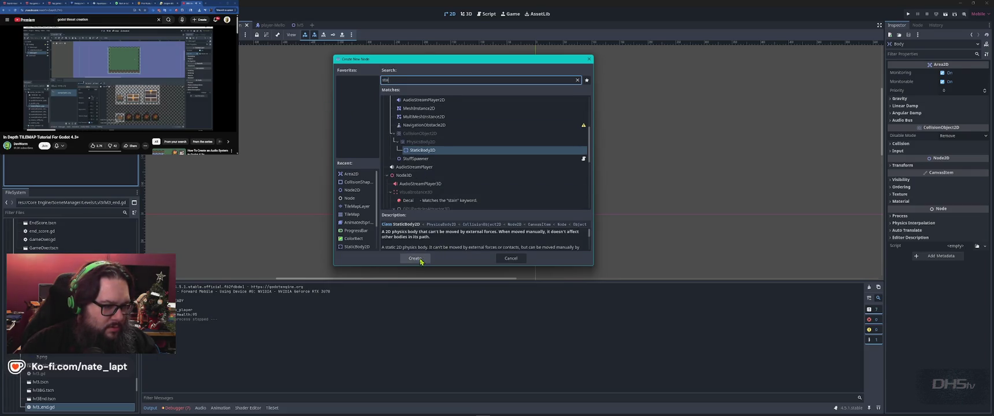
click(415, 259)
key(F5)
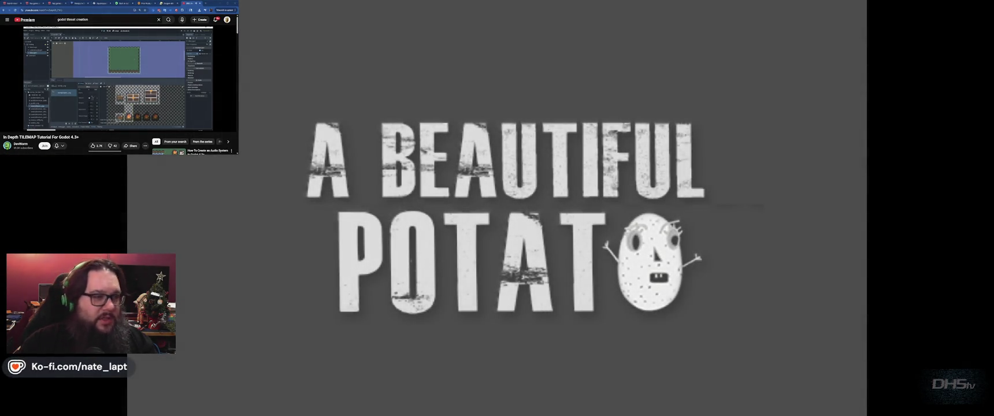
Choose Start and jump across the platforms until the character reaches the fire-breathing dragon
key(Return)
key(space)
key(space)
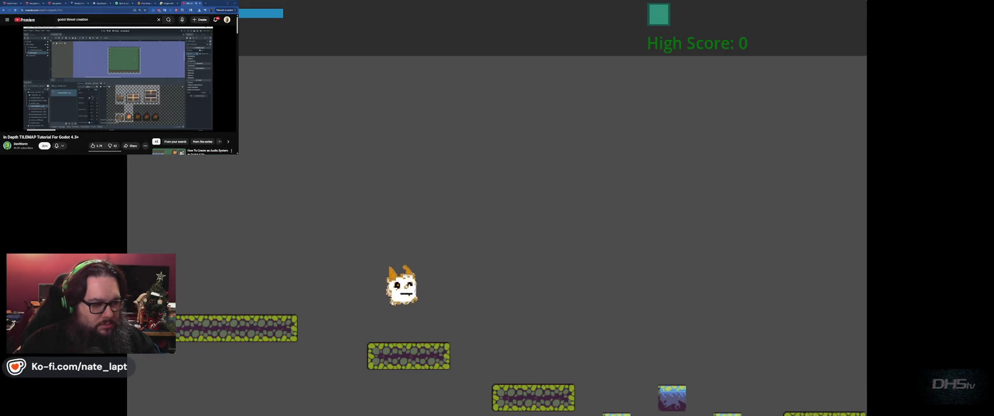
key(space)
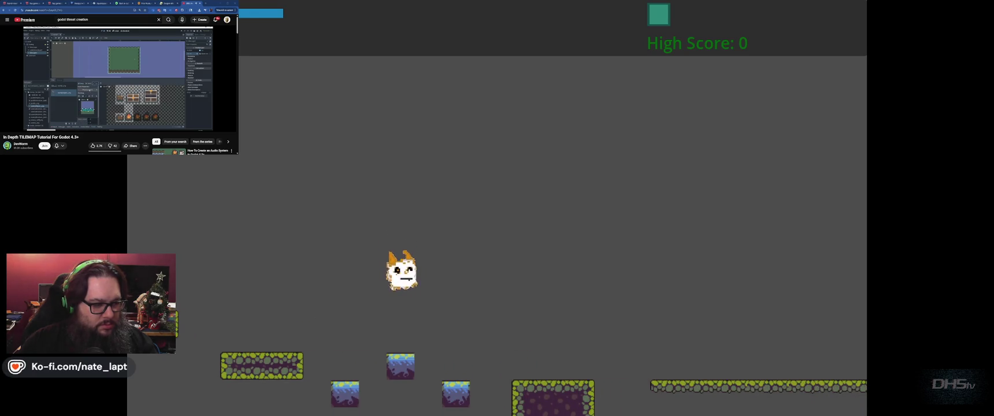
key(space)
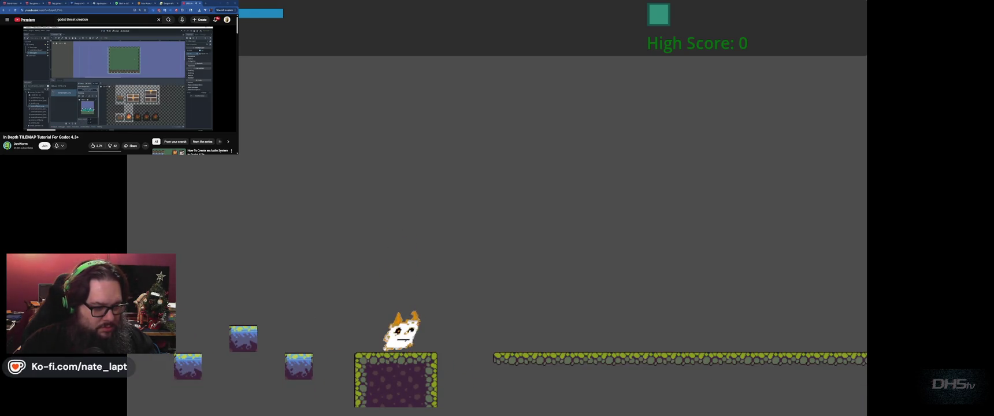
key(space)
key(space)
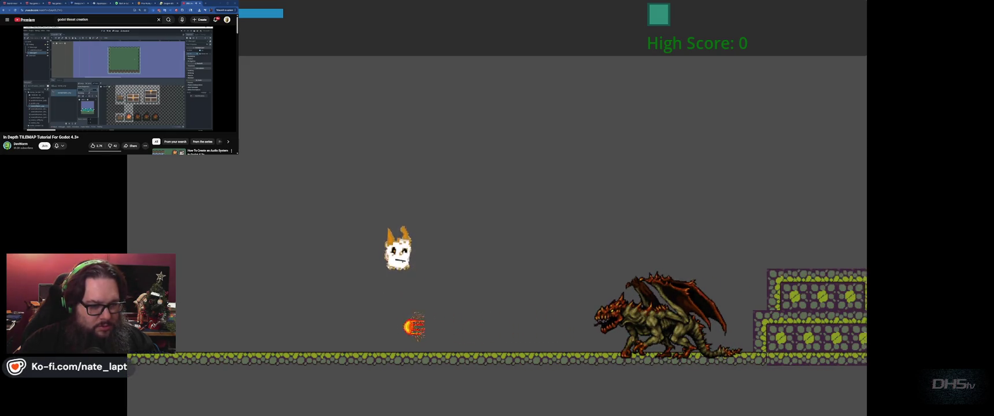
key(space)
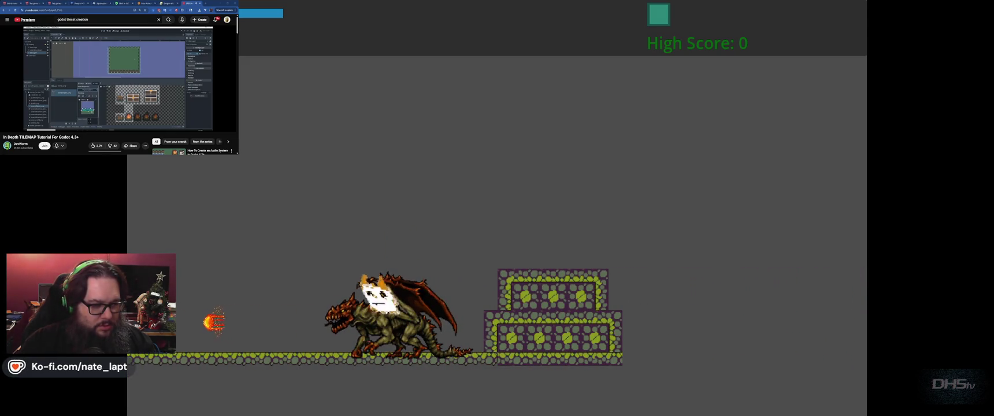
key(alt+Tab)
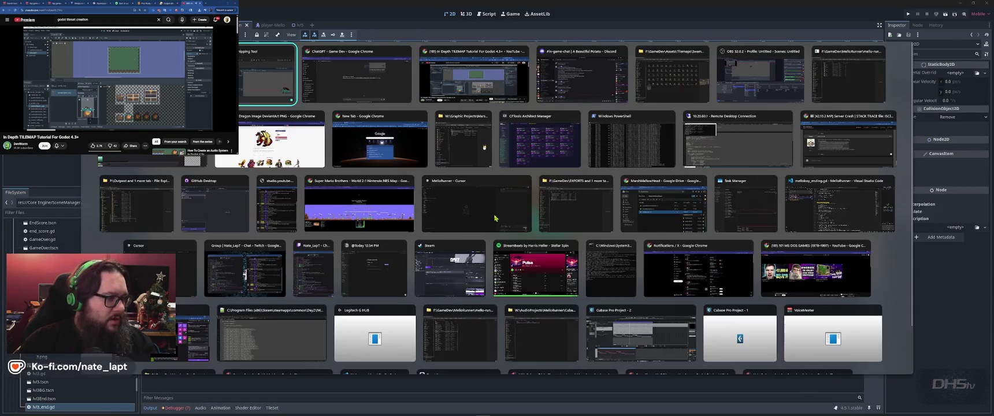
Back in the editor, select Body, StaticBody2D and the BodyCollision capsule, then run the game with F5
key(Escape)
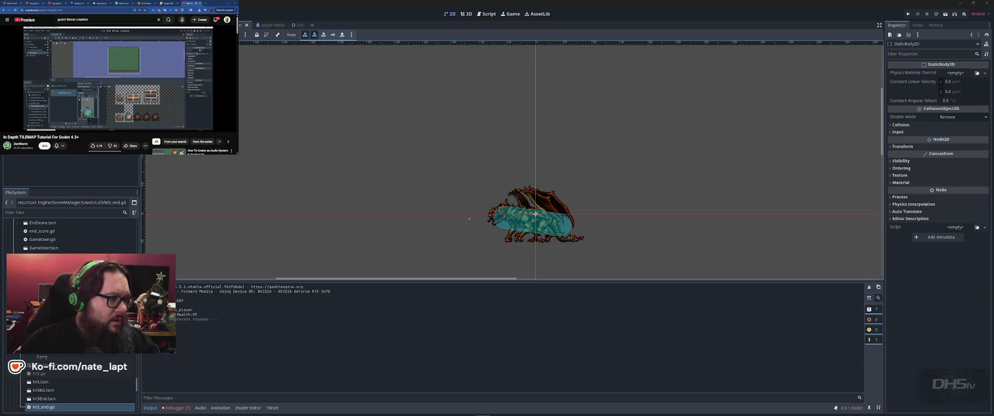
click(47, 87)
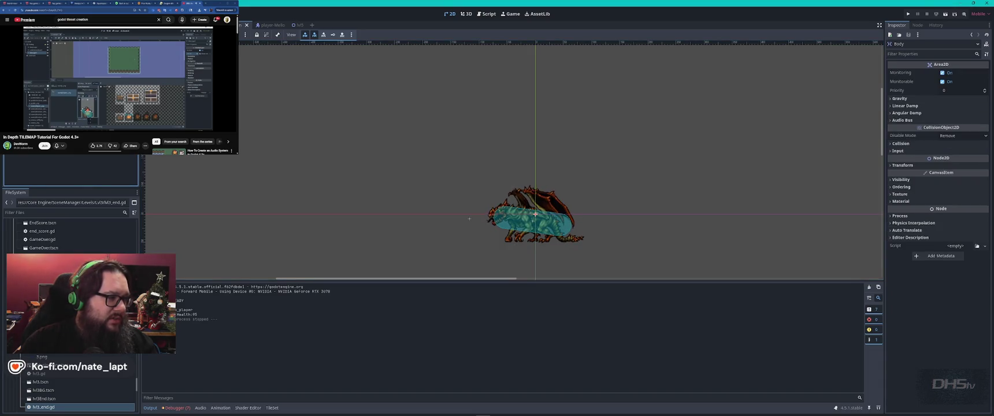
click(46, 98)
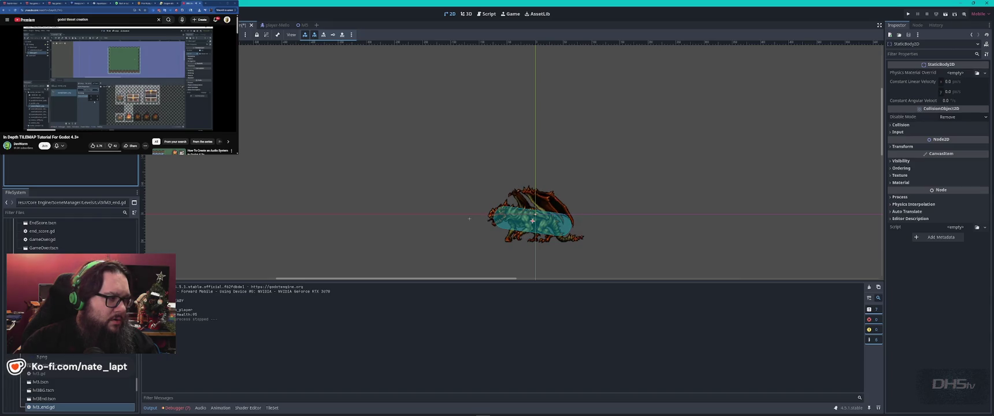
click(531, 232)
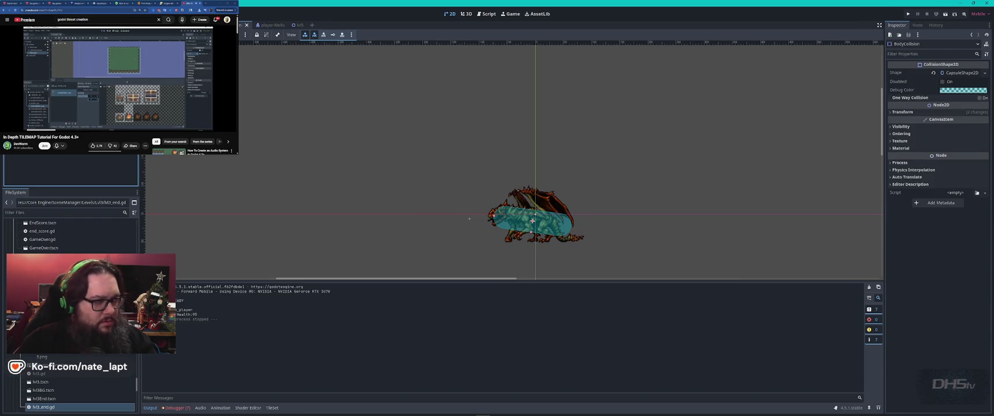
key(F5)
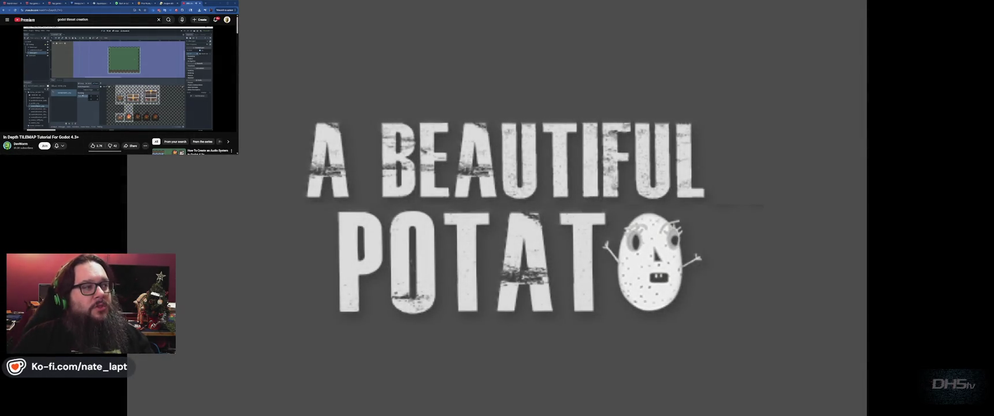
Start the level, jump across to the dragon and pass over it unblocked, then stop with F8
key(Return)
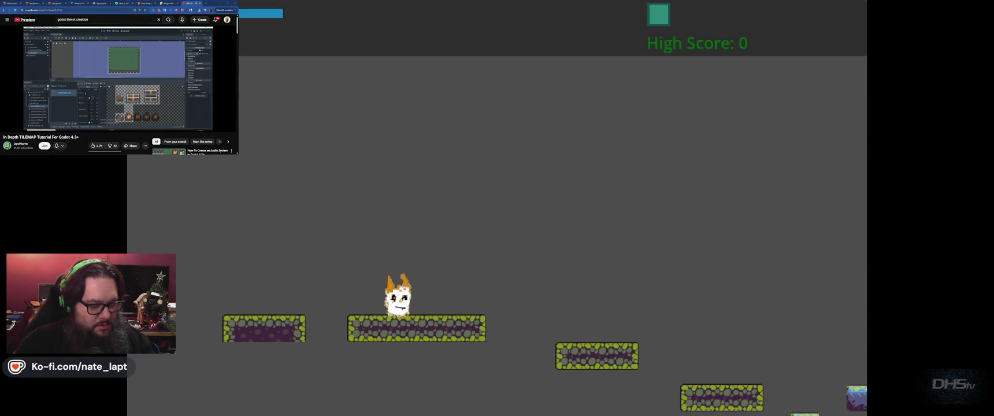
key(space)
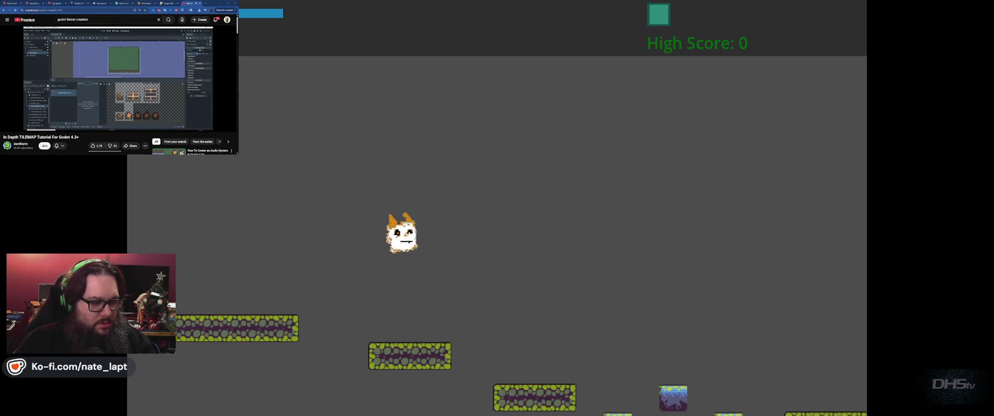
key(space)
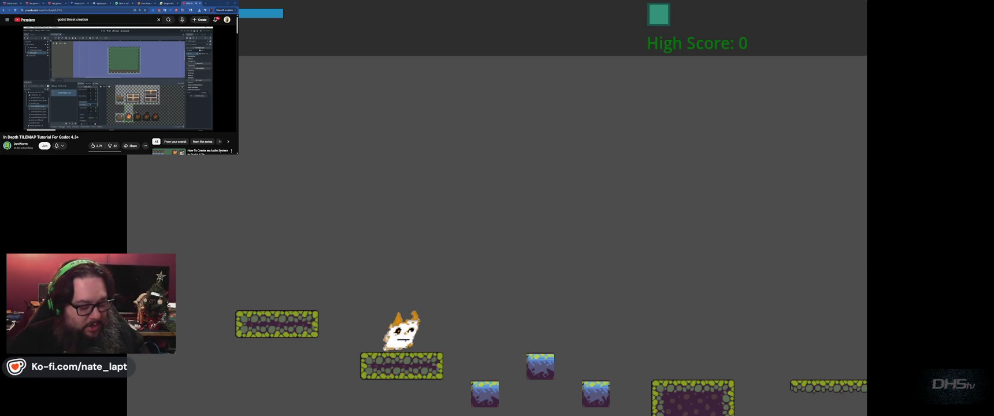
key(space)
key(space)
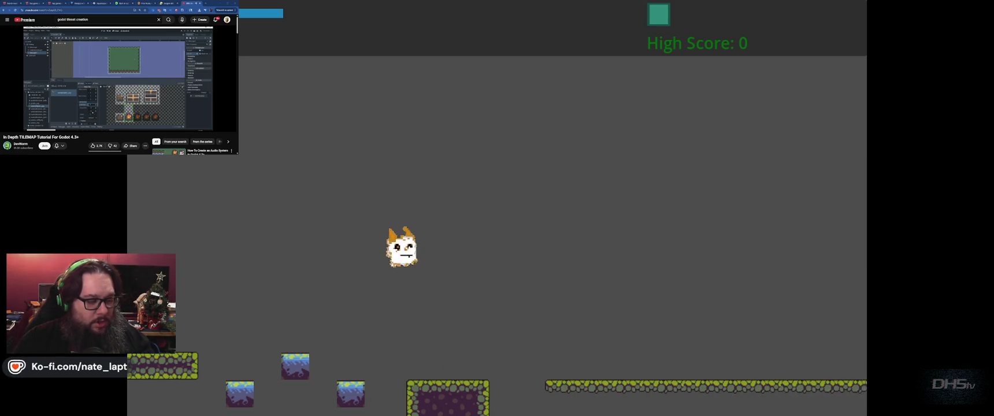
key(space)
key(space)
key(space)
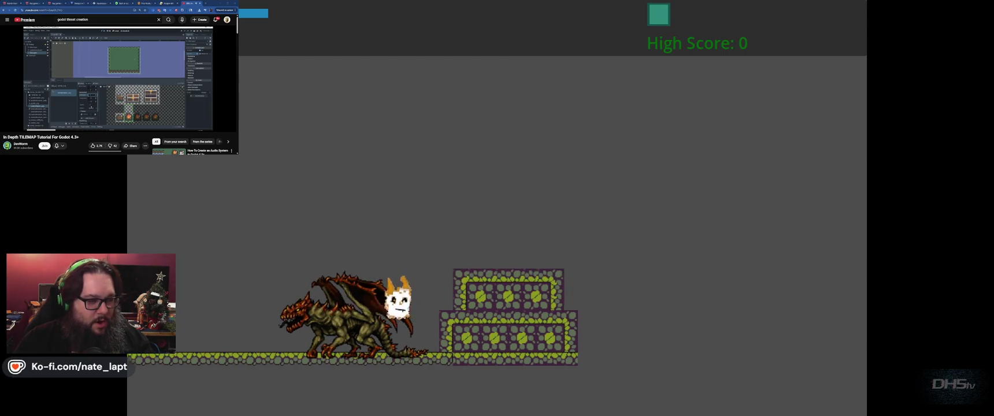
key(space)
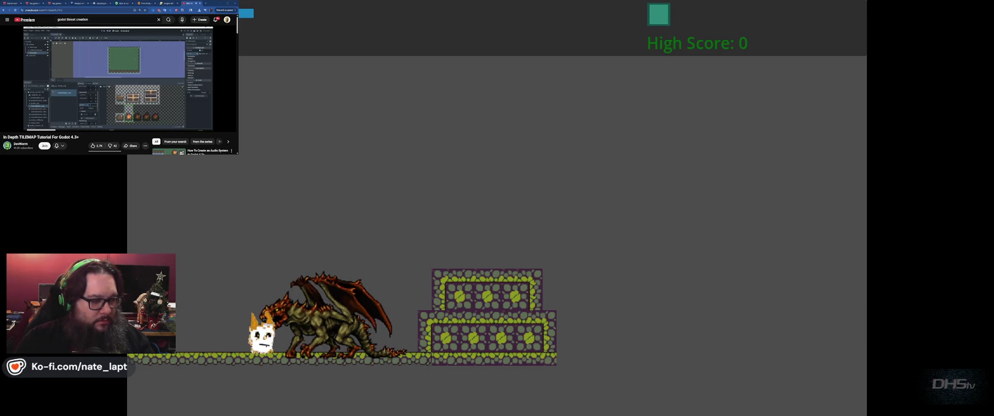
key(space)
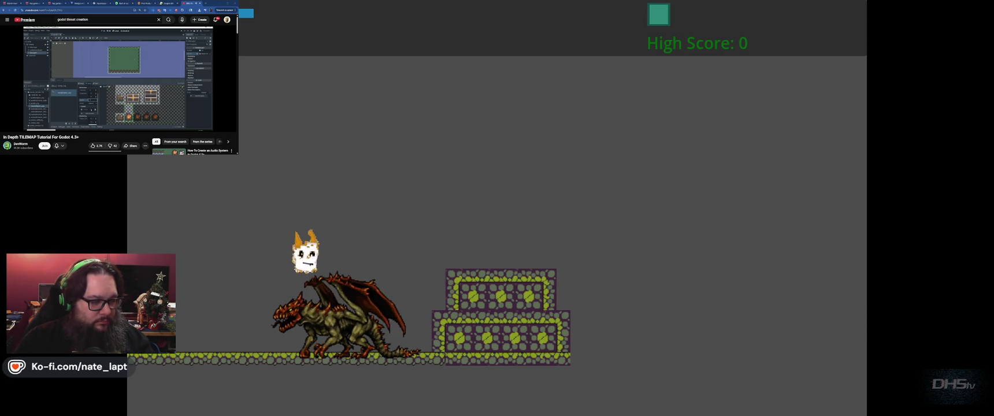
key(F8)
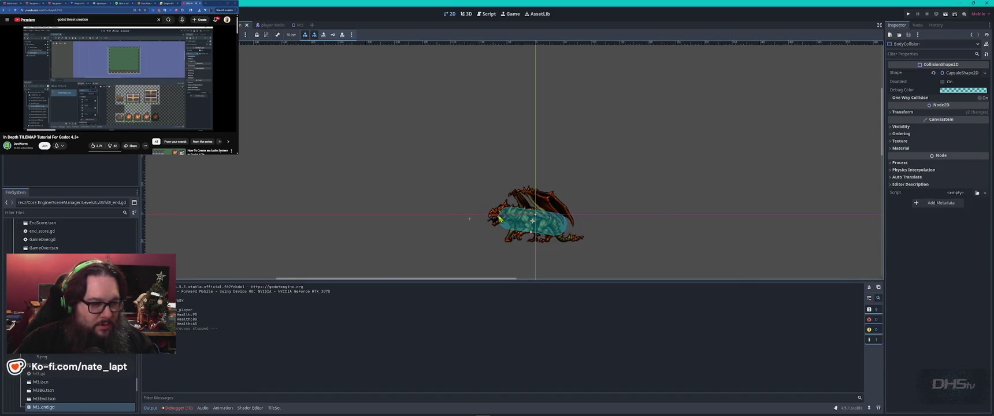
Nudge the dragon's capsule collision shape a few pixels up and left, then go back to ChatGPT
drag(541, 225, 533, 221)
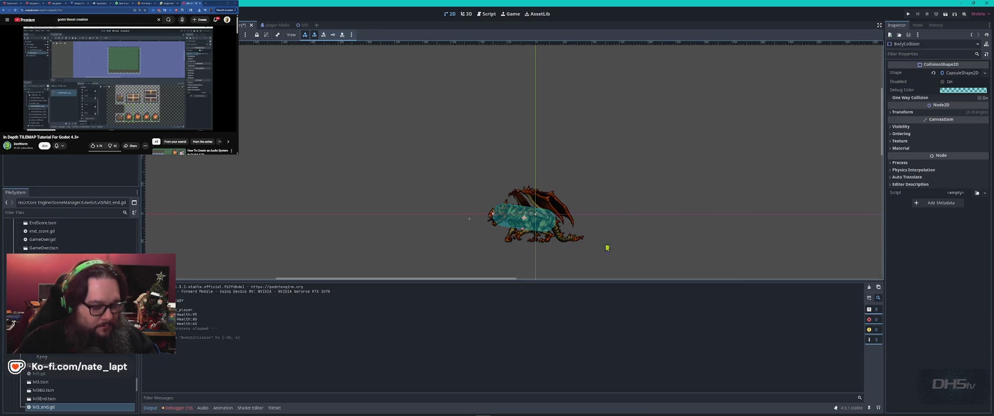
key(alt+Tab)
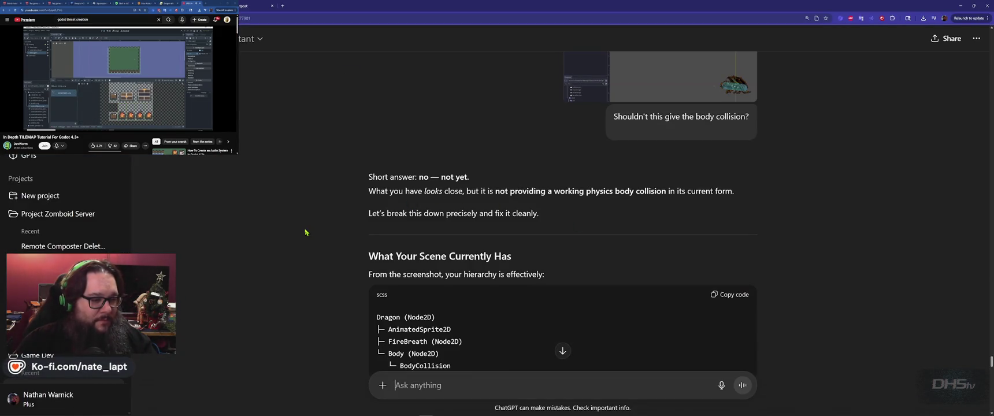
Read ChatGPT's parent-node table and its fix to nest the shape under a CharacterBody2D, then return to Godot
scroll(304, 231, down, 4)
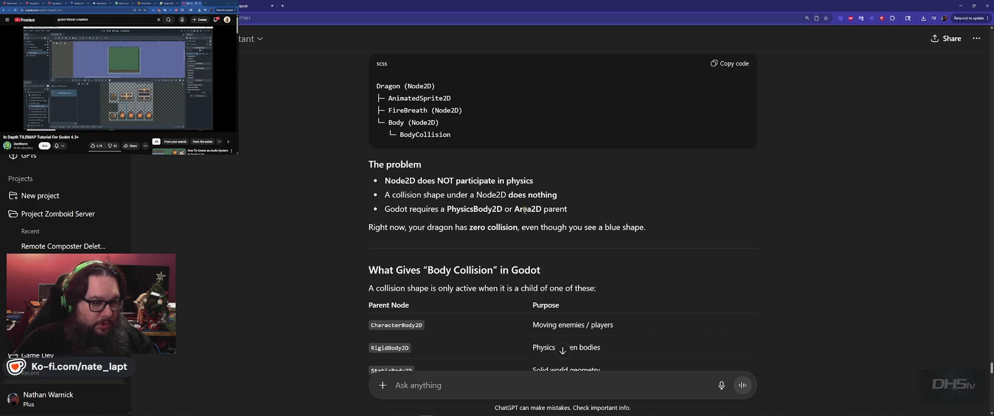
scroll(324, 256, down, 4)
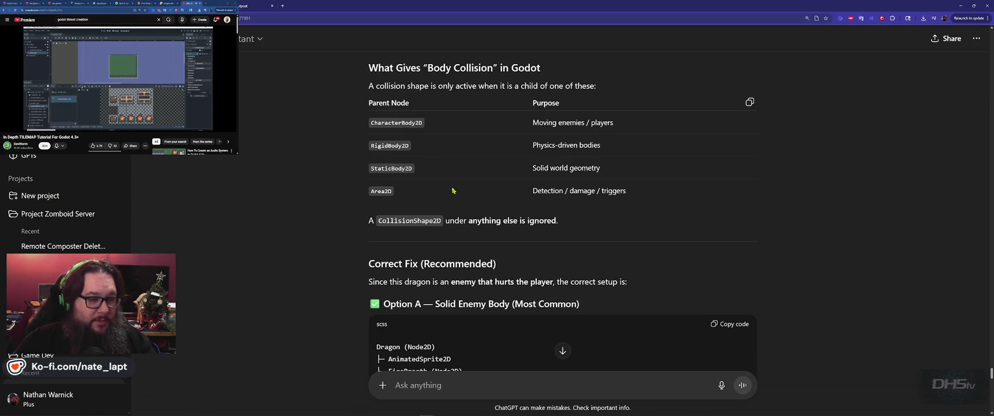
key(alt+Tab)
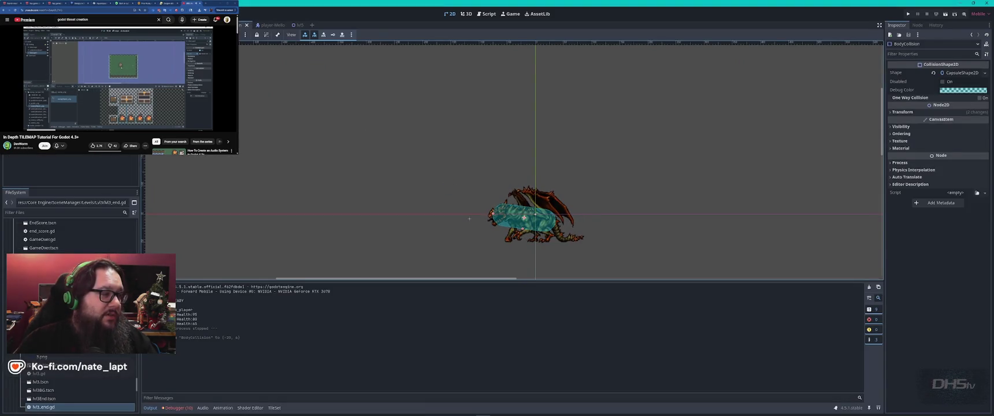
Change the dragon's Body node from StaticBody2D to CharacterBody2D via Change Type
click(46, 69)
right_click(46, 70)
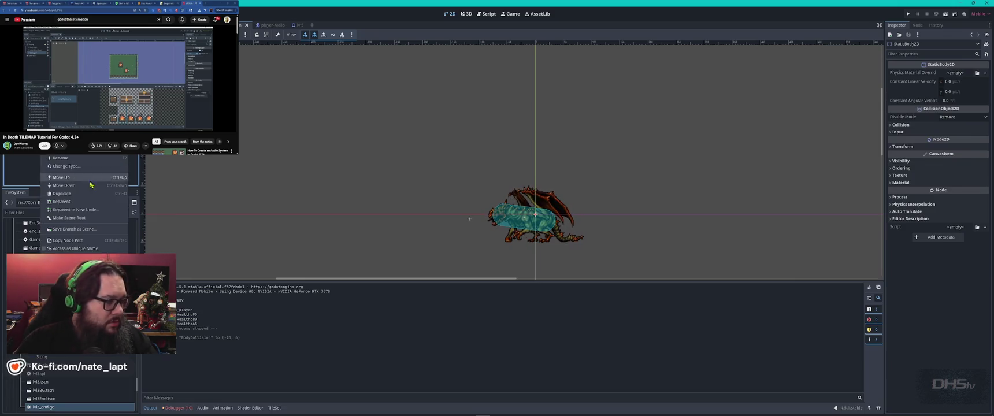
click(73, 170)
text(CharacterBody2D)
key(Return)
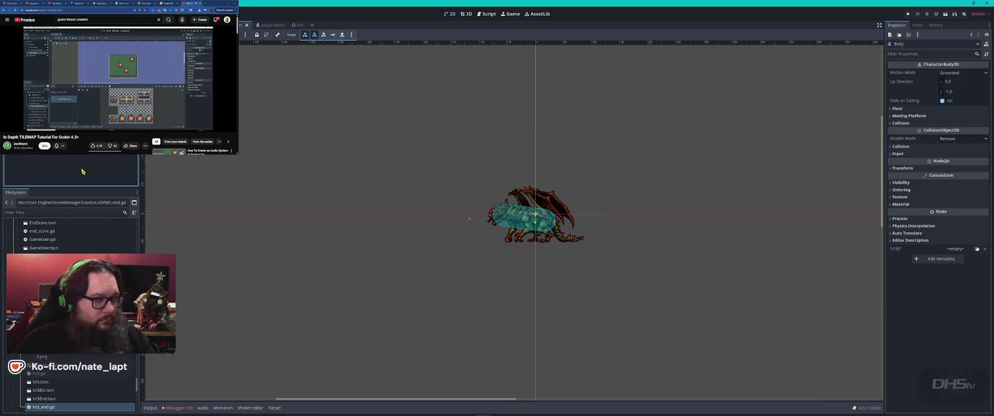
key(alt+Tab)
Read the rest of ChatGPT's reply through Option B, Sanity Test and Next Logical Step, then return to Godot
scroll(298, 203, down, 3)
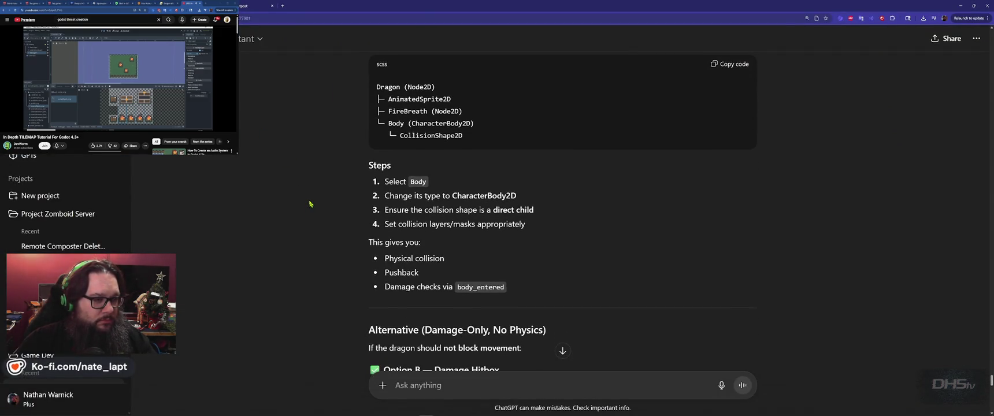
scroll(310, 203, down, 4)
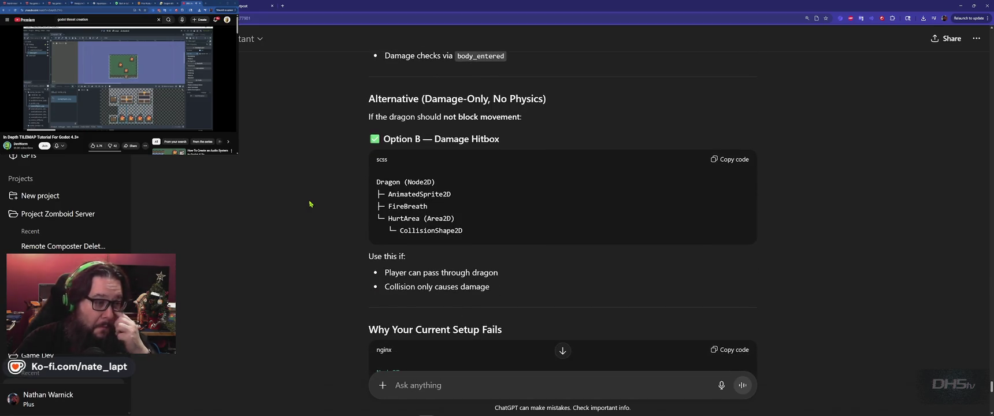
scroll(310, 203, down, 5)
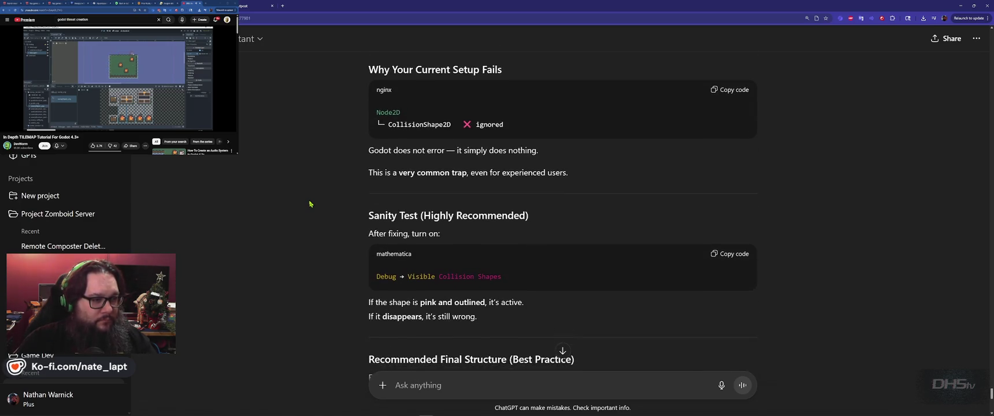
scroll(310, 204, down, 3)
scroll(309, 204, down, 4)
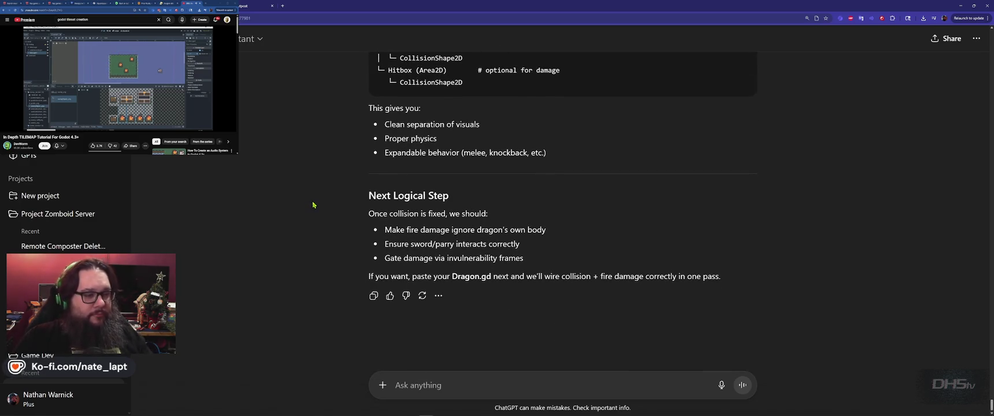
key(alt+Tab)
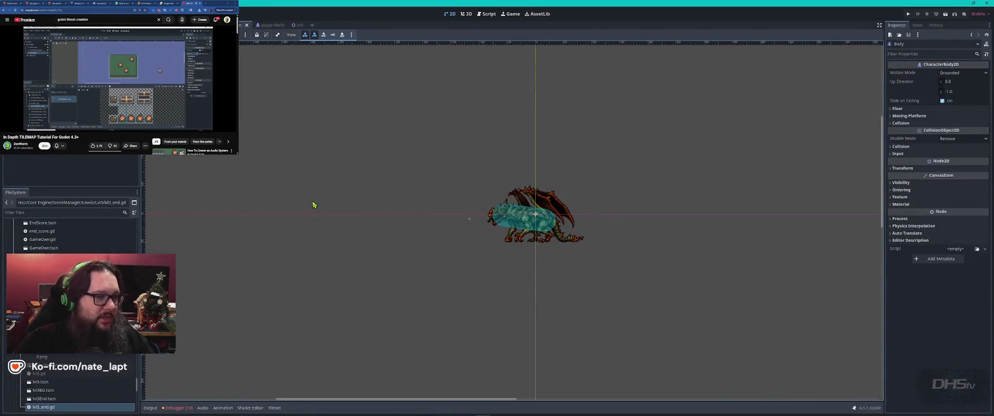
Open the lvl5 level scene and pan the view over to the dragon
click(296, 25)
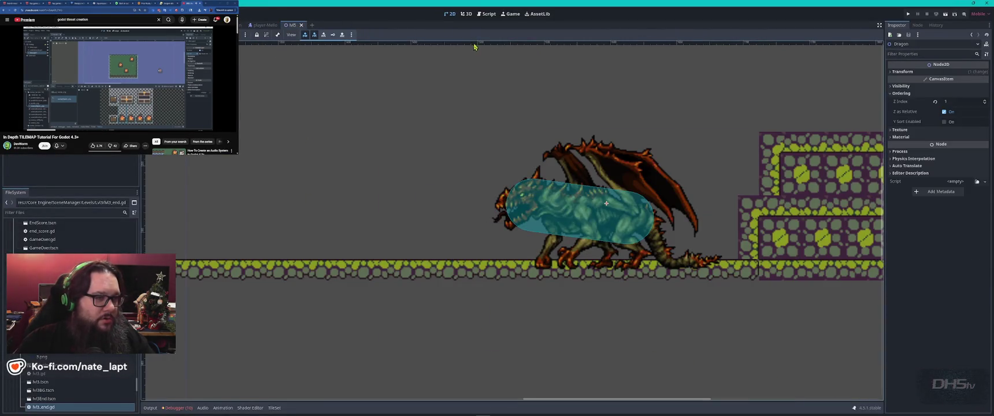
scroll(300, 166, down, 3)
scroll(300, 166, down, 2)
drag(244, 155, 473, 172)
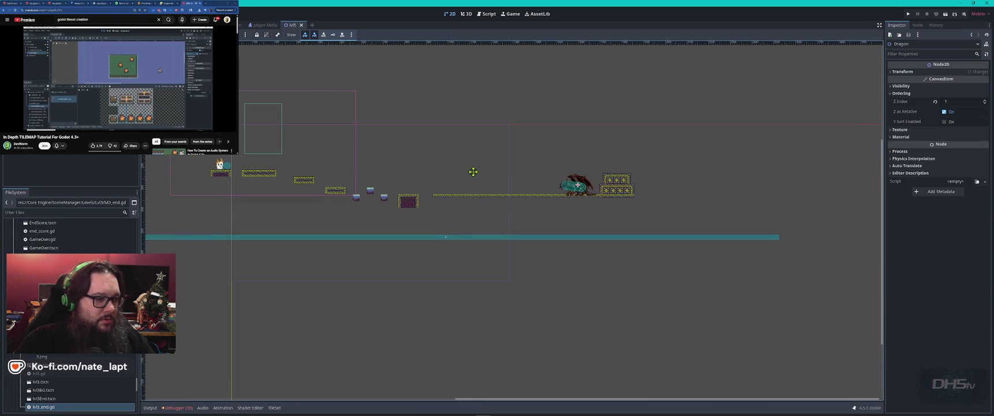
scroll(456, 205, up, 2)
scroll(315, 176, up, 2)
Filter the project files for 'sword' and place Sword02 above a platform in the level
click(53, 213)
text(sword)
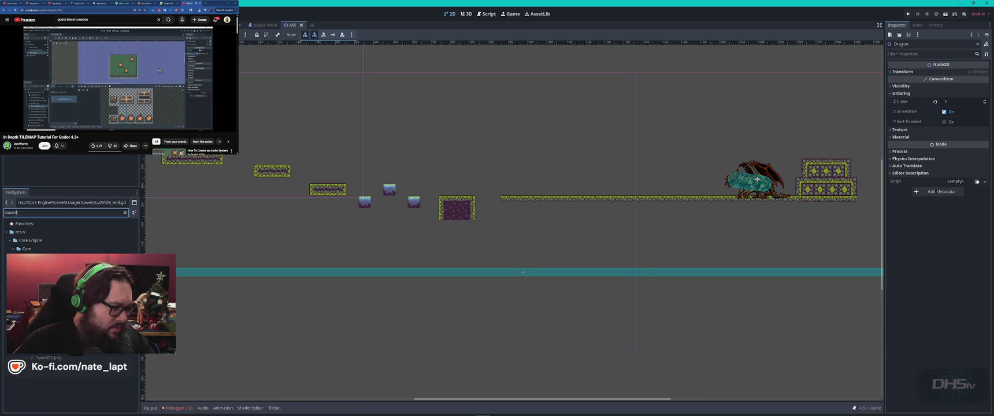
mouse_move(52, 281)
mouse_down()
mouse_move(267, 177)
mouse_move(277, 160)
mouse_move(270, 163)
mouse_up()
scroll(271, 161, up, 8)
drag(288, 191, 276, 195)
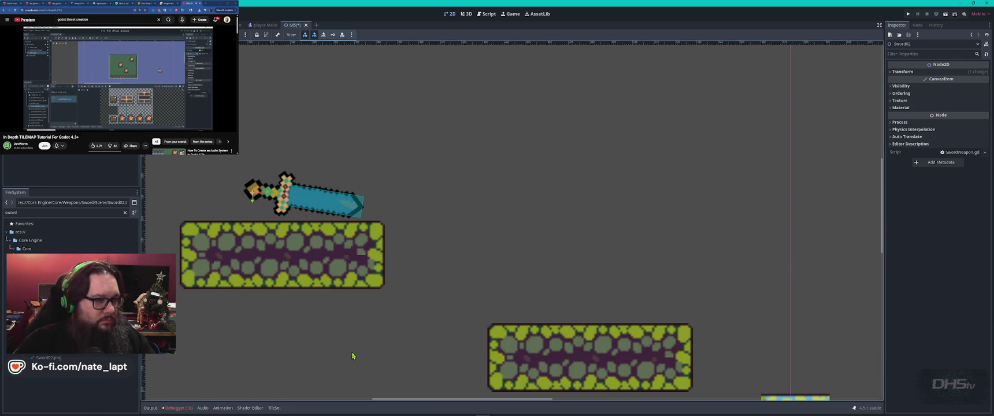
Review lvl5.gd's fireball-spawning code up to _dragon_can_fire, then return to ChatGPT
click(487, 13)
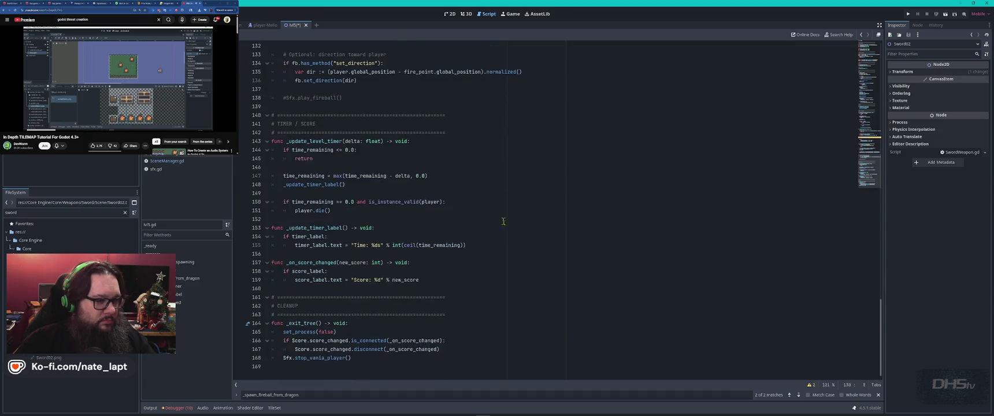
scroll(519, 260, up, 5)
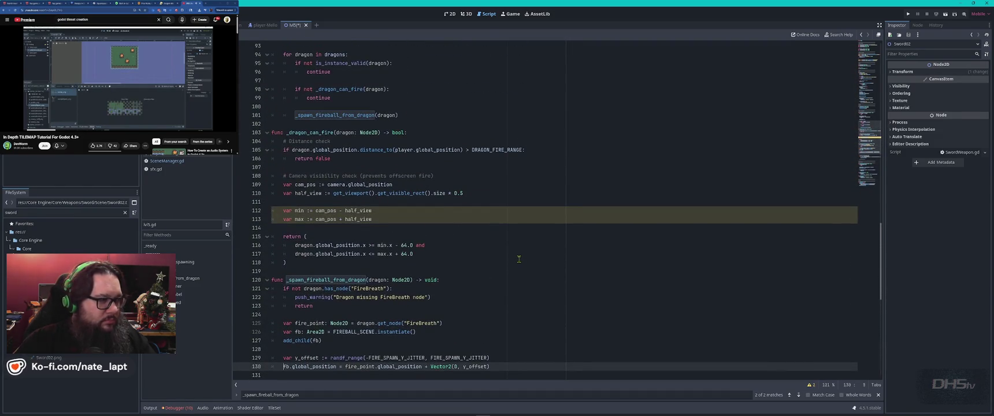
key(alt+Tab)
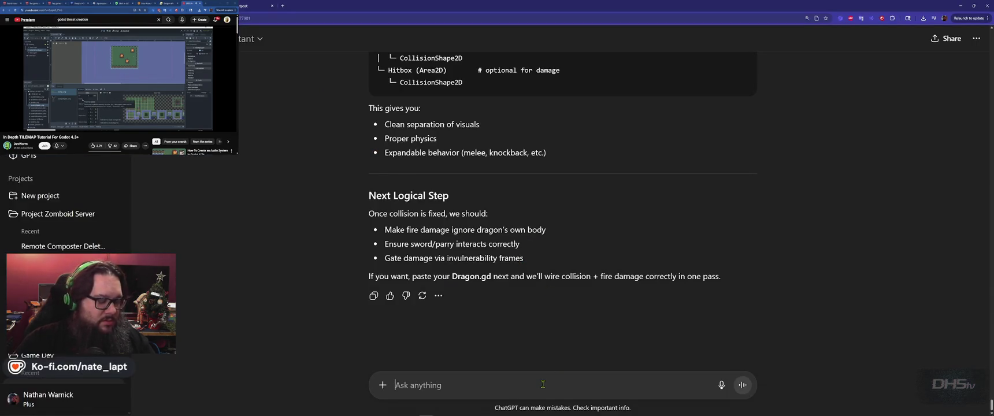
Start the message 'lets update the dragon script' and add 'separate', correcting its spelling
text(lets u)
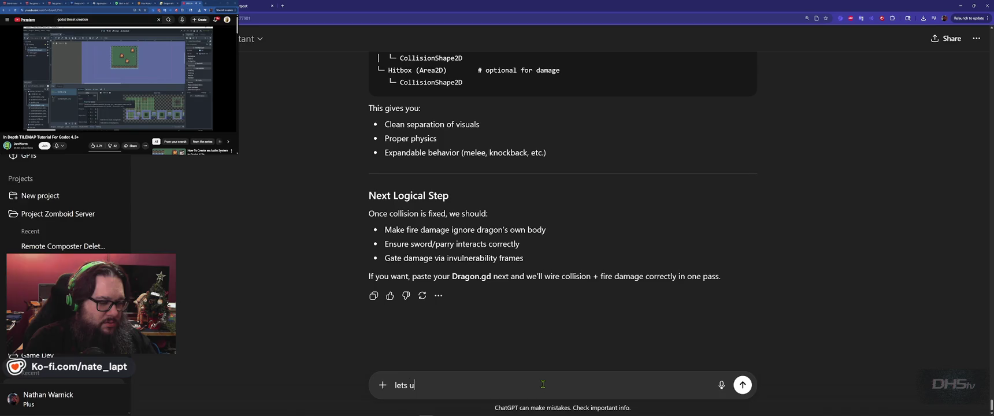
text(pdate )
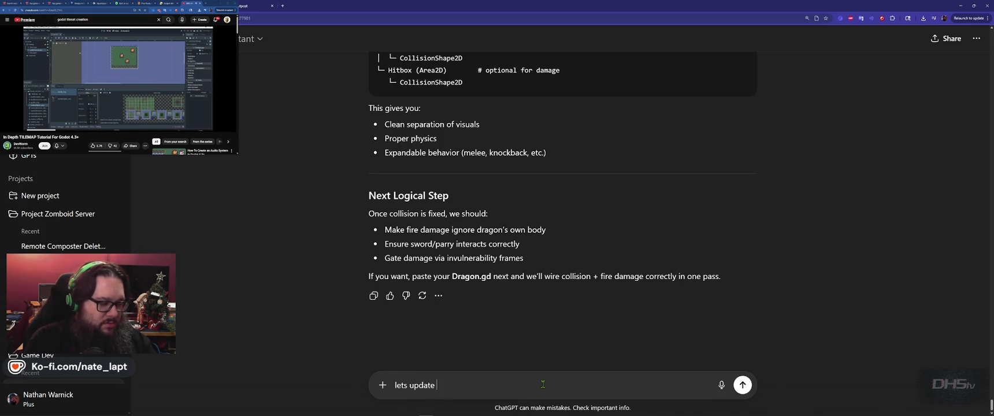
text(lhe dragon script.)
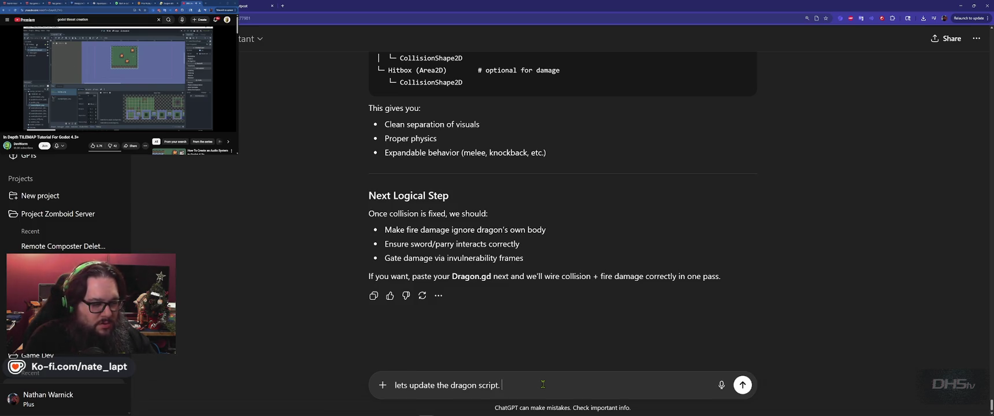
key(shift+Return)
text(seperate from the level script)
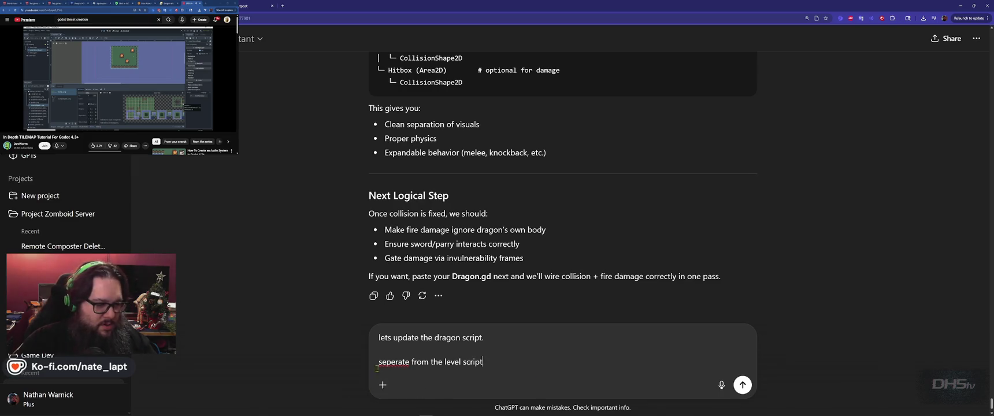
right_click(391, 361)
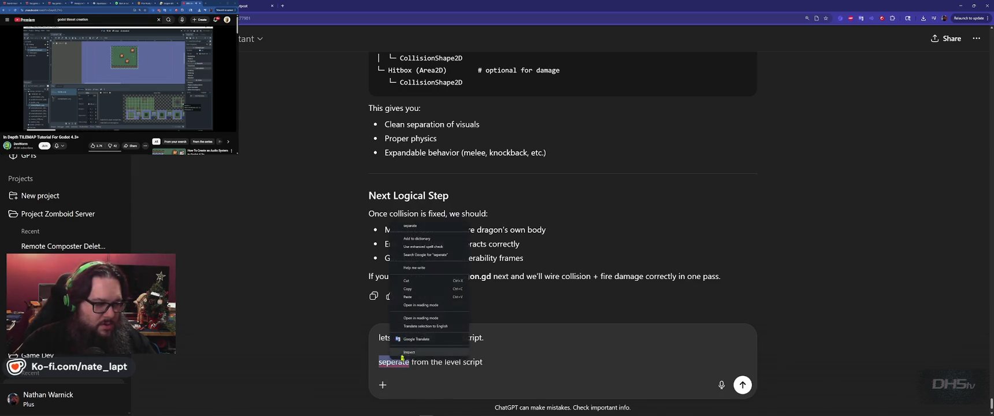
click(421, 226)
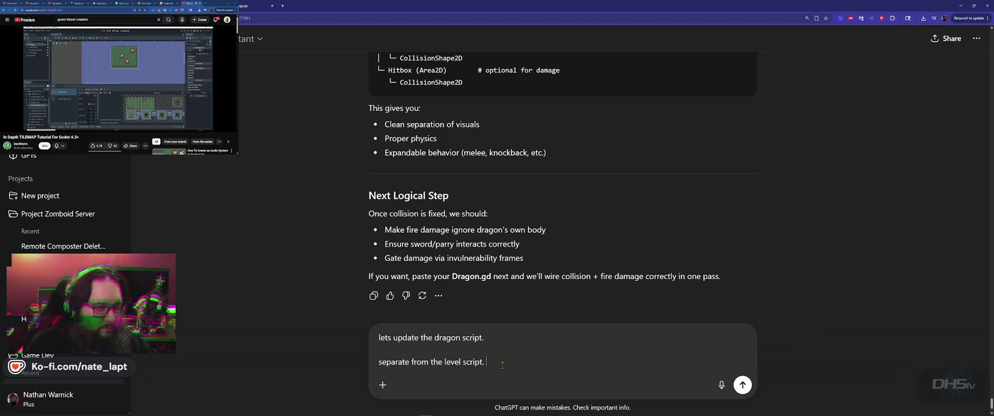
key(shift+Return)
Note the old script became lvl5.gd; describe flying after 20 seconds, rising 200px, and shooting at the player
text(The script earlier was )
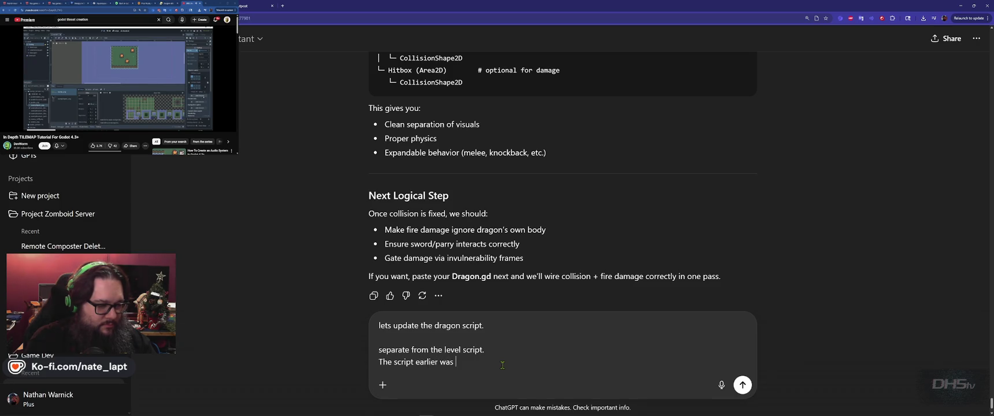
text(renam)
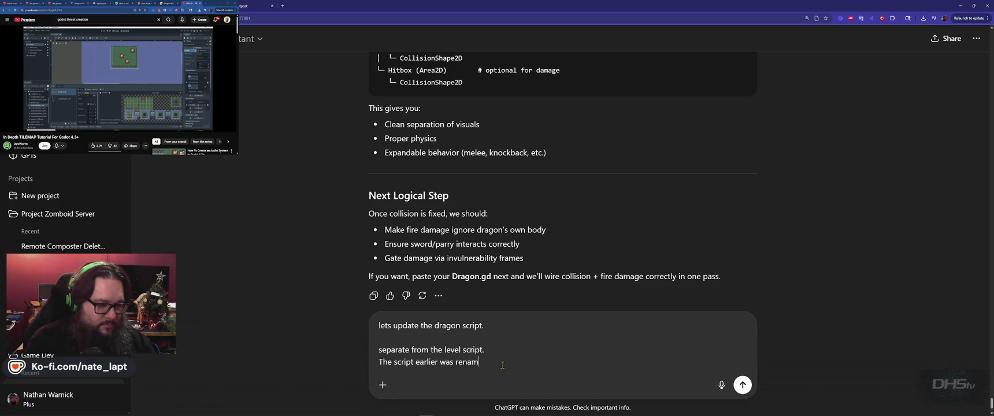
text(ed lvl5.gd)
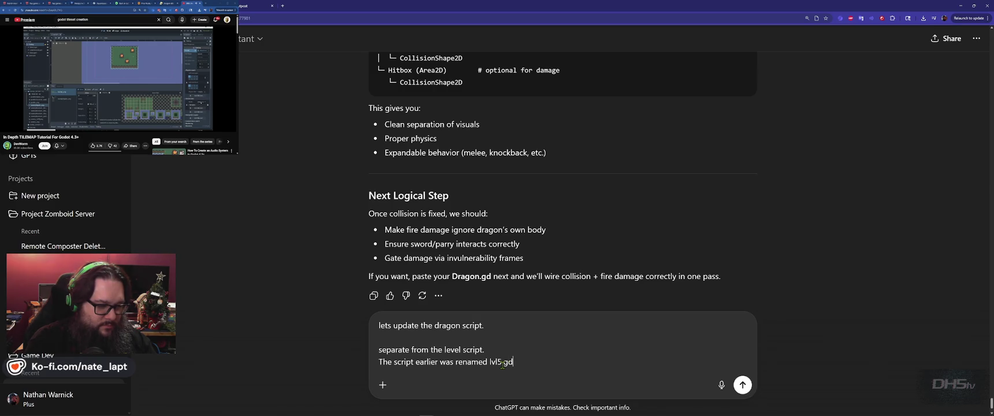
key(shift+Return)
text(in the s)
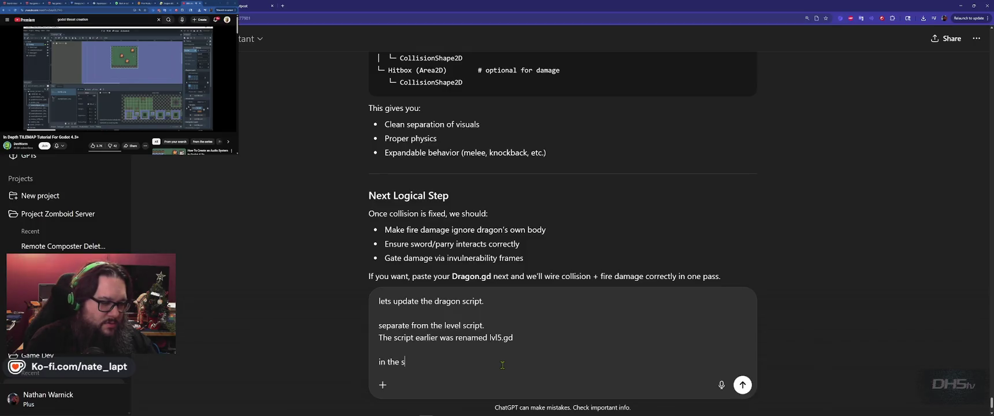
key(BackSpace)
text(dragon script)
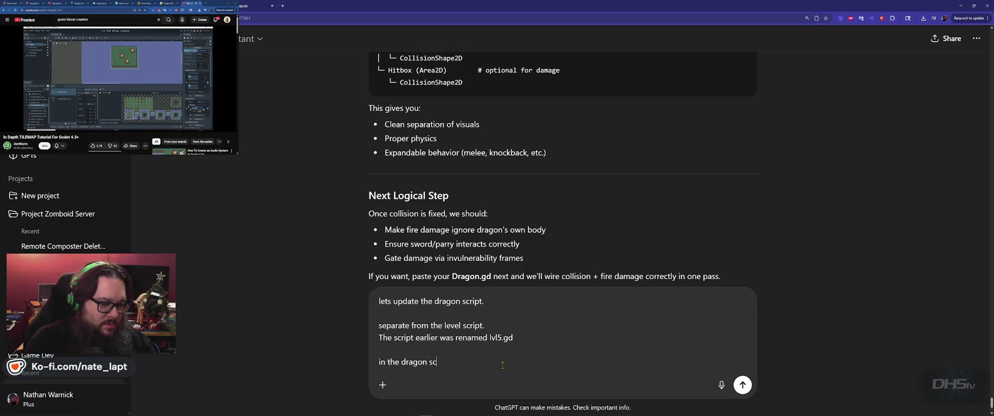
text(.)
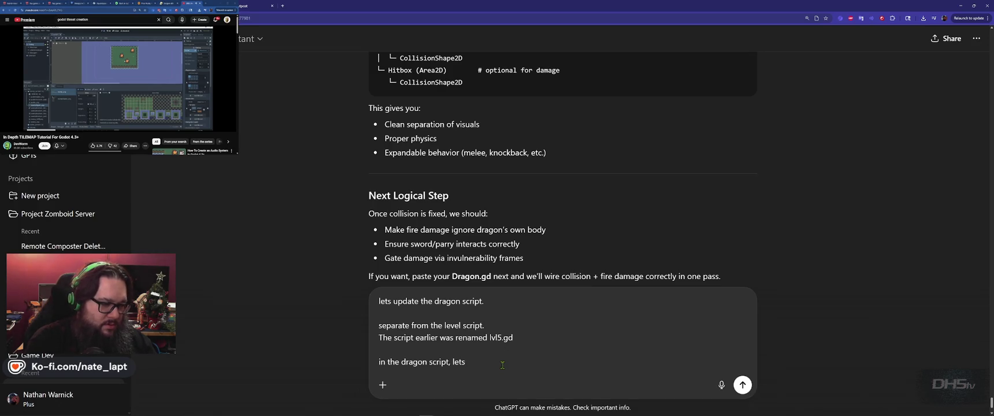
text(ke the dragon fly)
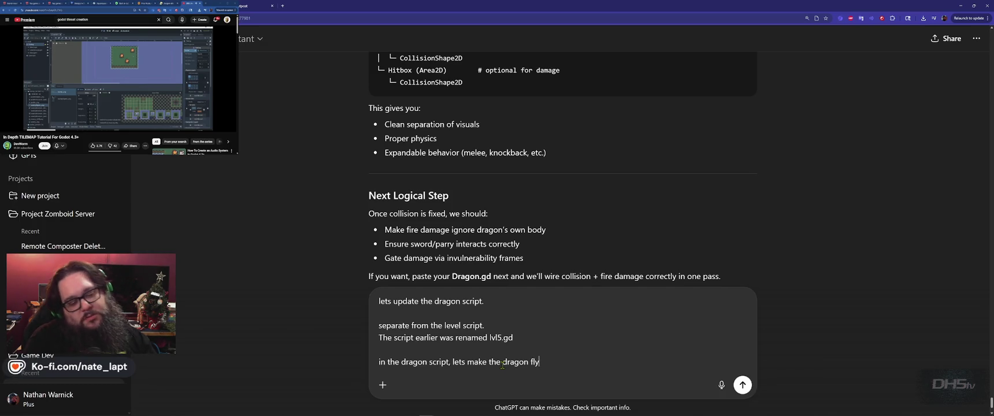
text( after 20)
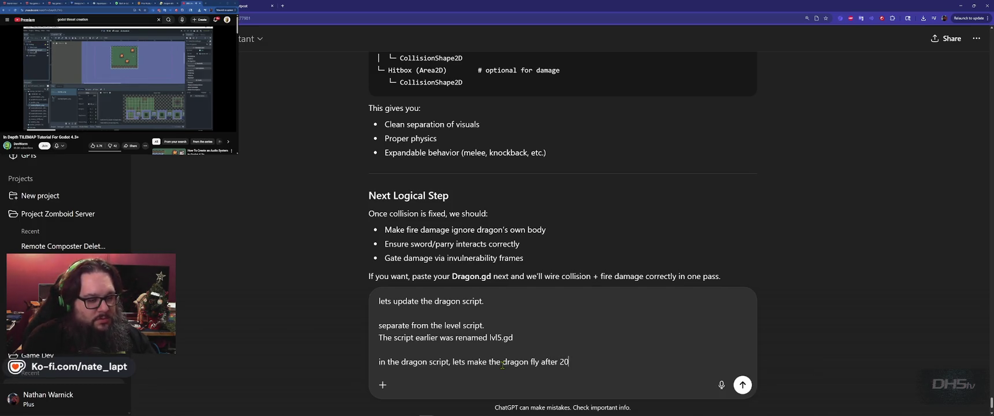
text( seconds.)
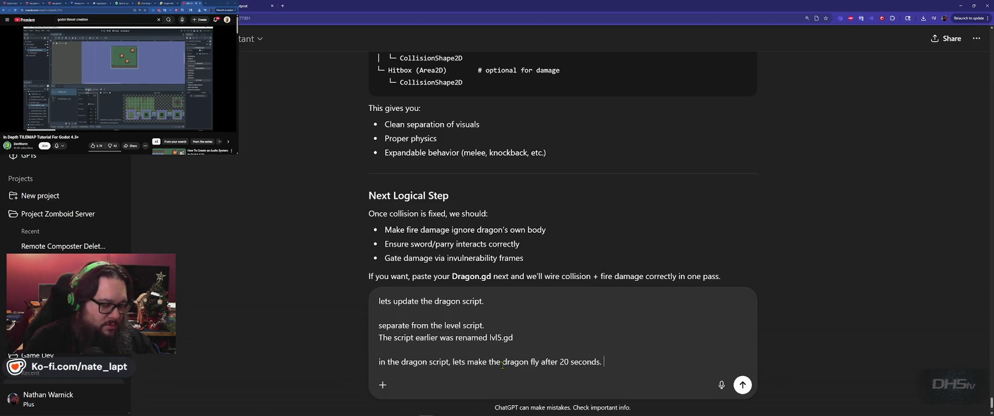
key(shift+Return)
text(gon)
text(rais)
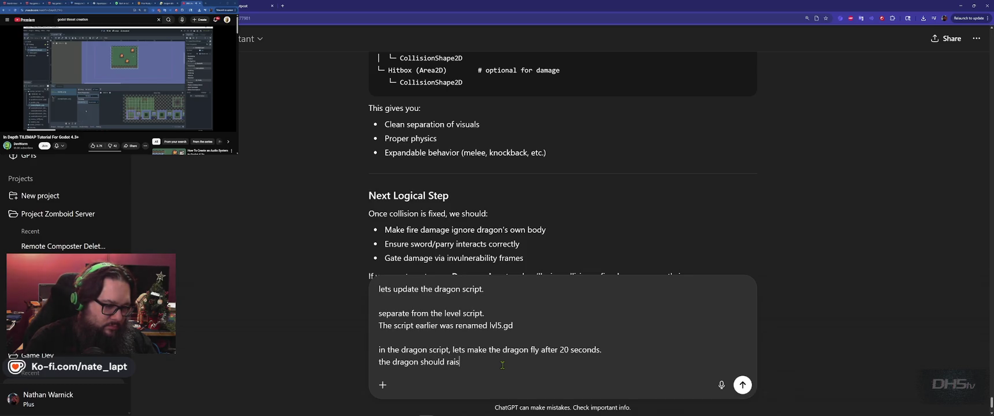
text(e about )
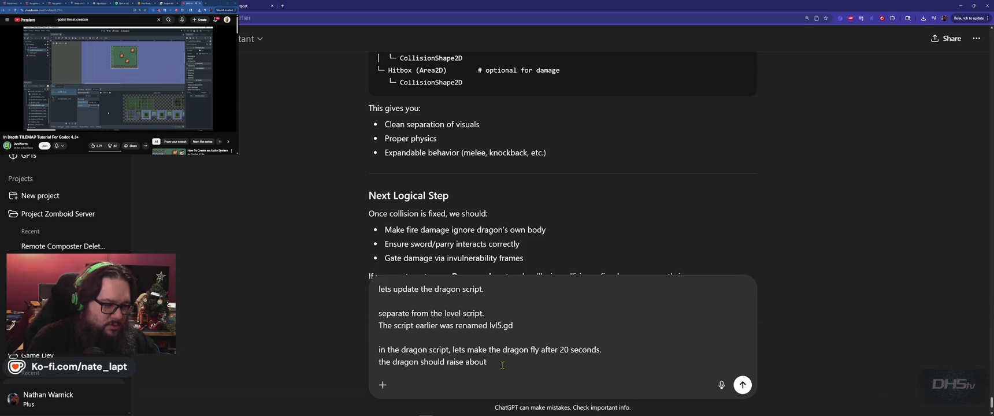
text(200px)
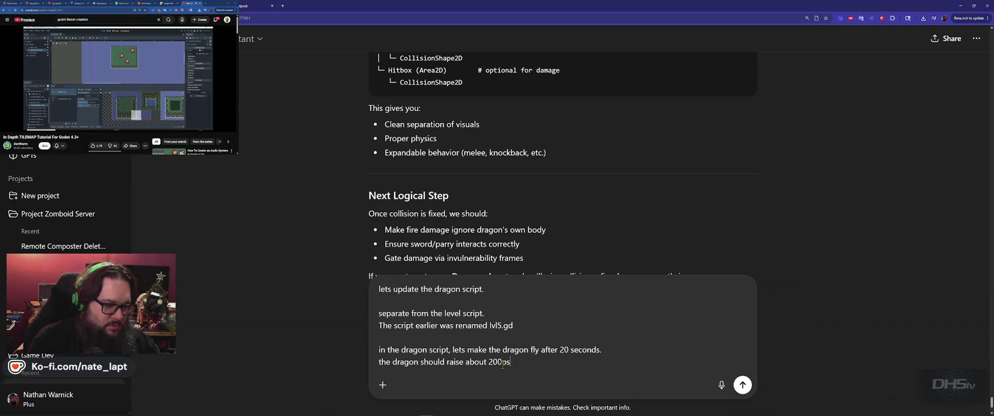
text( then rotate (dragon)
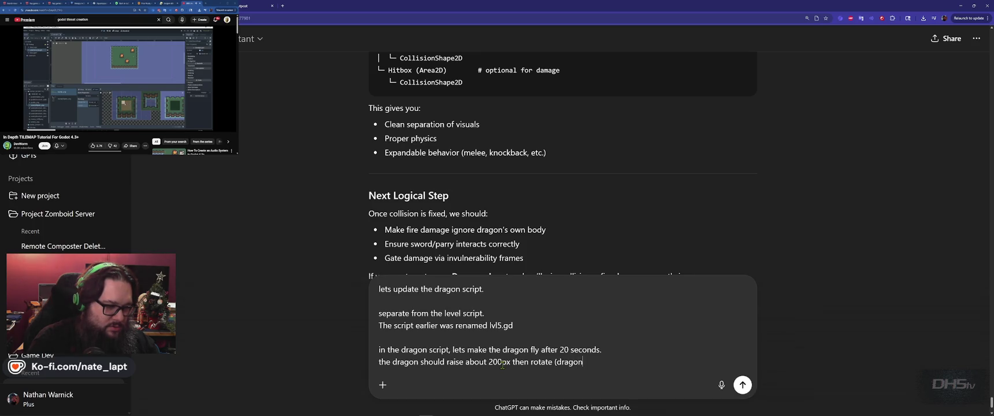
text( faces the left)
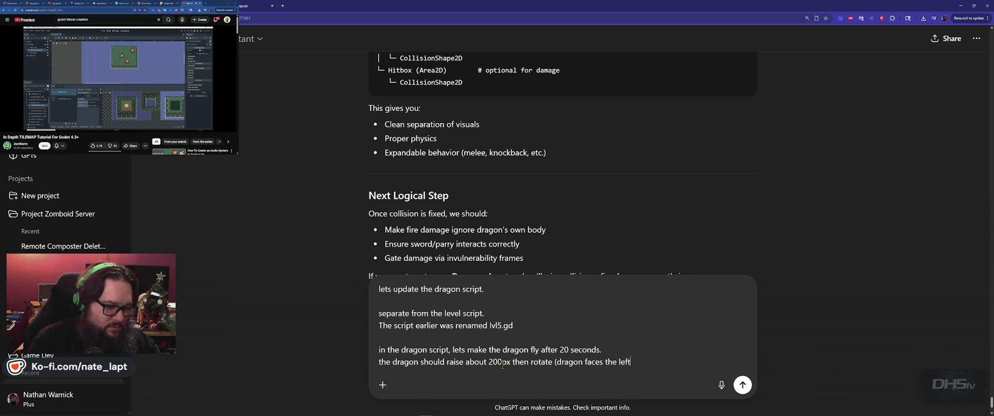
text() ro)
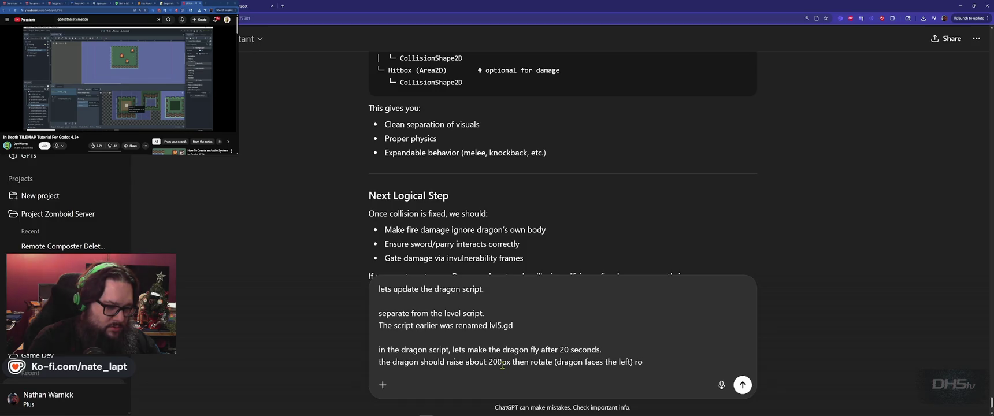
key(BackSpace)
key(BackSpace)
text(downwa)
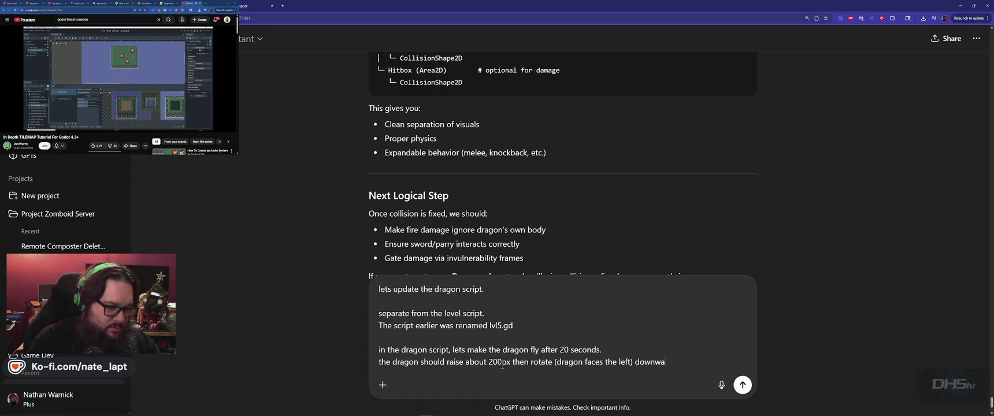
text( at the )
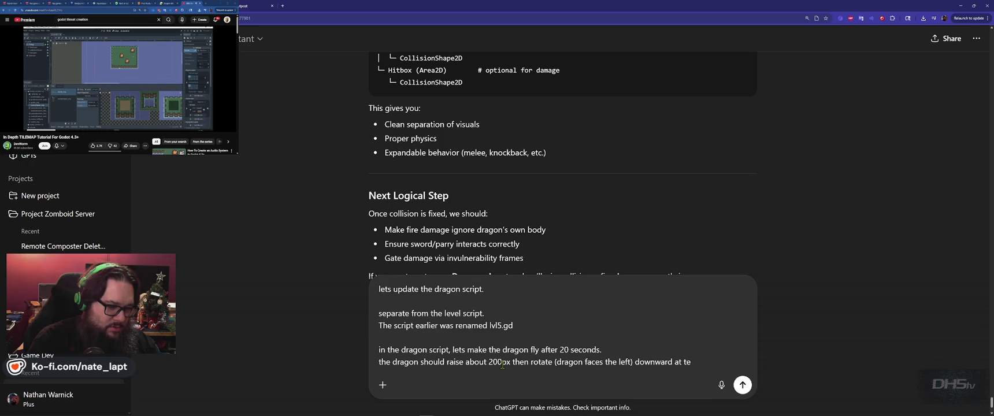
text(player.)
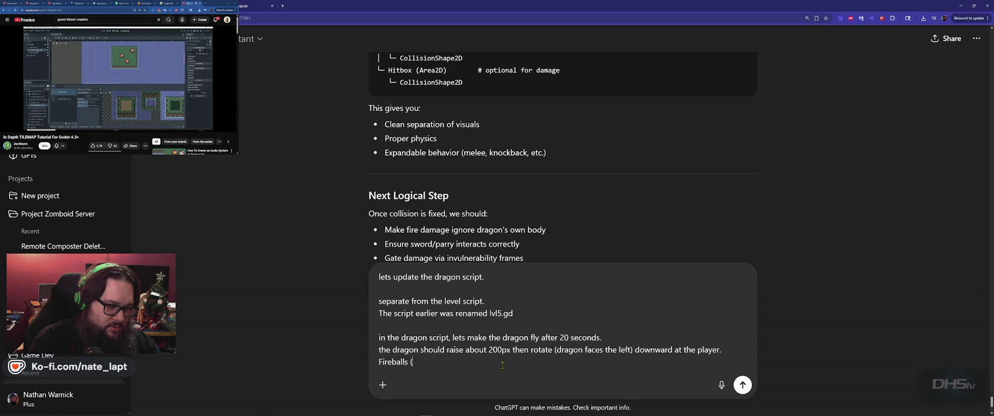
text((shoot to the left) sh)
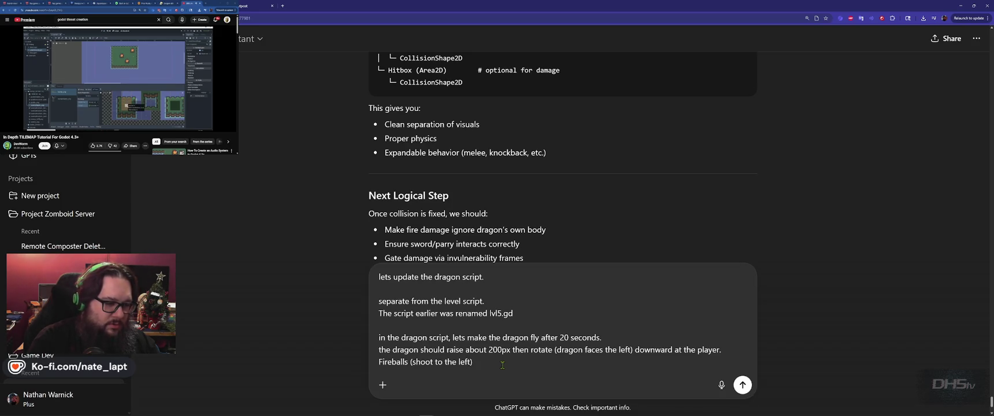
text(oot at the pl)
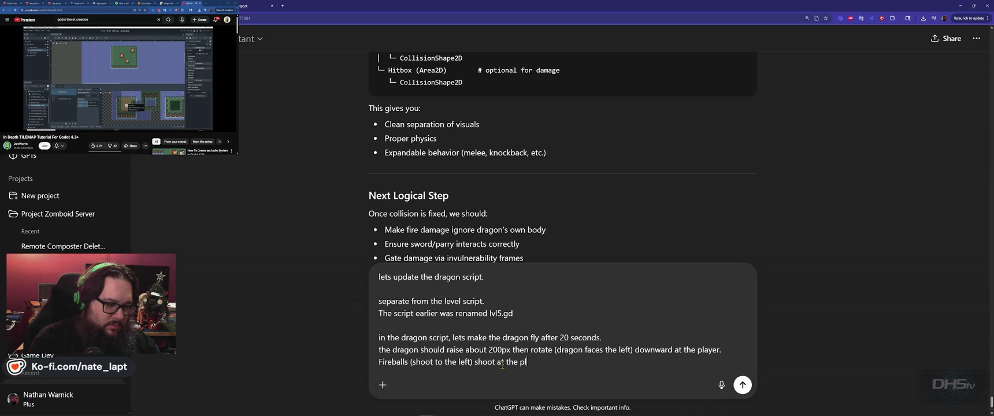
text(ayer when the d)
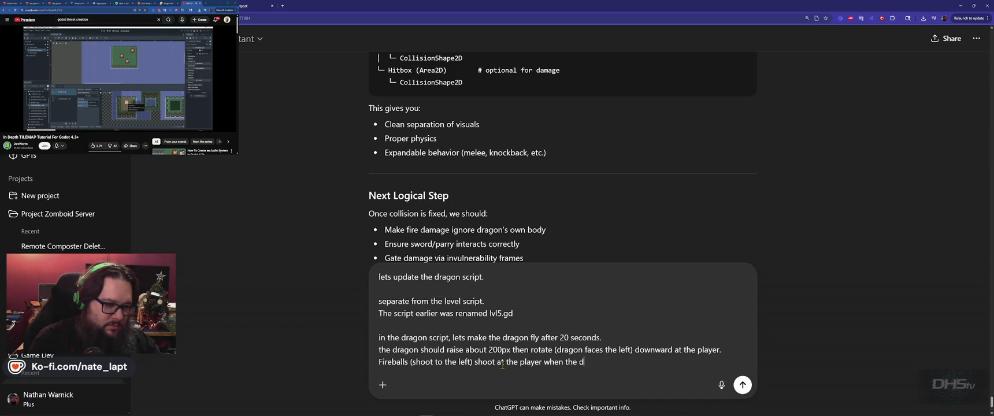
text(ragon flys and rotates)
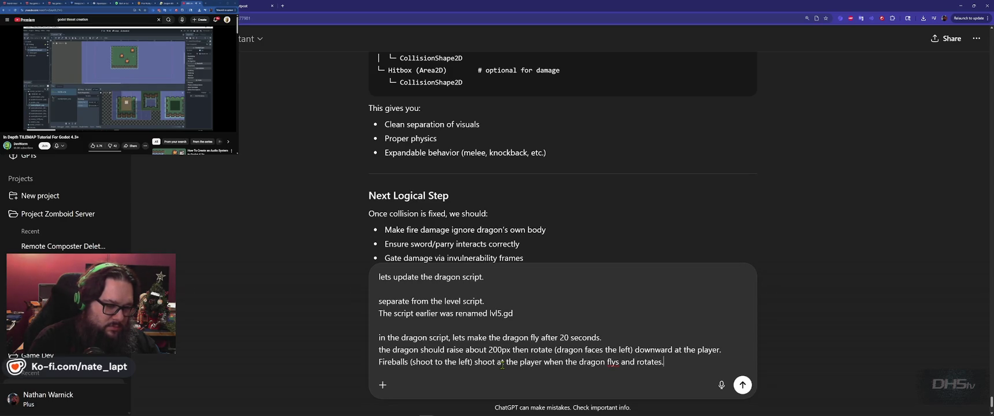
text(.)
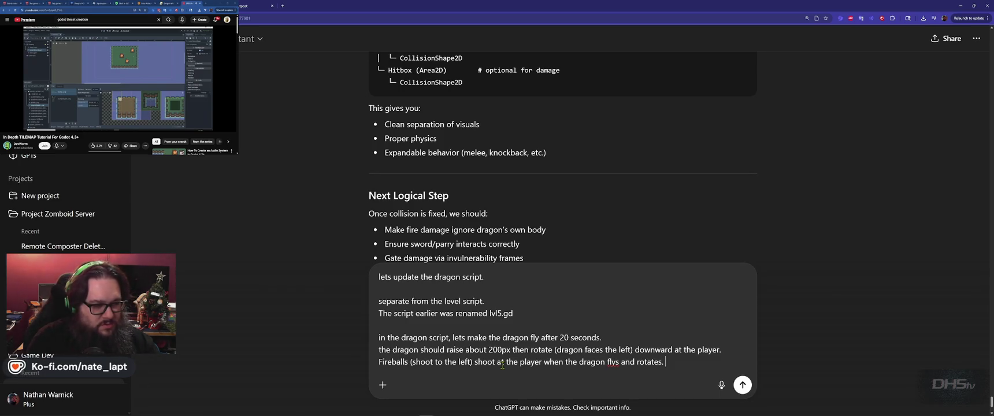
Add a paragraph on flying forward 800px, turning past the player, and rotating the fireball, then send
key(shift+Return)
key(shift+Return)
text(The dragon shou)
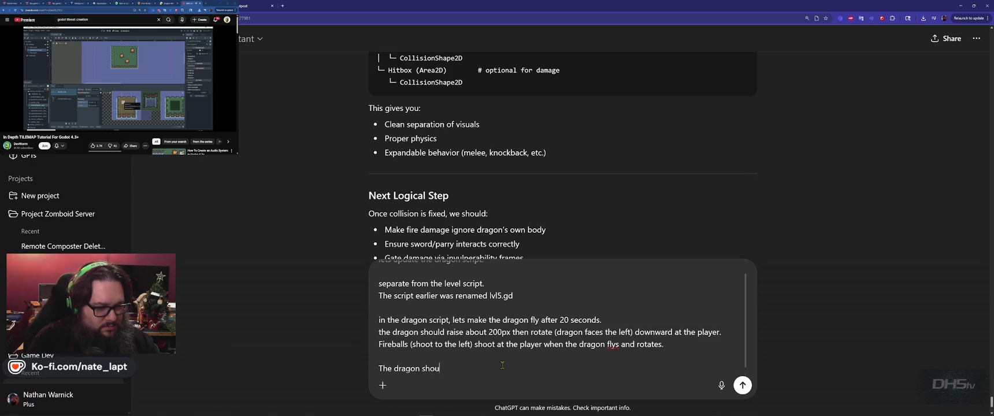
text(ld be able to f)
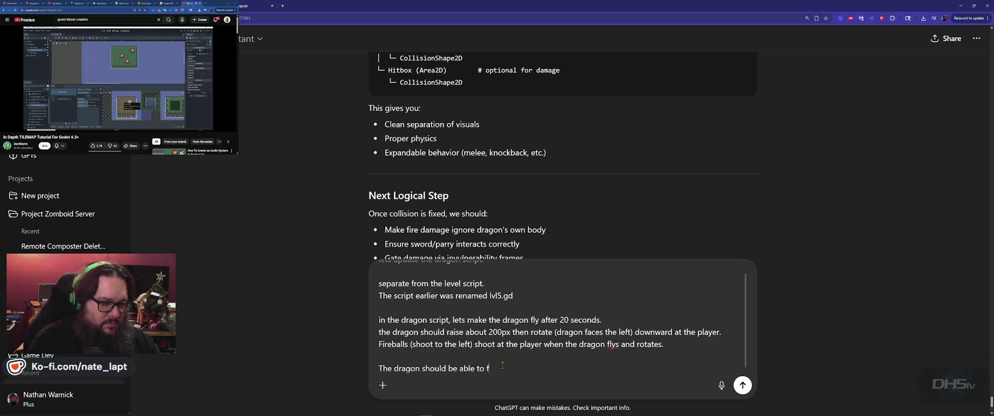
text(ly forward 800px)
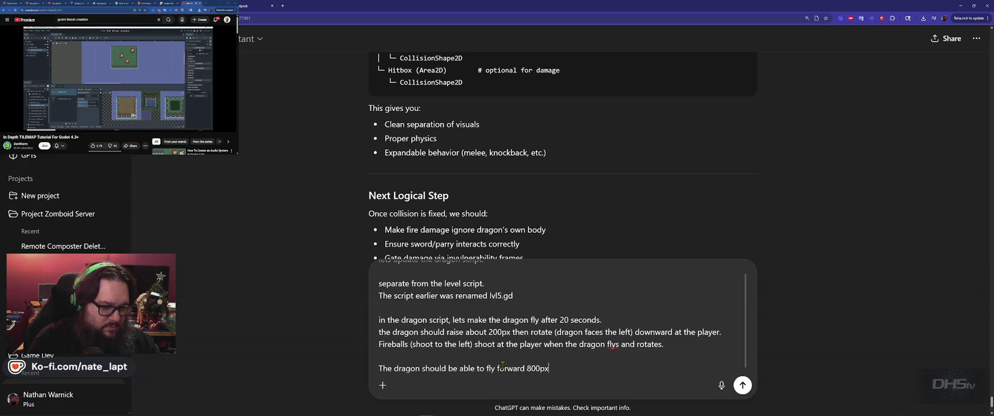
text( then turn around once it's )
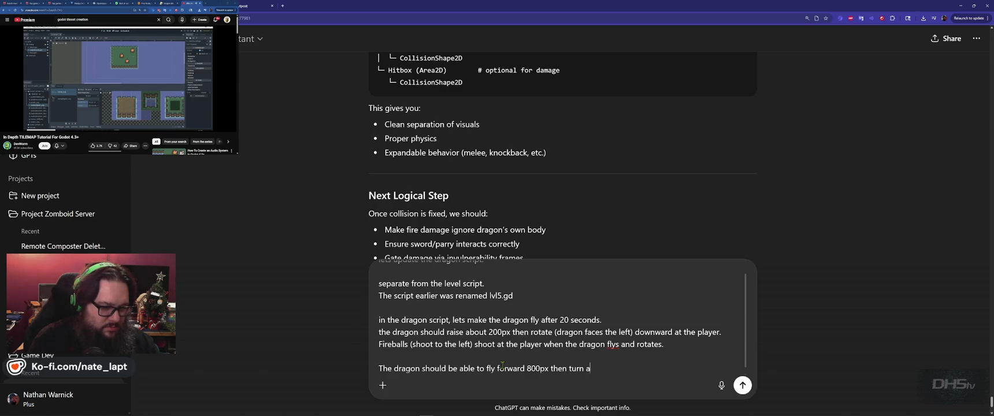
text(past the player)
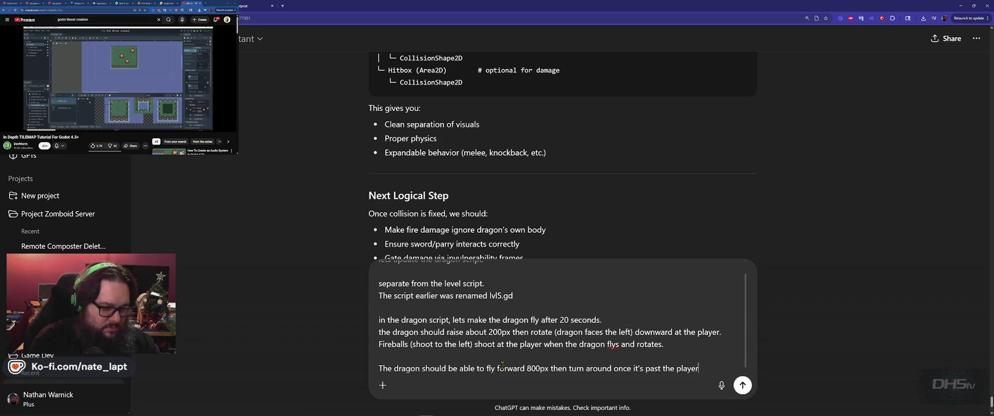
text( and aim )
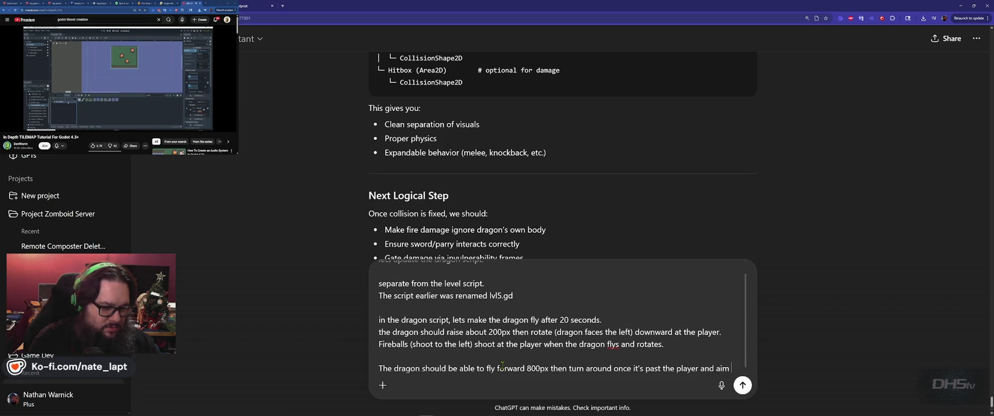
text(downward)
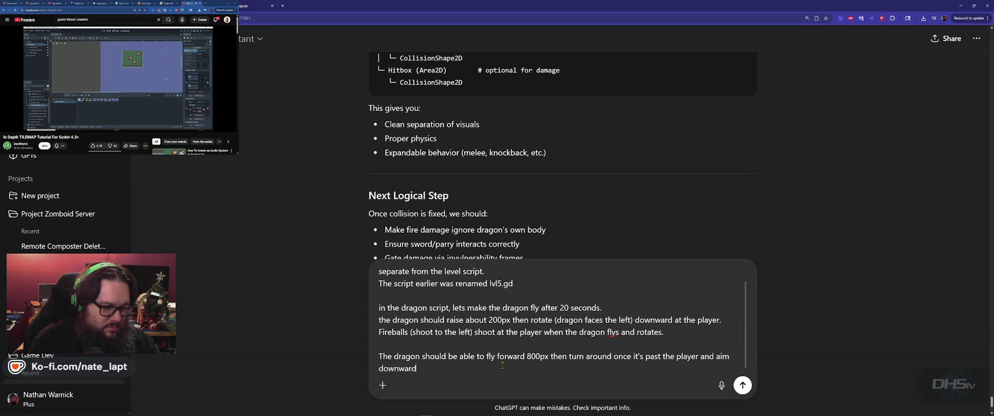
text(s. When the dr)
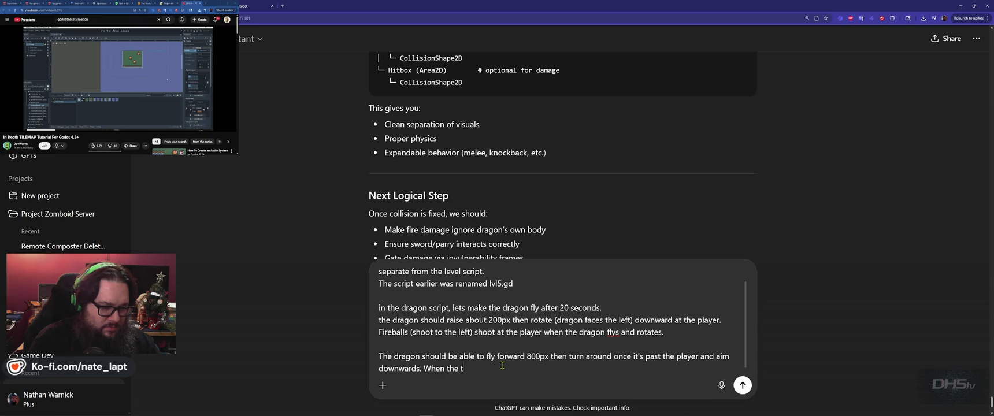
text(agon turn)
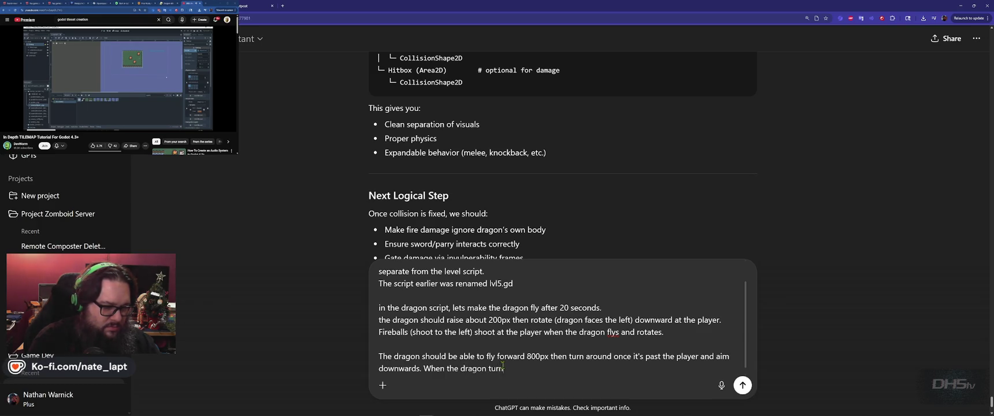
text(s, flip)
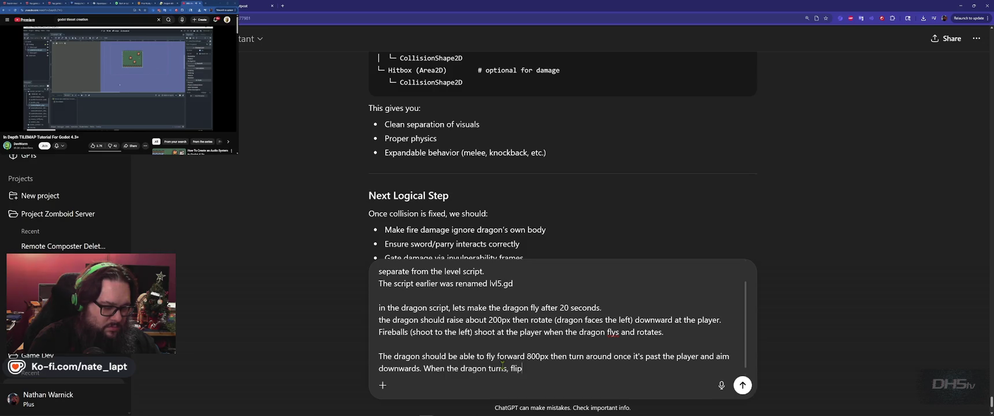
text(h mak)
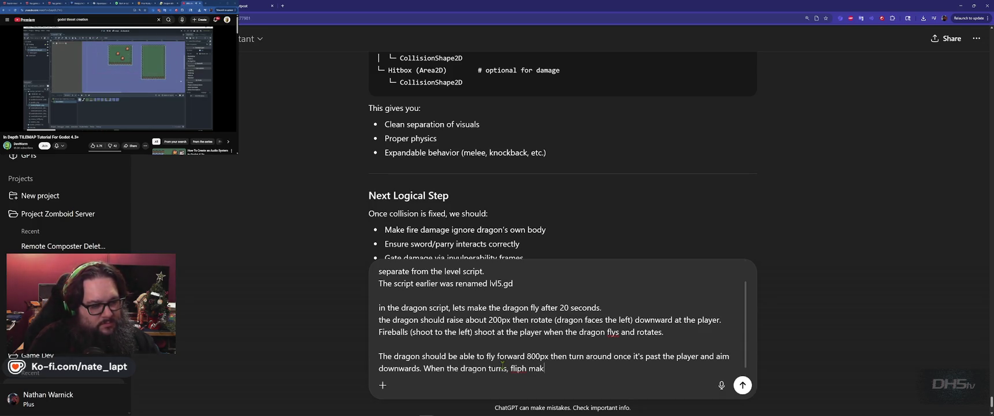
text(ure to rotate the fire)
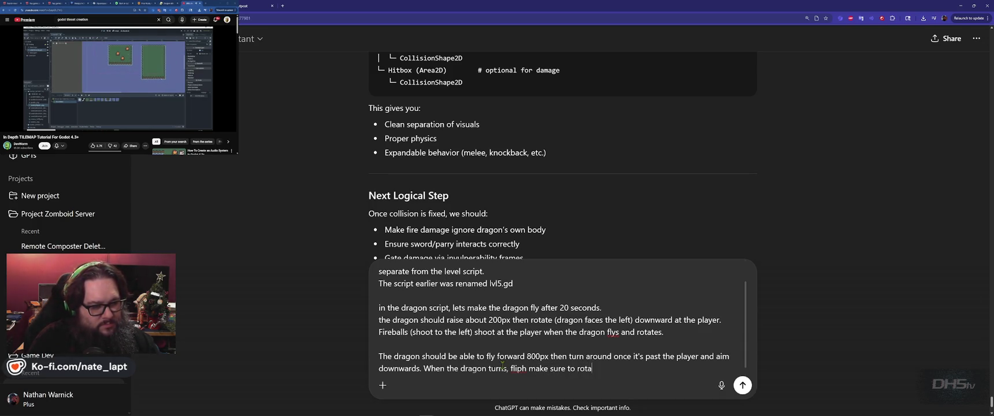
text(bal)
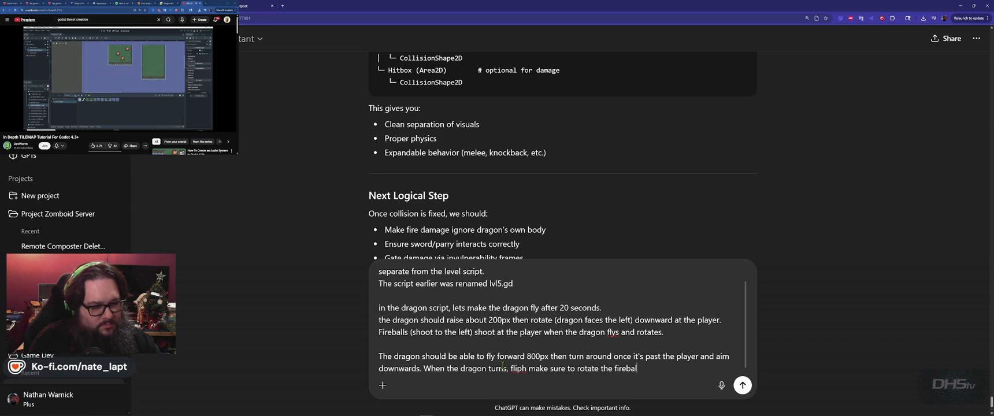
text(l so it is now facin)
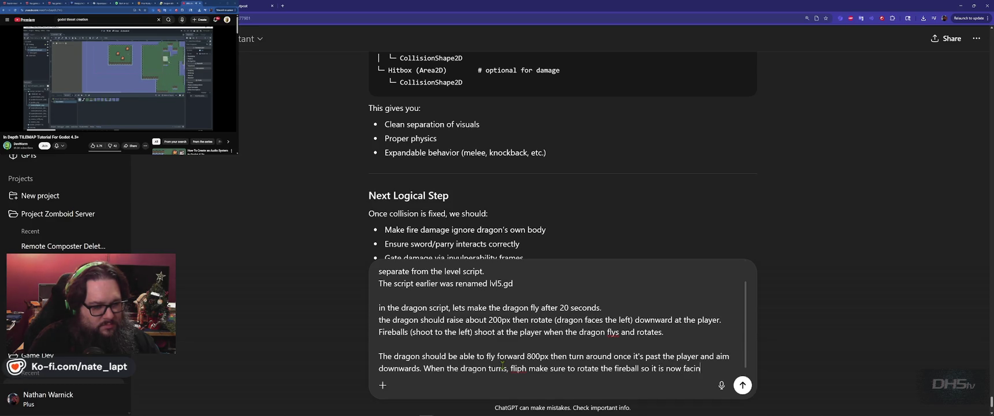
text(g the same way t)
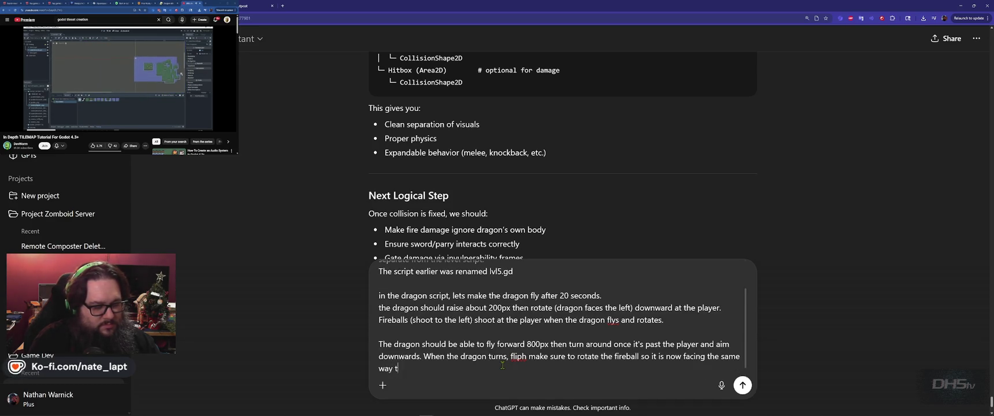
text(he dragon is poin)
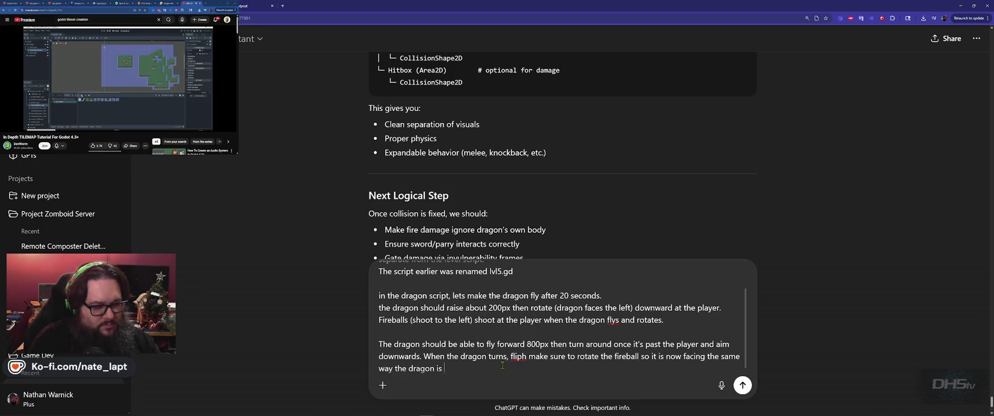
text(ted.)
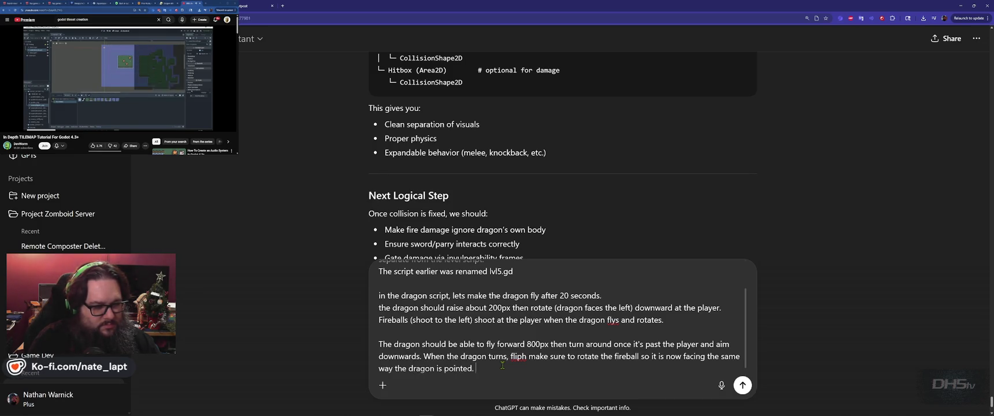
key(Return)
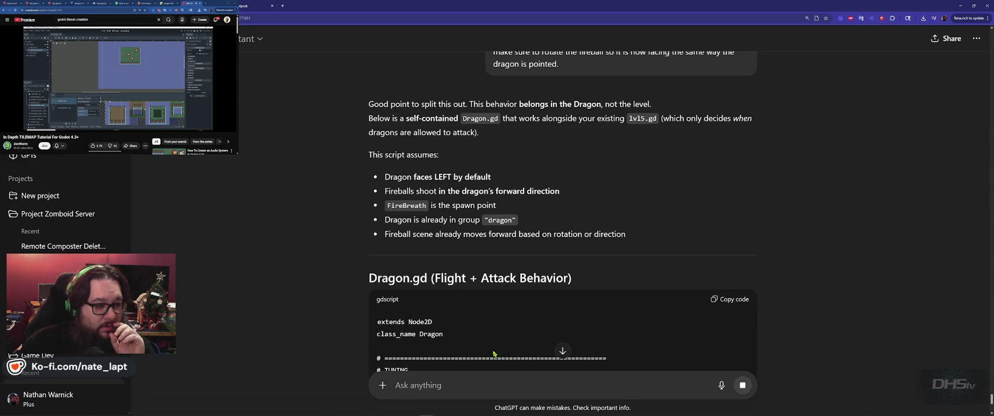
Scroll through the returned Dragon.gd code with its takeoff_delay, rise_height and fly_distance exports
scroll(502, 364, down, 3)
scroll(354, 288, down, 4)
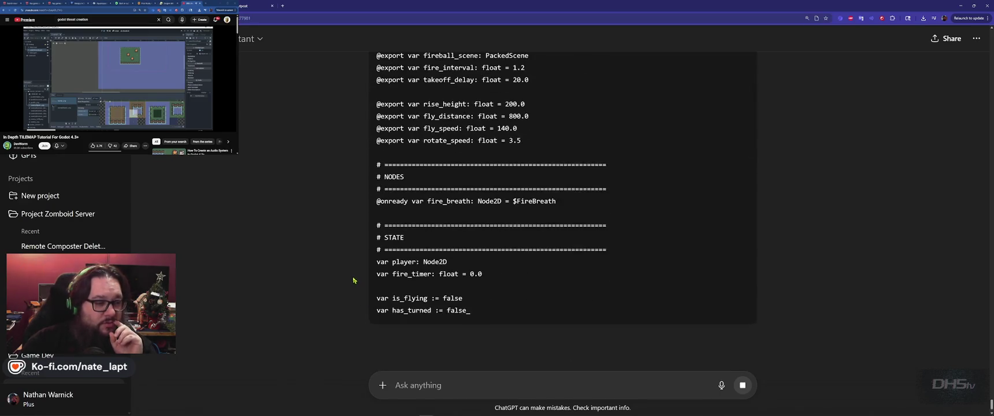
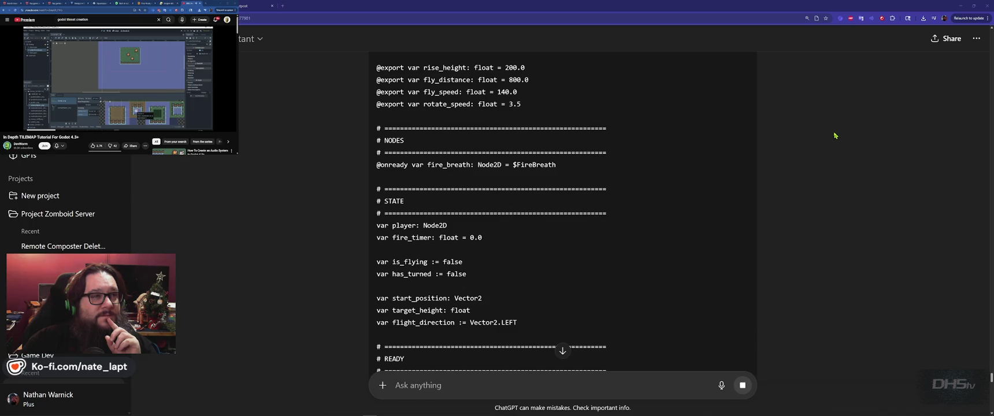
Review the sections of ChatGPT's Dragon.gd flight-and-attack script before heading back to Godot
scroll(835, 135, down, 3)
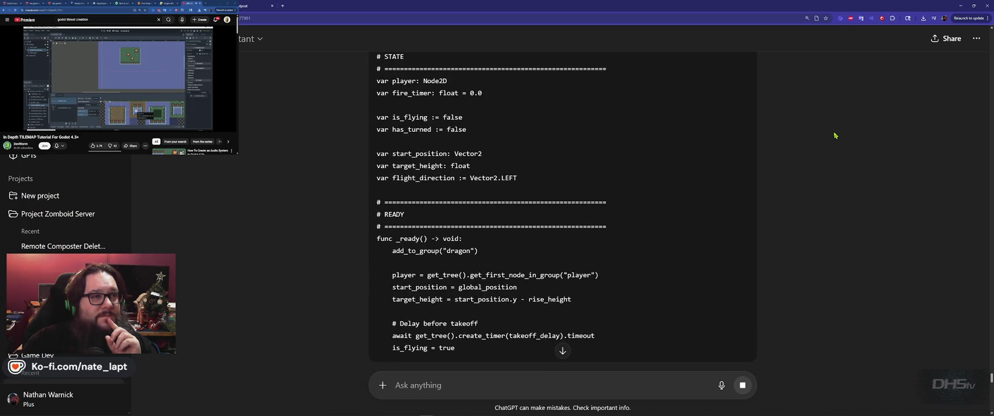
scroll(835, 135, down, 3)
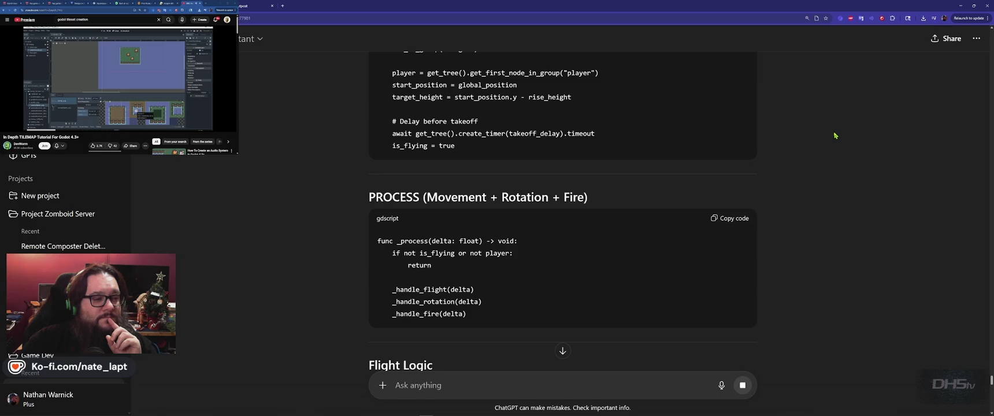
scroll(835, 135, up, 3)
scroll(835, 136, down, 3)
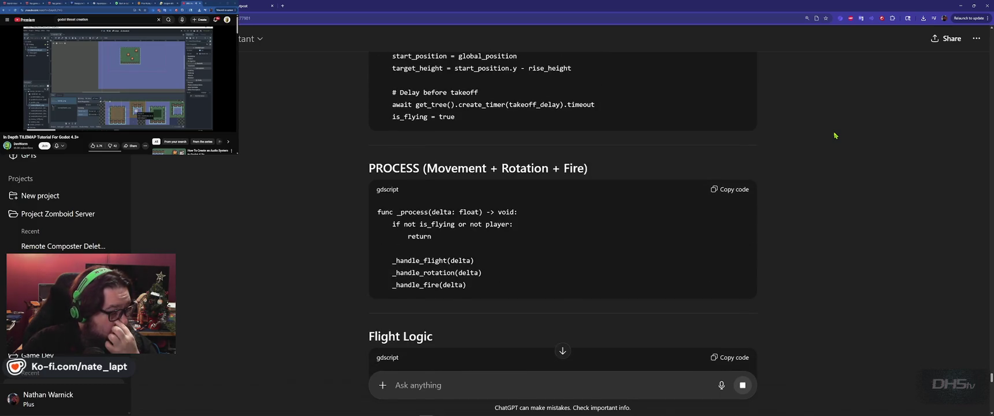
scroll(835, 137, down, 5)
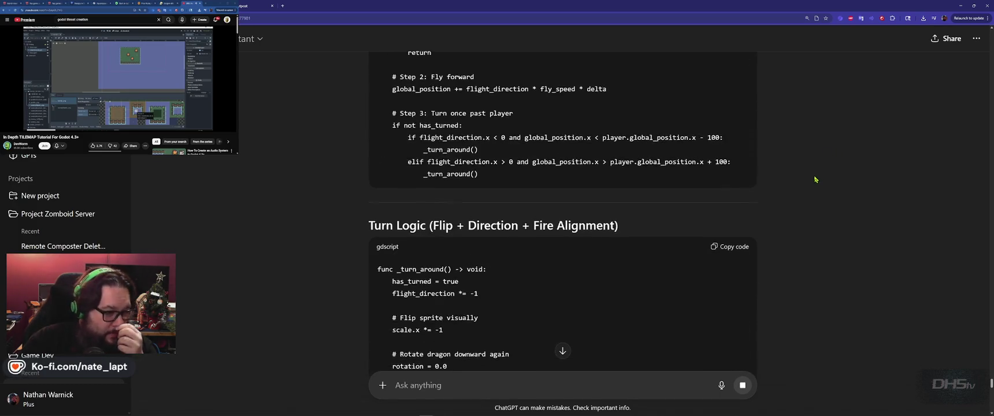
scroll(816, 180, down, 5)
scroll(816, 180, up, 15)
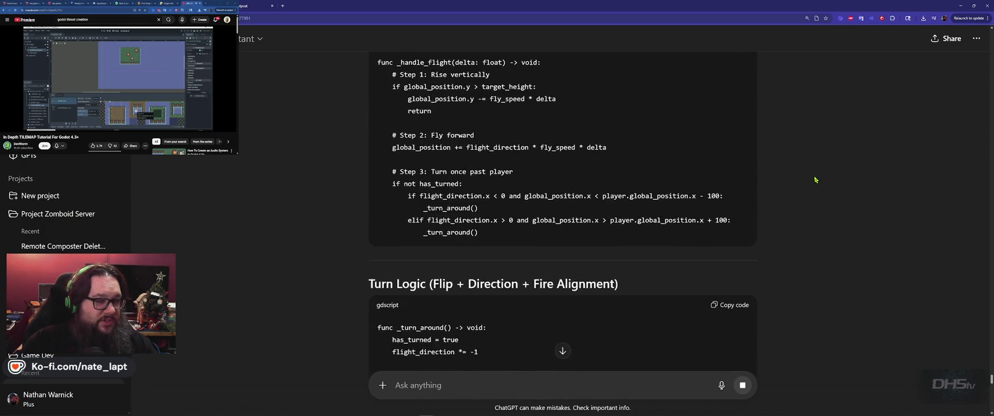
scroll(818, 184, up, 4)
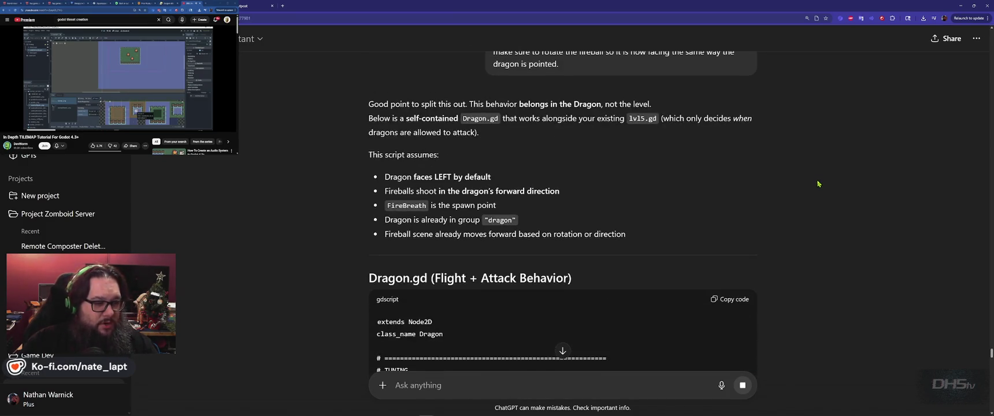
scroll(781, 214, down, 2)
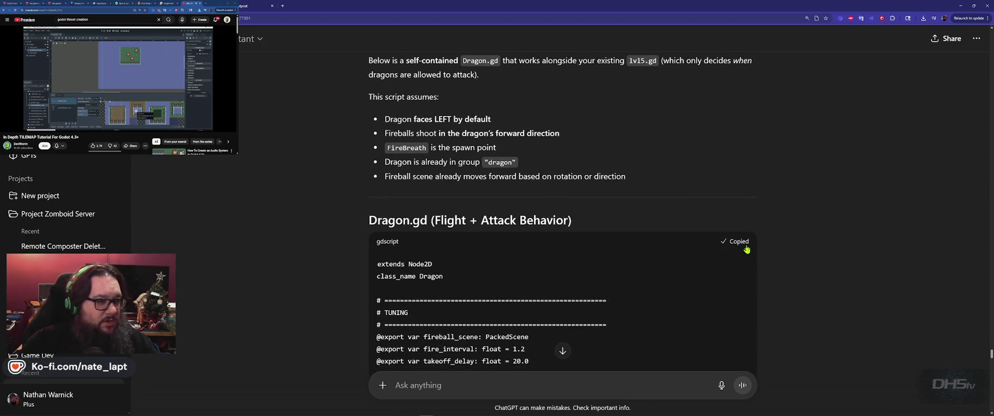
key(alt+Tab)
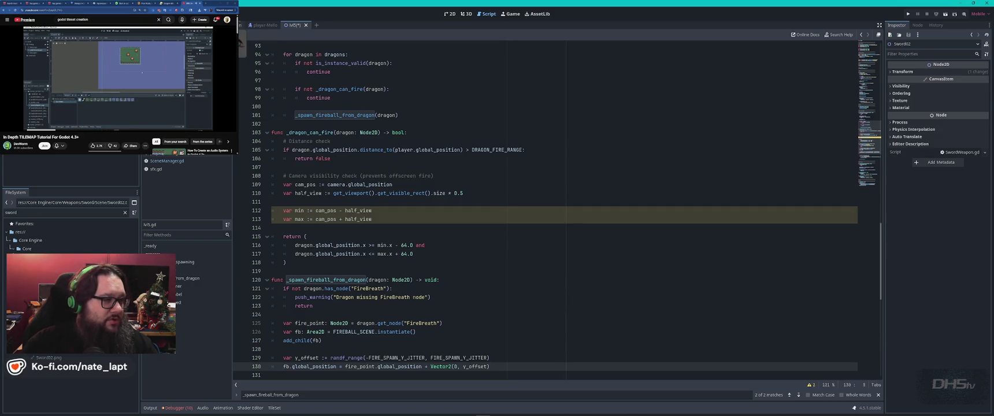
Attach a new script named Dragon.gd to the dragon's Body node
click(241, 43)
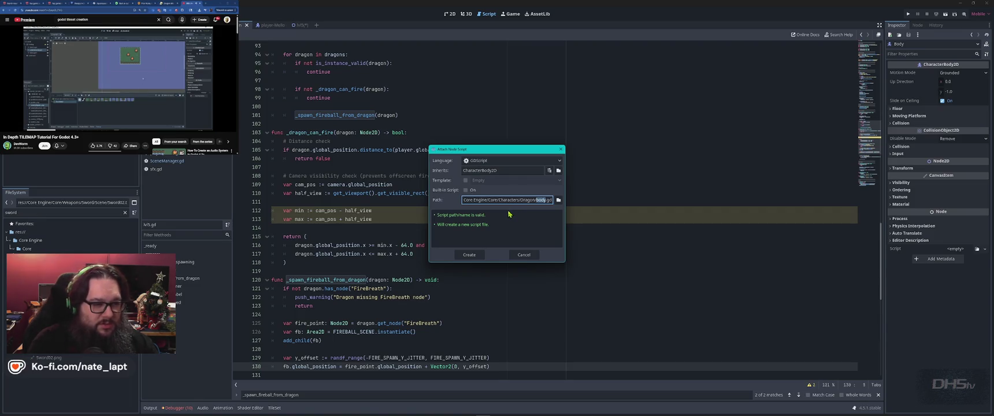
text(d)
key(BackSpace)
text(Dragon)
key(Return)
Replace the template with the copied dragon code, save it, and run the project from lvl5
key(ctrl+a)
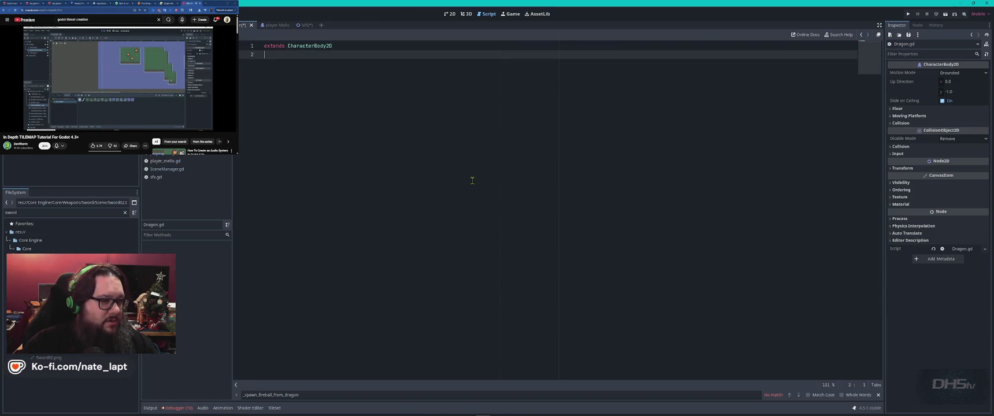
key(ctrl+v)
scroll(472, 180, up, 3)
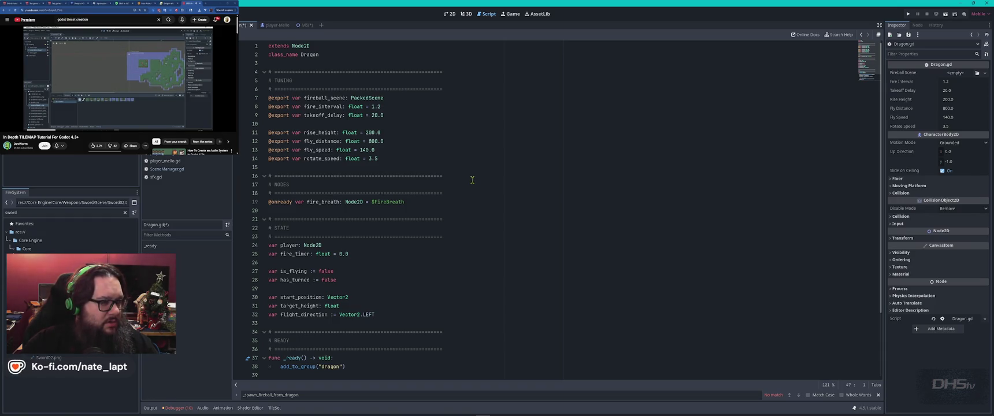
key(ctrl+s)
click(301, 25)
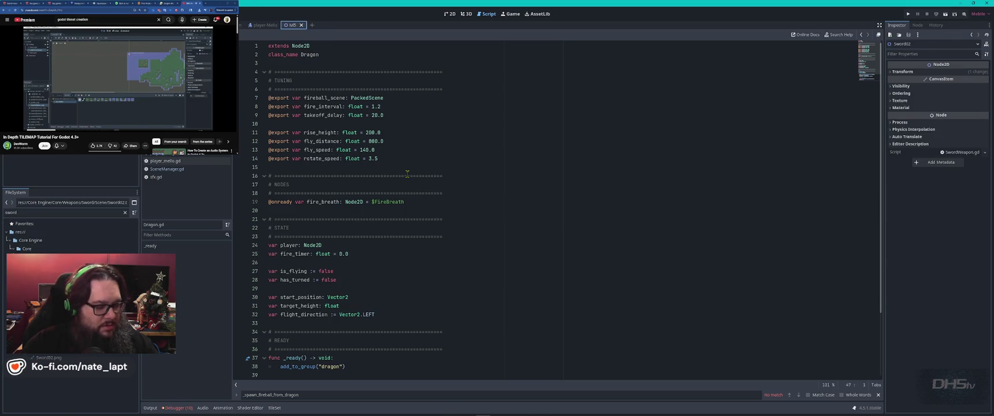
key(F5)
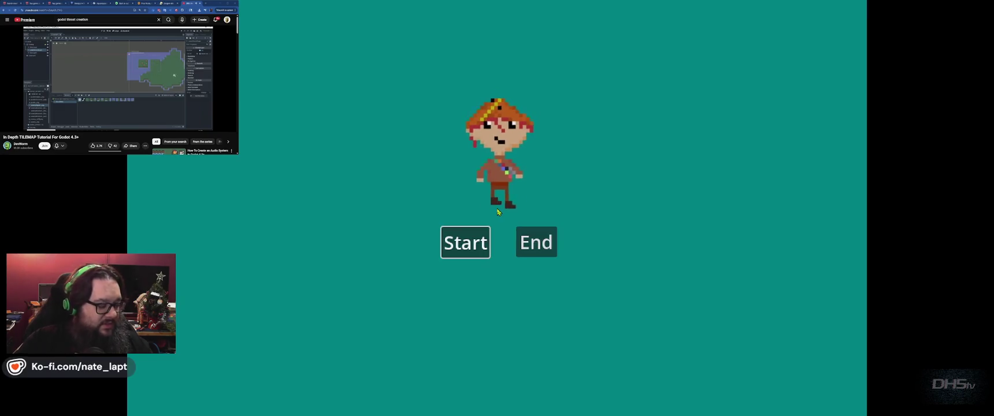
Start the game from the main menu, jump once, then stop it and return to the 2D view
key(Return)
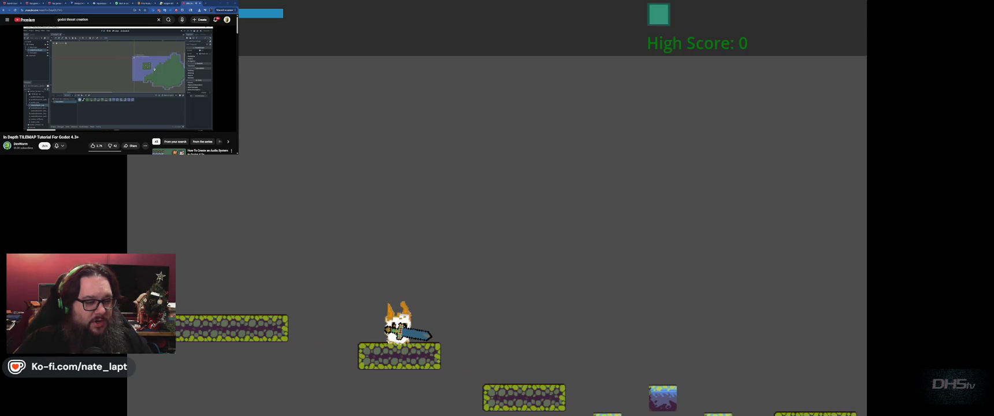
key(space)
key(F8)
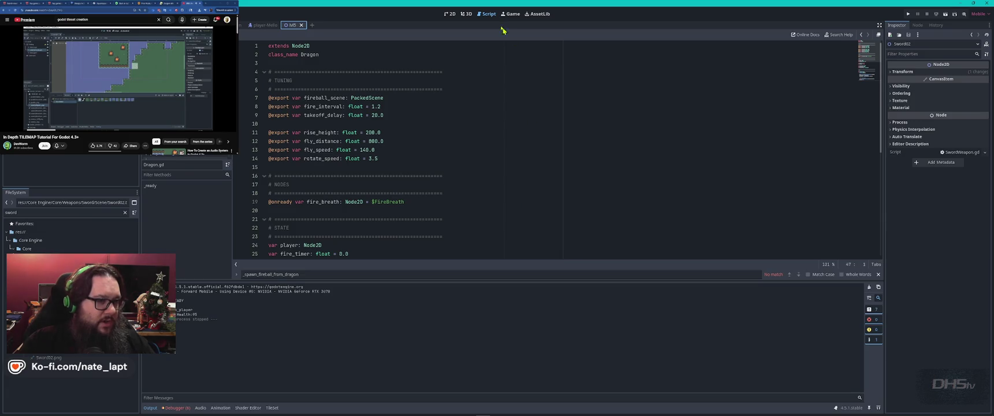
click(450, 15)
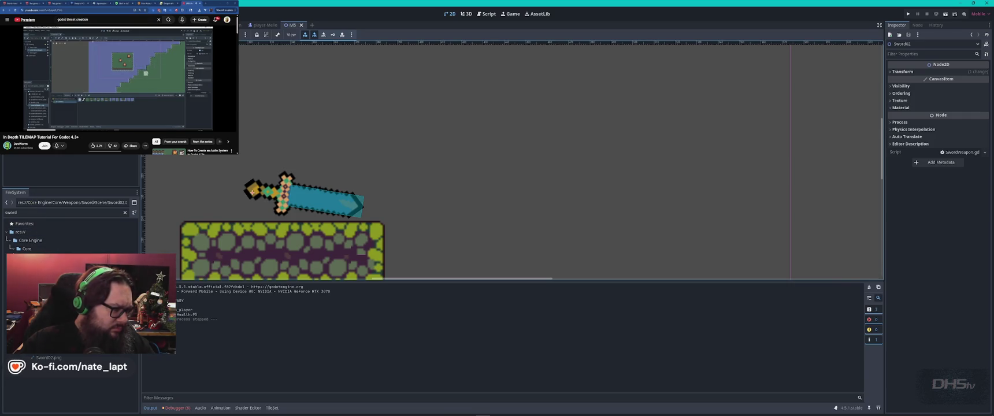
Nudge the placed Sword02 above the platform, then delete that sword node
drag(296, 199, 295, 186)
scroll(250, 206, down, 2)
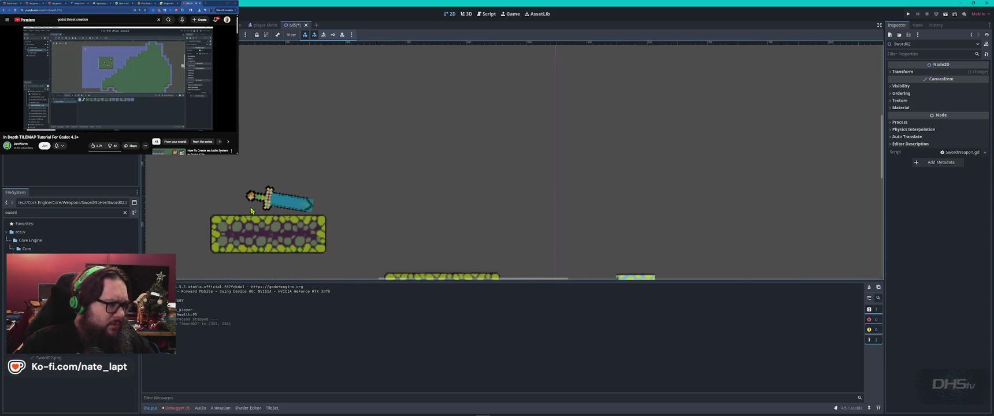
scroll(250, 206, down, 1)
drag(246, 162, 338, 162)
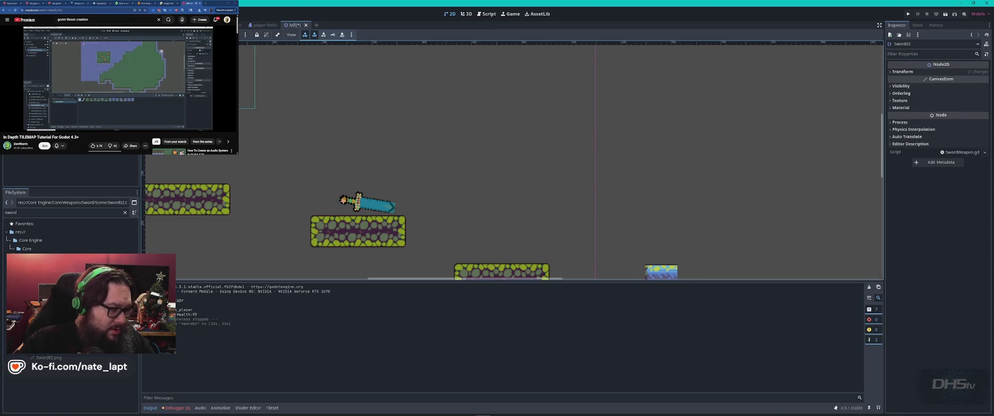
drag(365, 205, 374, 200)
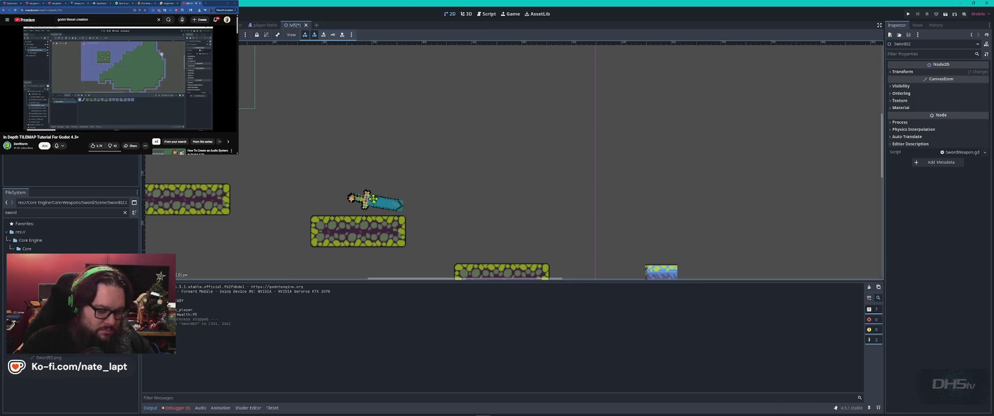
key(Delete)
key(Return)
Drop a Sword02_Item.tscn pickup onto the platform and launch the game from the title screen
mouse_move(57, 350)
mouse_down()
mouse_move(138, 289)
mouse_move(367, 217)
mouse_move(382, 226)
mouse_move(368, 225)
mouse_up()
key(F5)
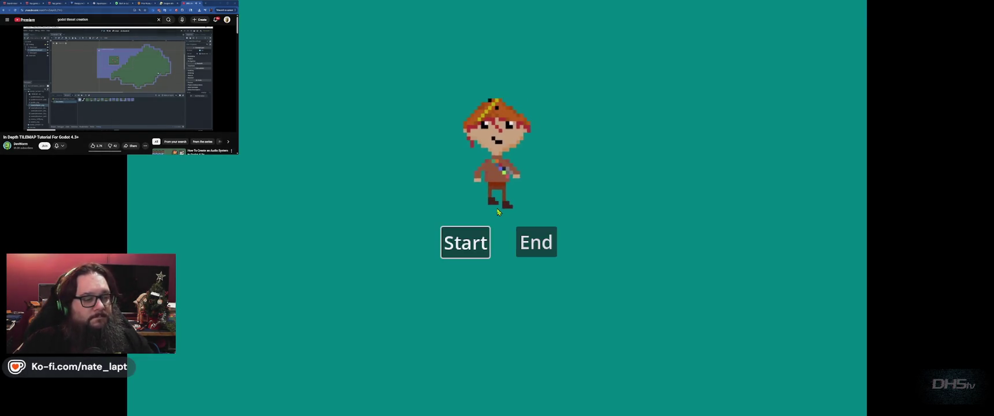
click(465, 243)
Jump across the platforms, grab the sword, dodge the dragon's fireballs, then stop the game
key(space)
key(space)
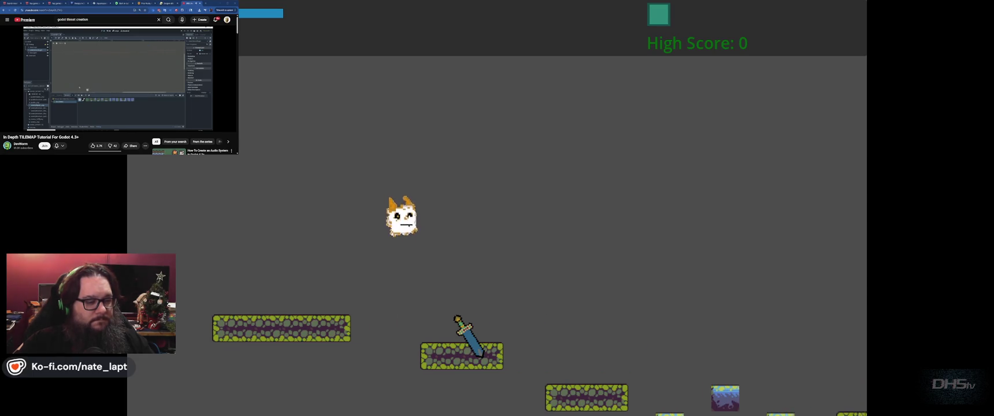
key(space)
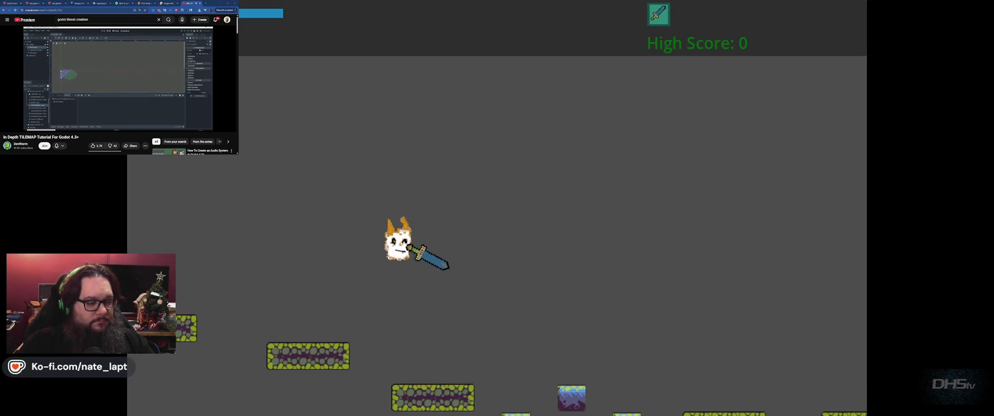
key(space)
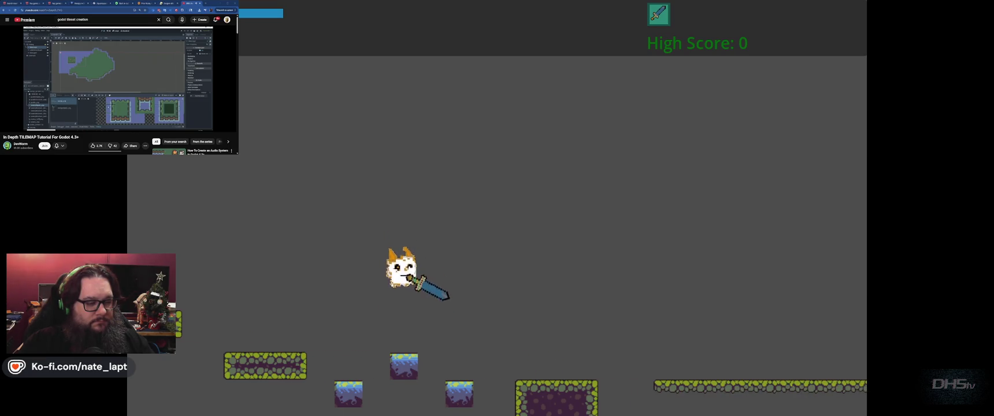
key(space)
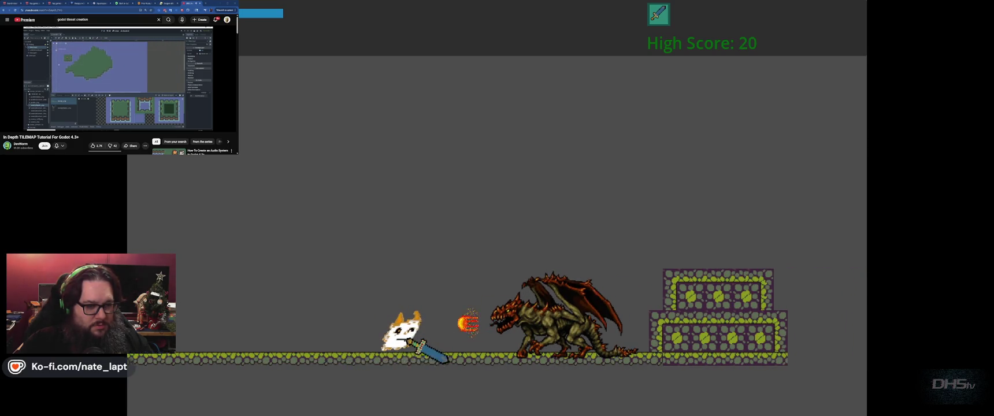
key(Left)
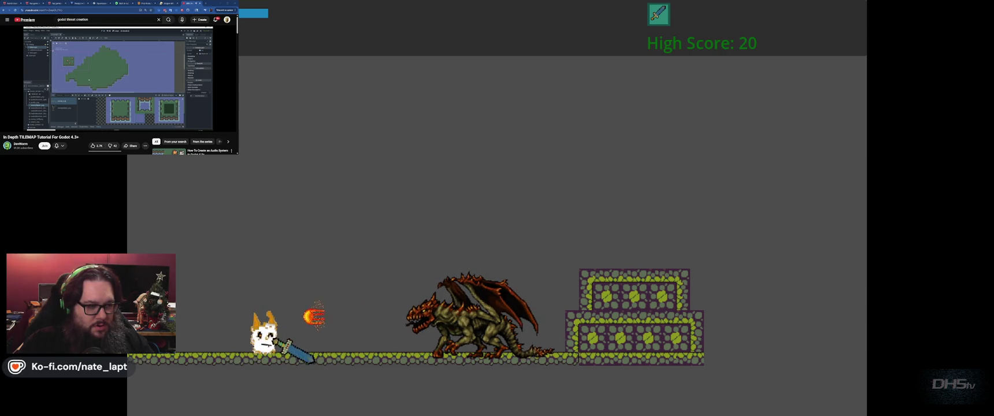
key(Left)
key(Right)
key(space)
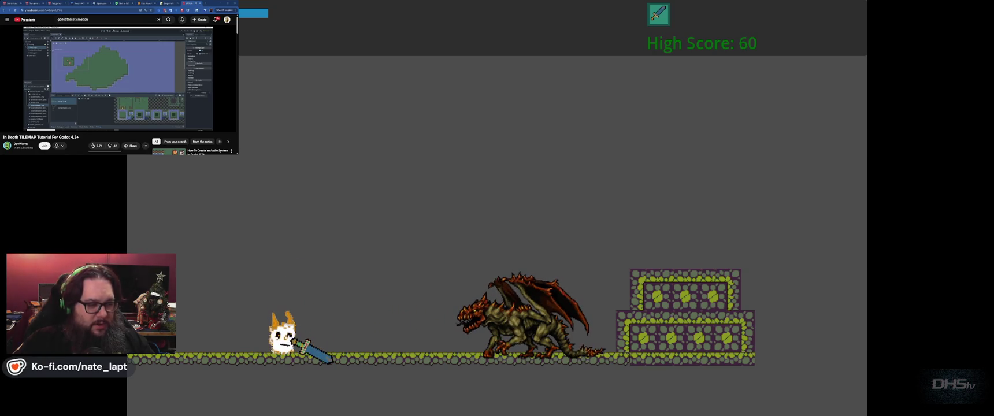
key(F8)
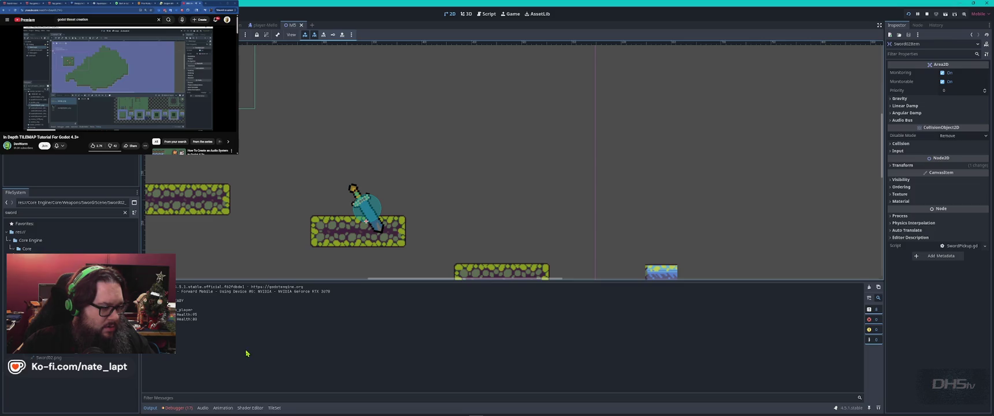
Rerun the game, jump right over the gap, and stop it again
key(F5)
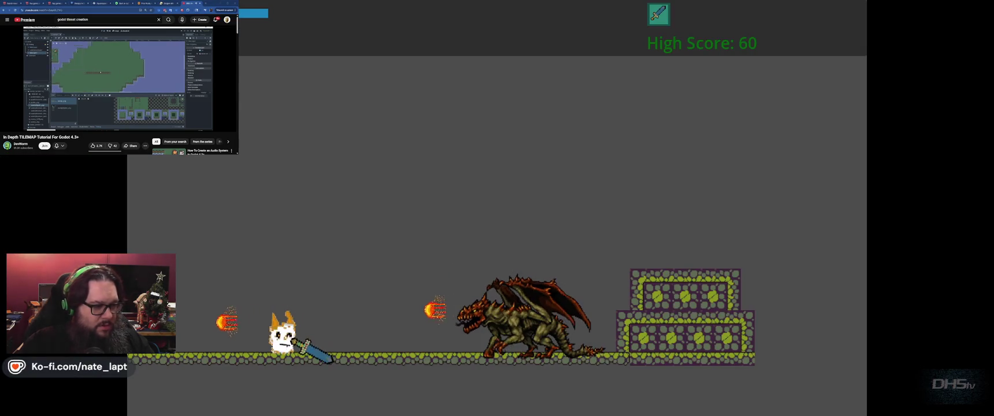
key(Right)
key(space)
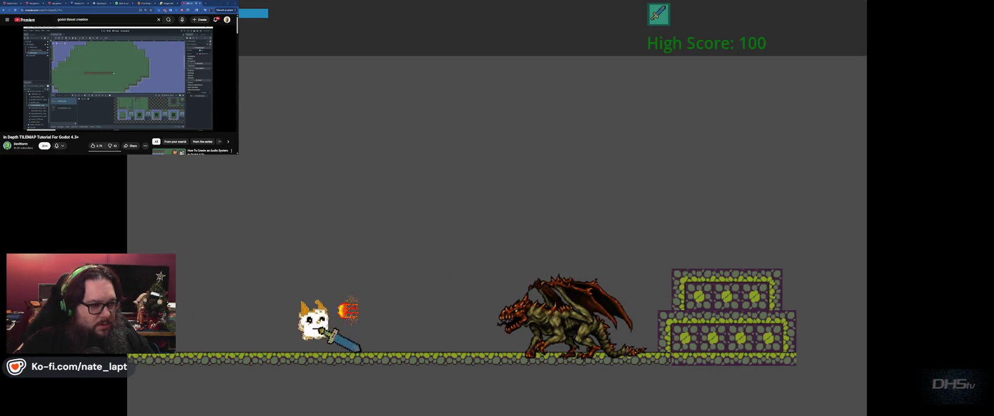
key(F8)
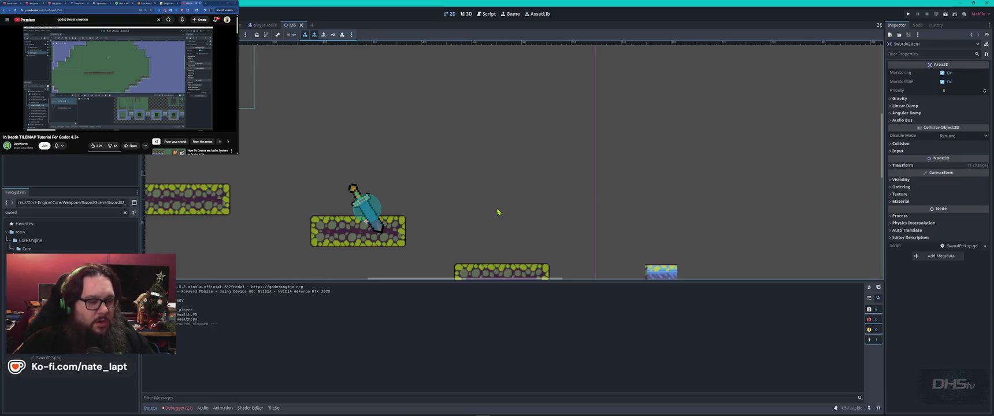
In the Dragon scene's Debugger Errors list, jump to the FireBreath node-not-found error in Dragon.gd
key(alt+Tab)
key(Escape)
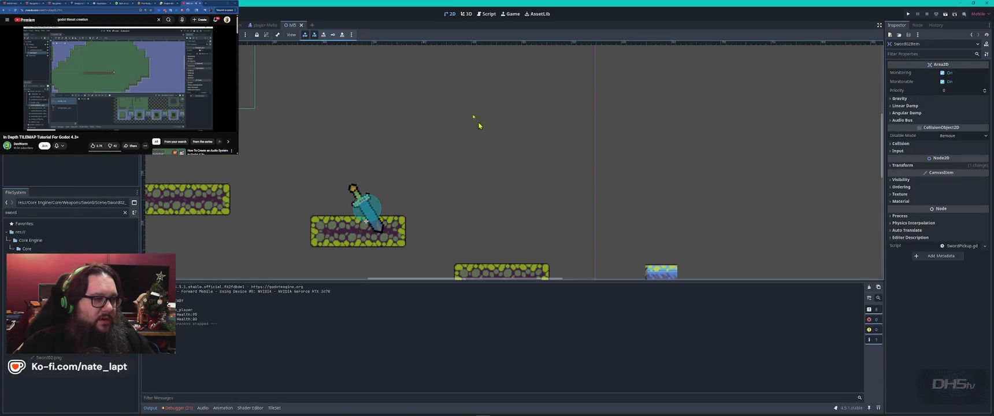
key(ctrl+Tab)
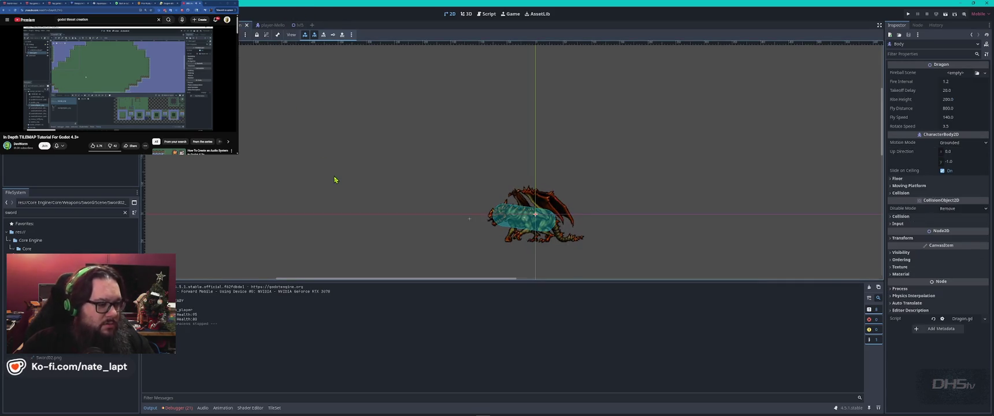
click(177, 408)
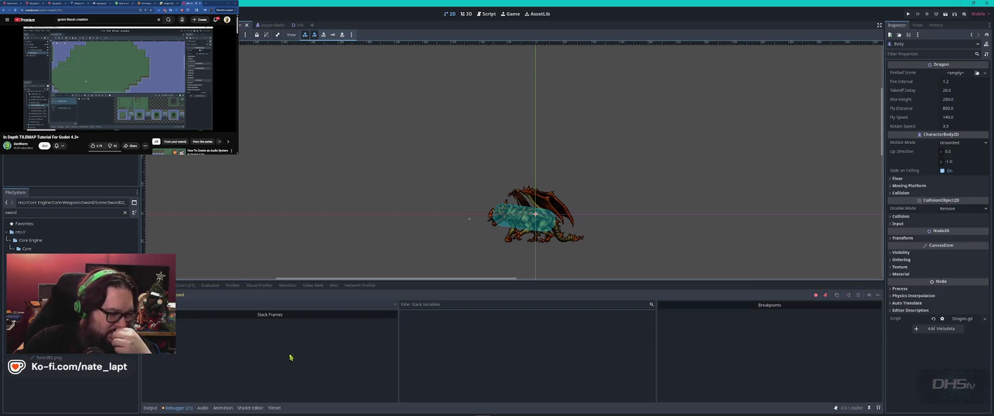
click(185, 286)
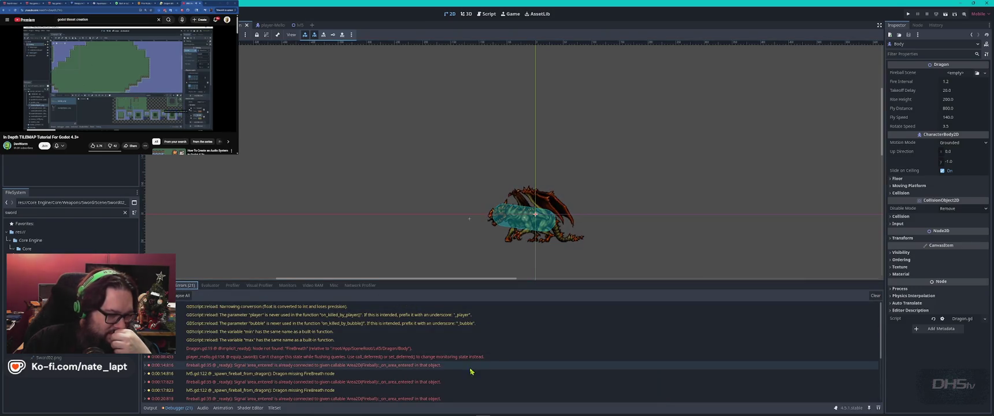
mouse_move(315, 350)
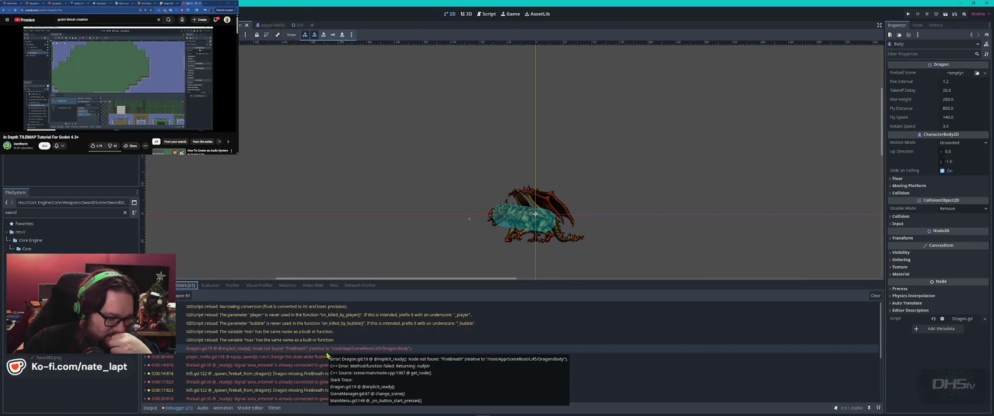
click(315, 349)
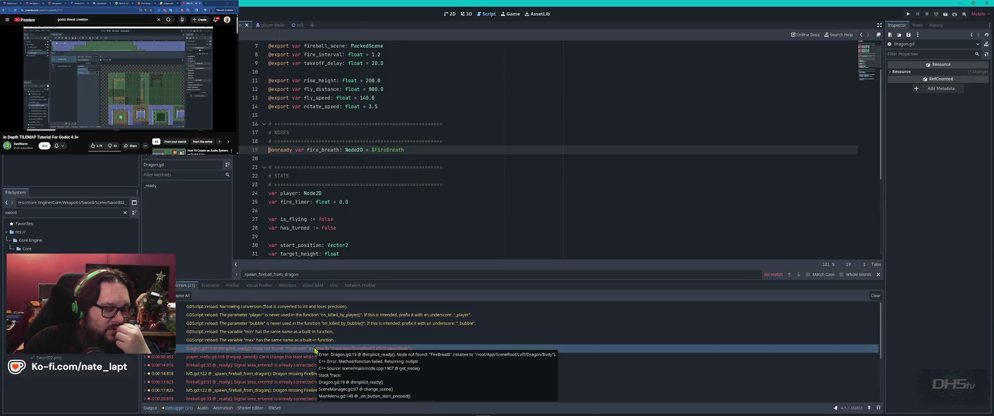
Check the lvl5.gd missing-FireBreath warning, review Dragon.gd, then bring up the ChatGPT conversation
mouse_move(333, 356)
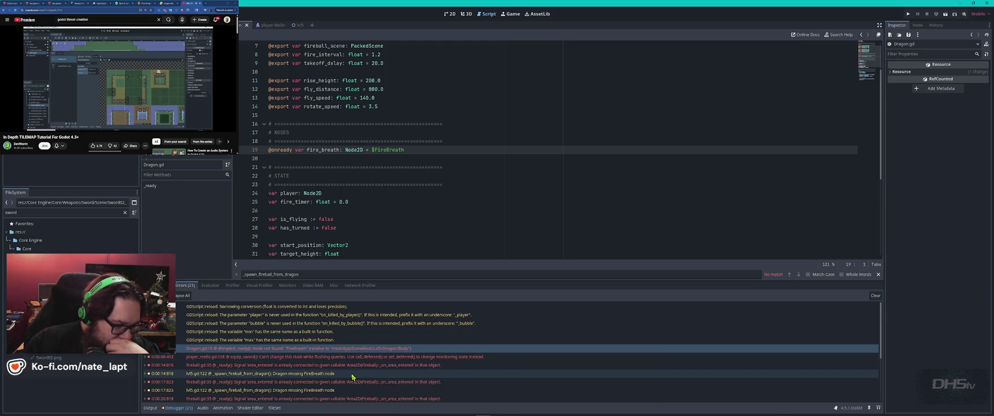
scroll(365, 374, down, 1)
scroll(366, 374, down, 3)
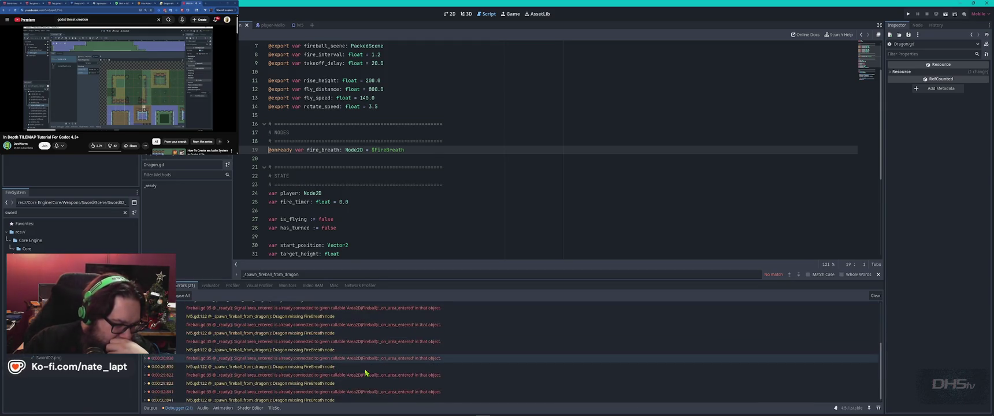
double_click(325, 379)
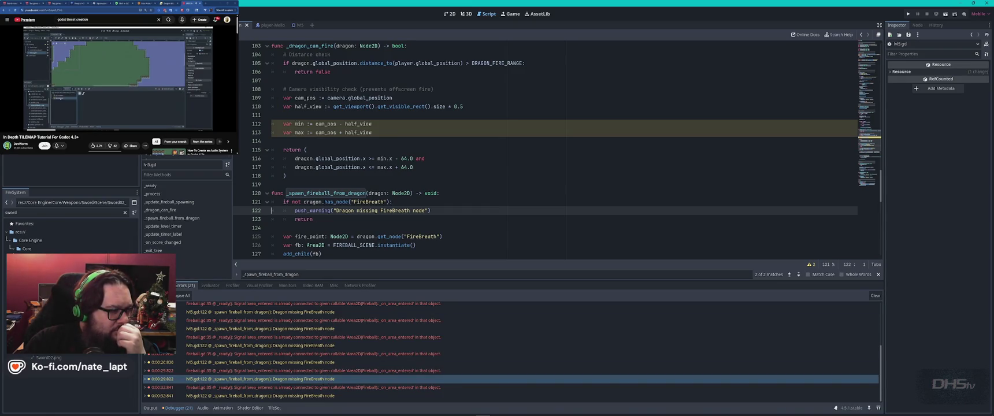
click(173, 115)
scroll(496, 208, down, 4)
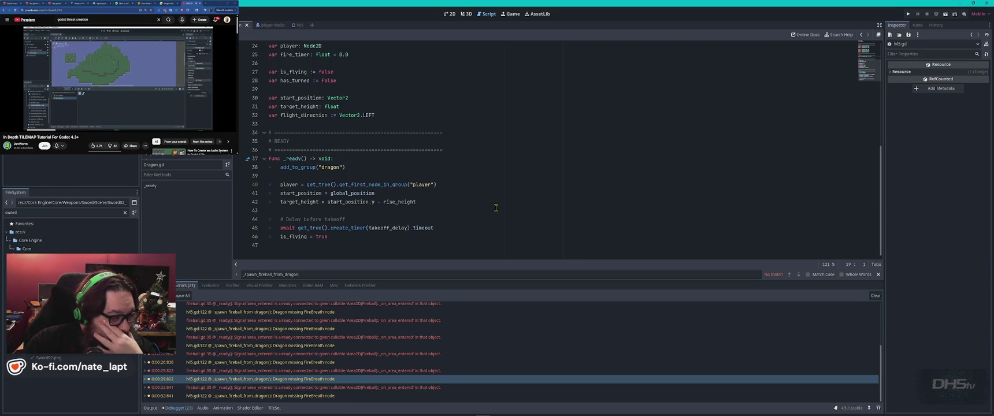
scroll(496, 208, up, 5)
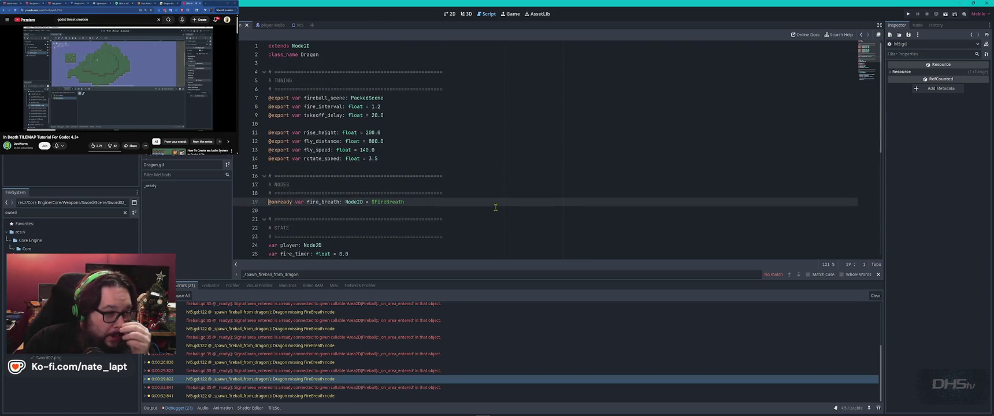
scroll(504, 220, down, 5)
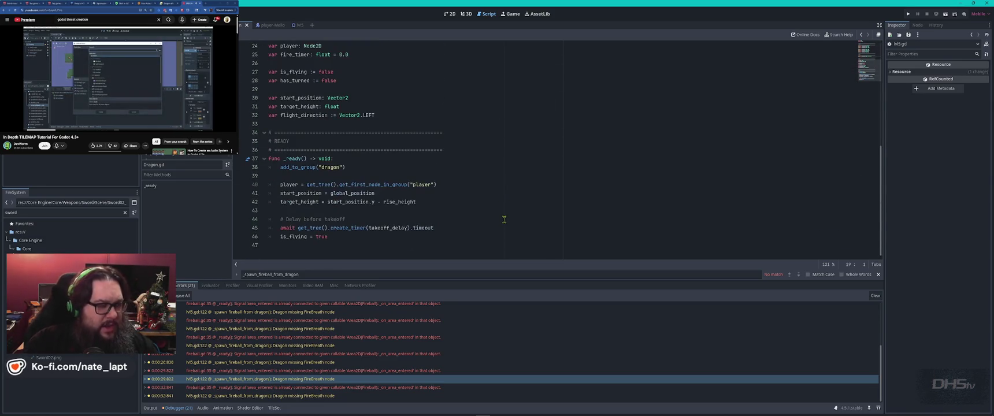
key(alt+Tab)
scroll(345, 250, down, 10)
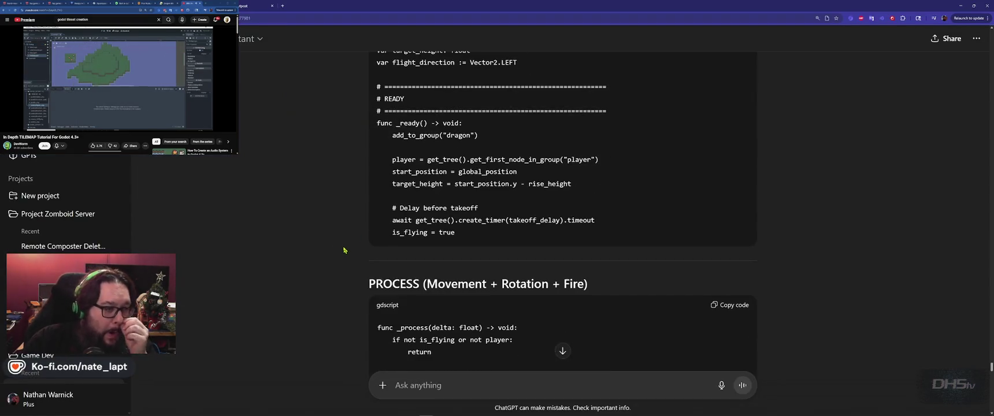
Ask ChatGPT to 'please output complete code' for the full Dragon.gd script
scroll(345, 251, down, 15)
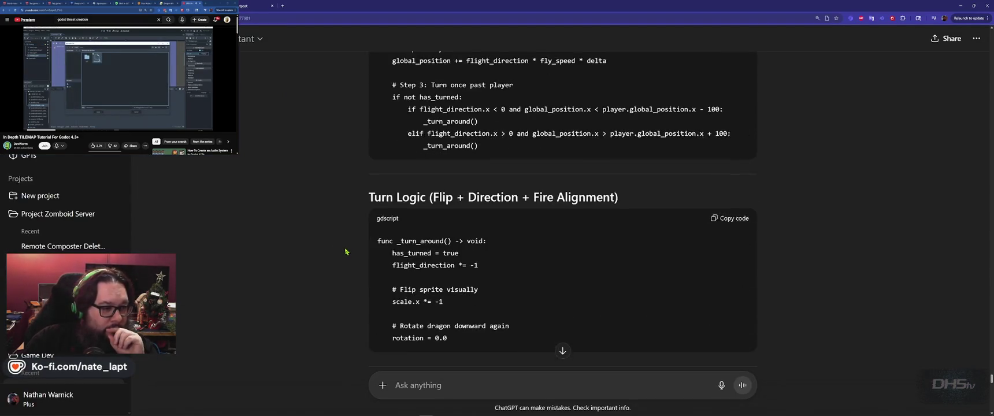
scroll(347, 252, down, 10)
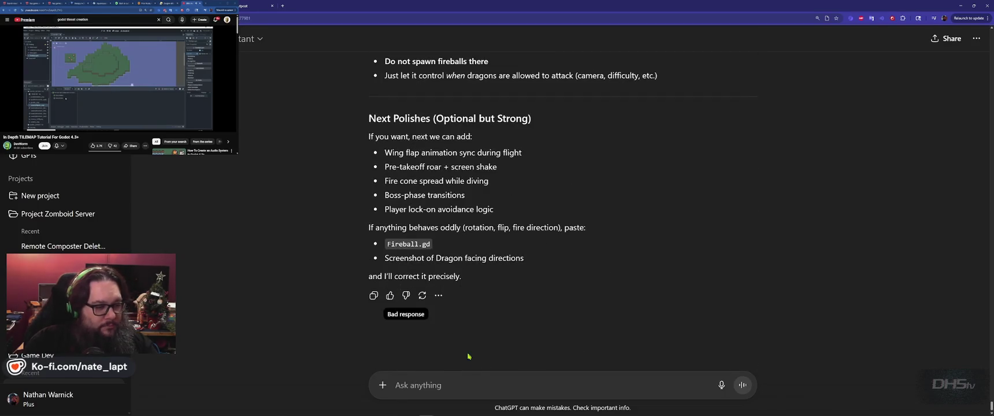
text(please output complete code)
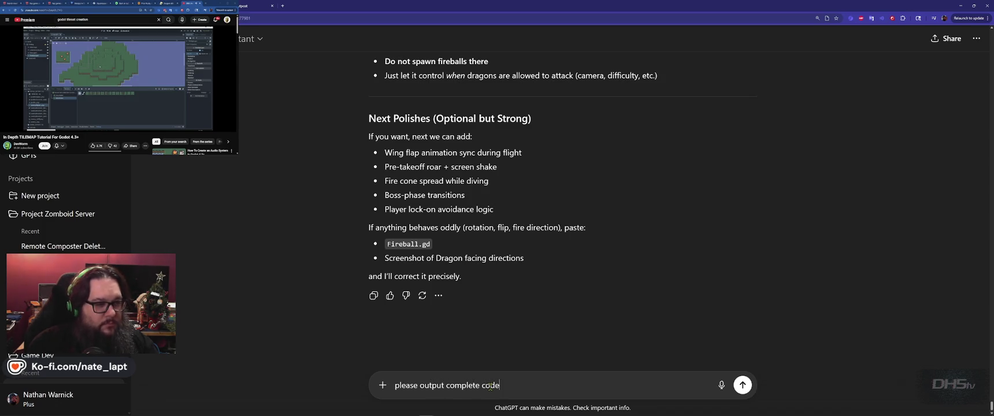
key(Return)
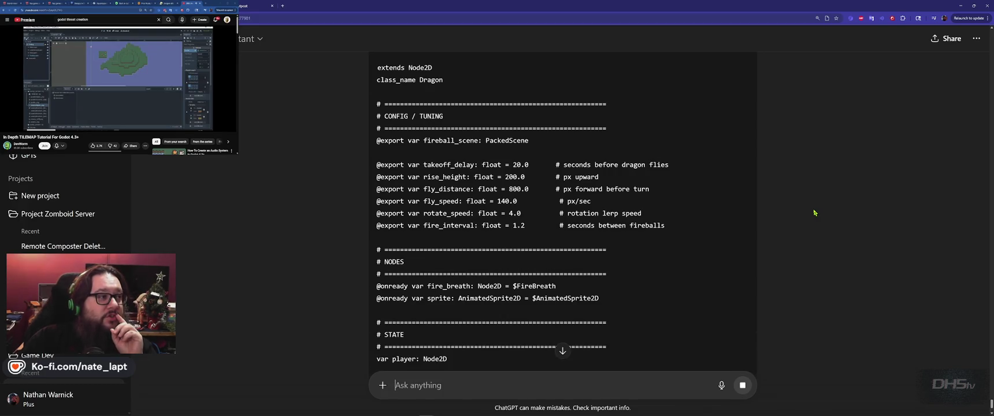
scroll(806, 200, down, 4)
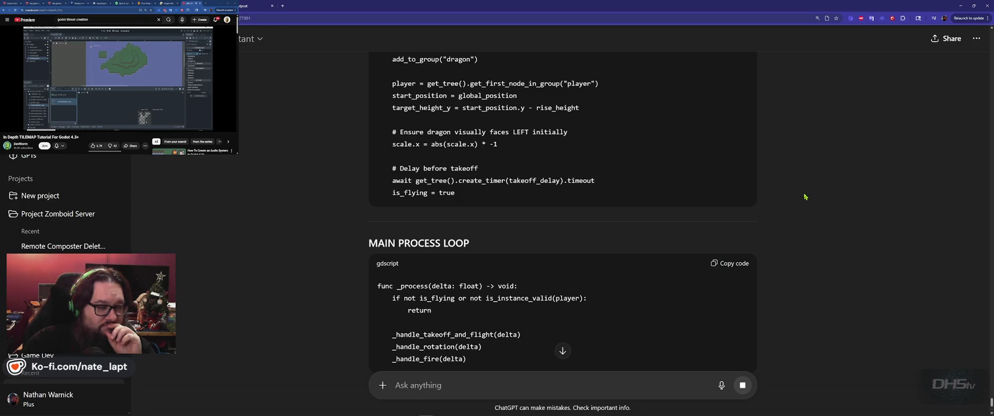
Paste ChatGPT's _process function into Dragon.gd after the _ready function
scroll(806, 197, up, 3)
scroll(806, 197, down, 3)
scroll(805, 197, down, 5)
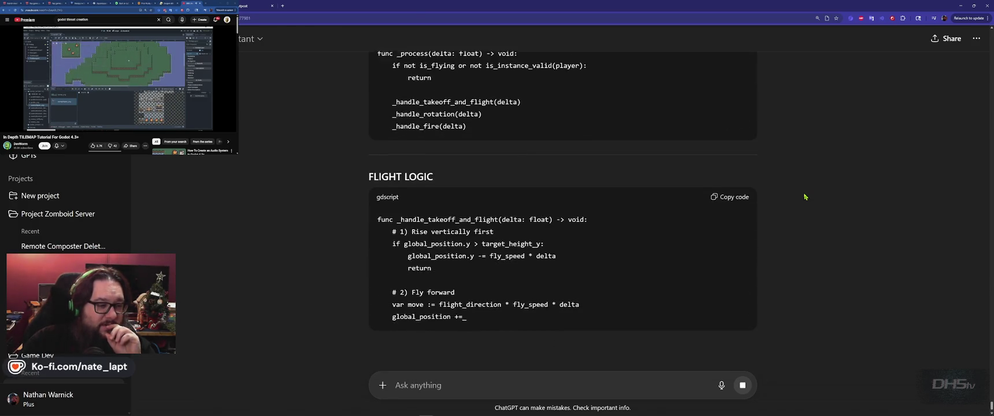
scroll(778, 212, up, 4)
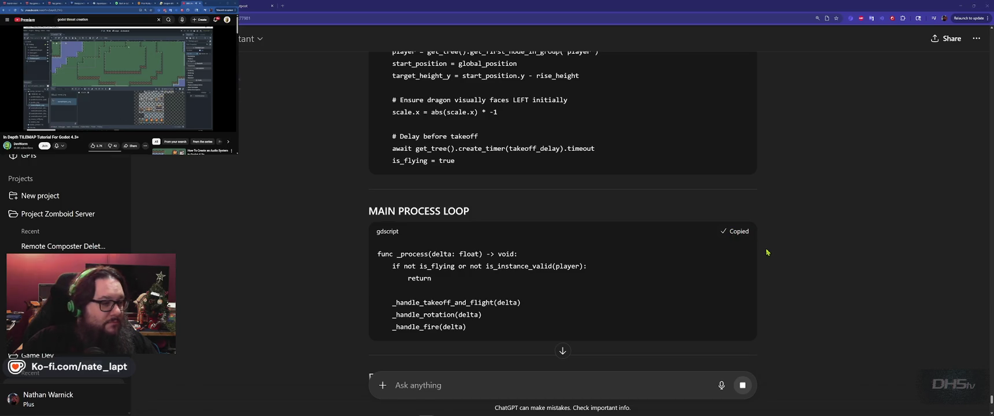
key(alt+Tab)
click(403, 249)
text(func _process(delta: float) -> void: 	if not is_flying or not is_instance_valid(player): 		return  	_handle_takeoff_and_flight(delta) 	_handle_rotation(delta) 	_handle_fire(delta))
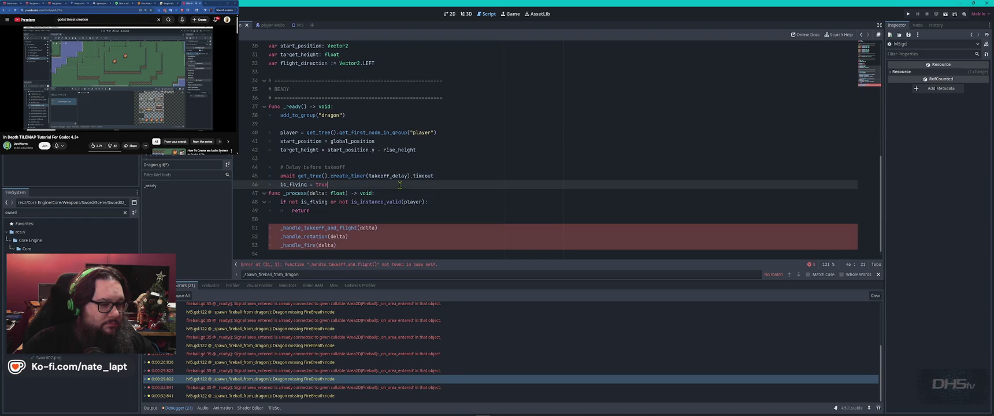
Copy the takeoff/flight and turn-and-flip functions from ChatGPT into Dragon.gd
key(alt+Tab)
scroll(488, 226, down, 4)
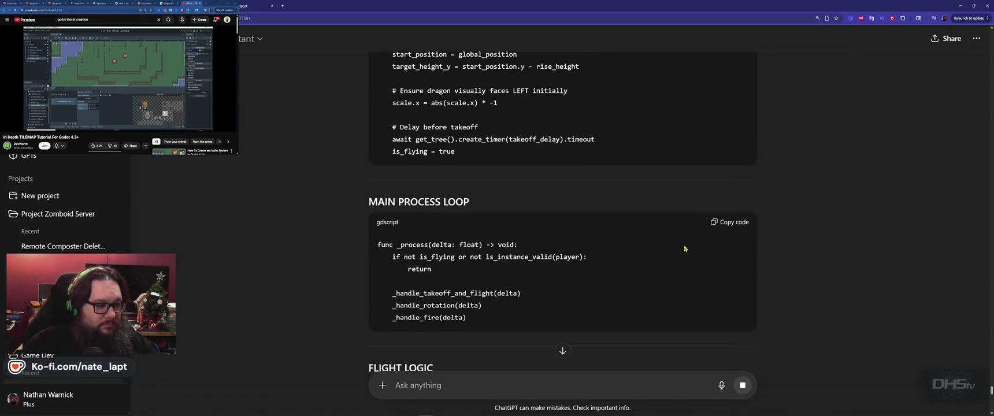
click(729, 168)
key(alt+Tab)
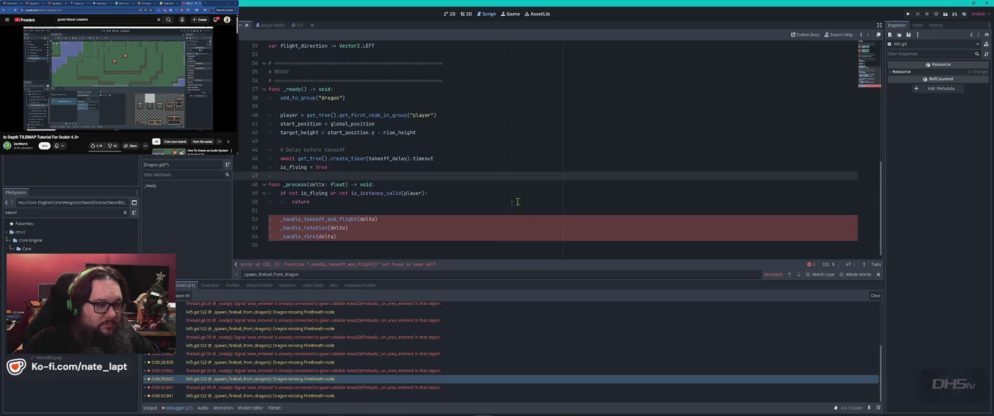
click(394, 250)
key(ctrl+v)
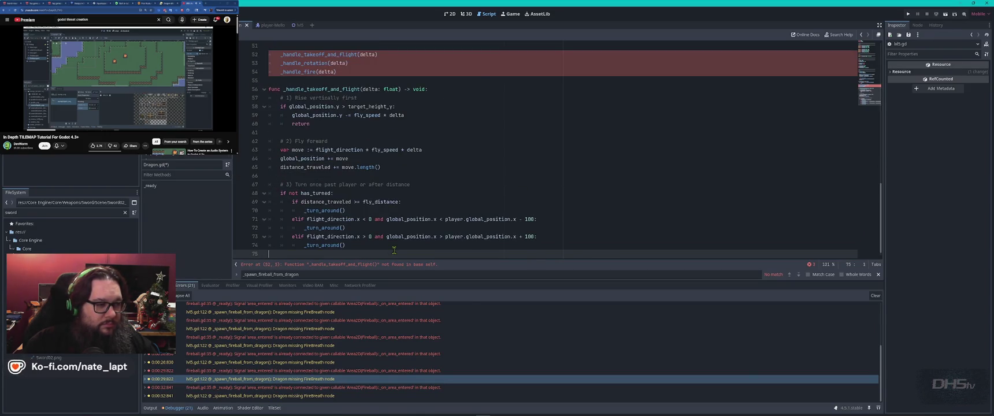
key(alt+Tab)
scroll(693, 213, down, 6)
click(728, 138)
key(alt+Tab)
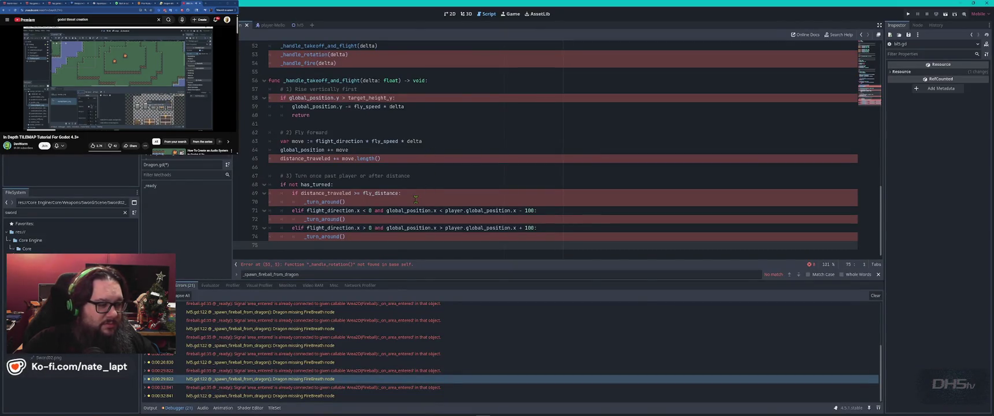
key(ctrl+v)
Add the rotation function at line 85 and the fire control function to Dragon.gd
key(alt+Tab)
scroll(742, 156, down, 5)
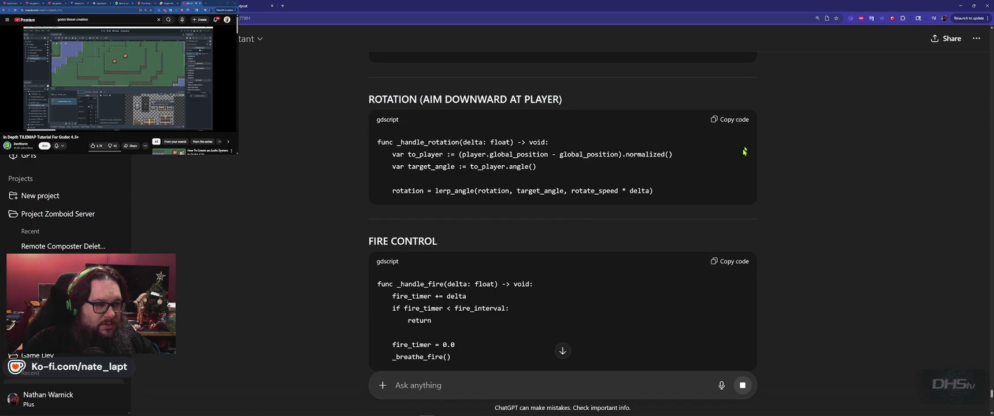
key(alt+Tab)
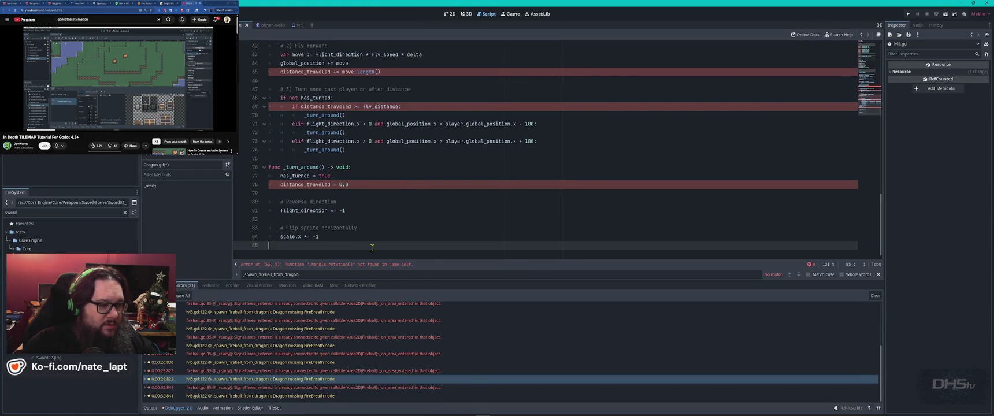
key(ctrl+v)
key(alt+Tab)
scroll(628, 267, down, 2)
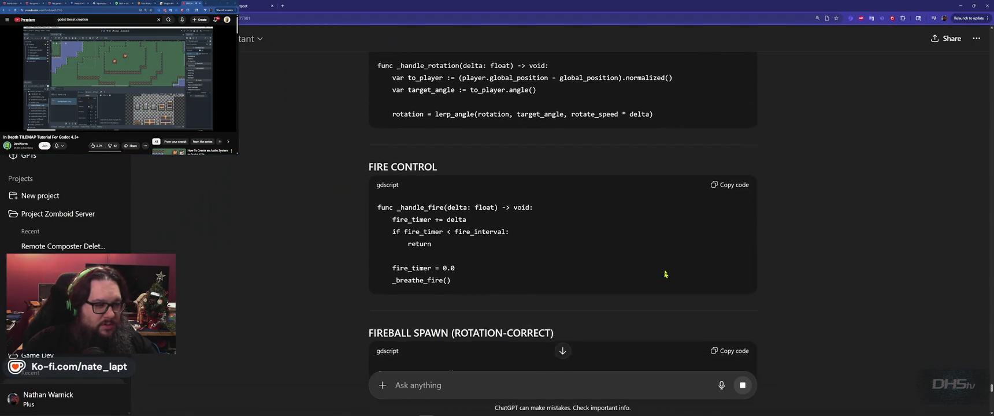
click(731, 150)
key(alt+Tab)
key(Return)
key(ctrl+v)
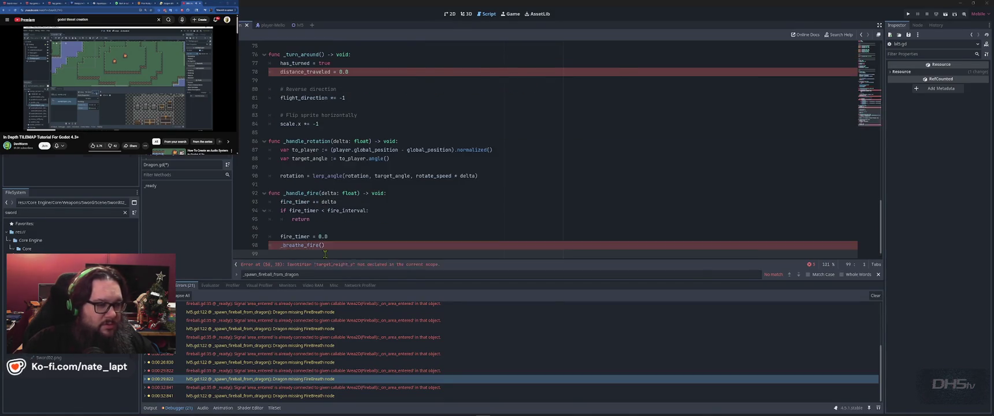
Paste the _breathe_fire fireball-spawning function and delete the old leftover code block
key(alt+Tab)
scroll(739, 168, down, 3)
scroll(739, 167, down, 4)
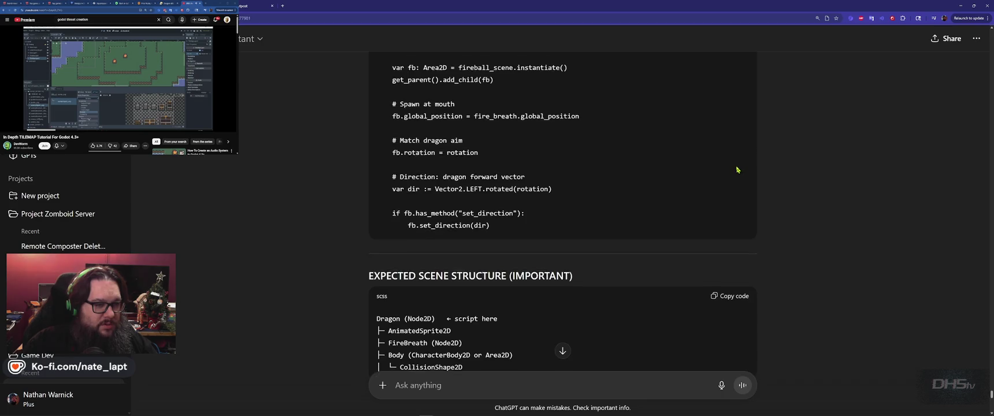
scroll(739, 167, up, 3)
key(alt+Tab)
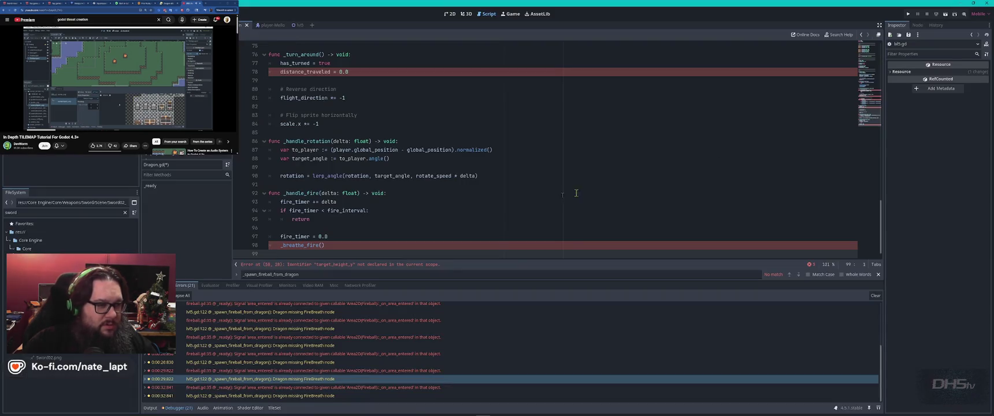
key(ctrl+v)
key(alt+Tab)
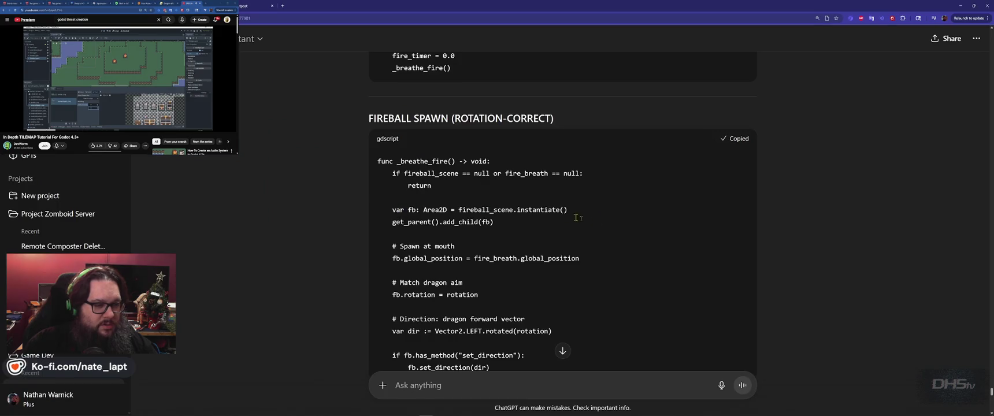
scroll(742, 207, down, 5)
key(alt+Tab)
scroll(739, 181, down, 3)
key(alt+Tab)
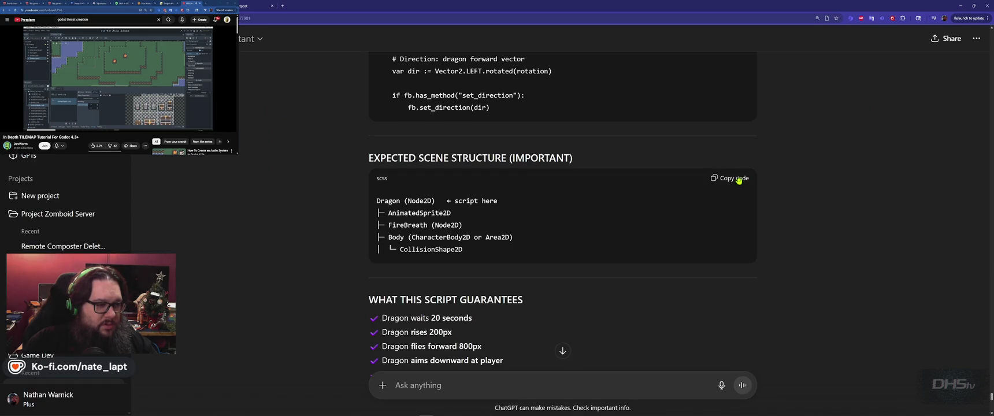
key(alt+Tab)
key(Delete)
Compare against ChatGPT's answer, then jump to the line 58 undeclared target_height_y error
key(alt+Tab)
scroll(681, 228, down, 2)
scroll(681, 229, down, 5)
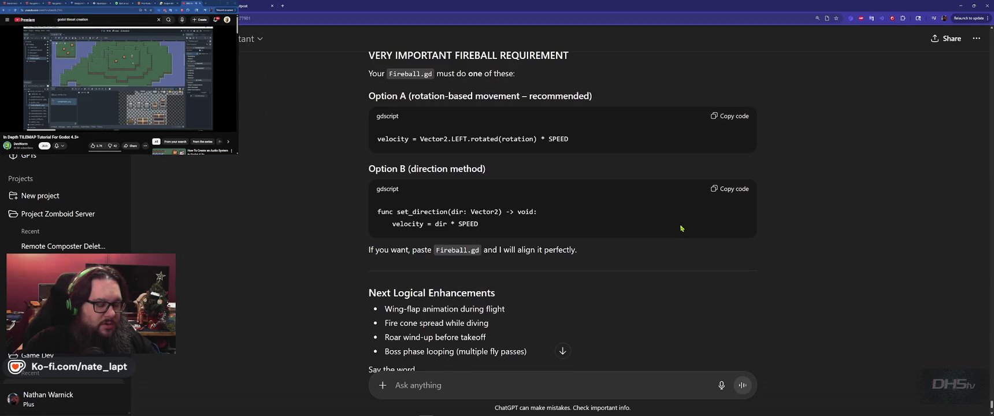
scroll(681, 228, down, 2)
key(alt+Tab)
scroll(510, 224, up, 5)
click(360, 265)
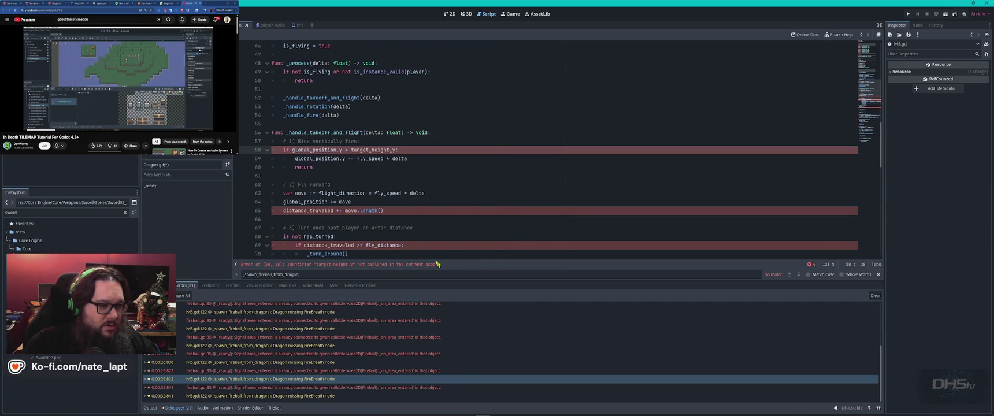
Copy all of Dragon.gd and paste it into a ChatGPT message after the note 'ok that.'
click(442, 219)
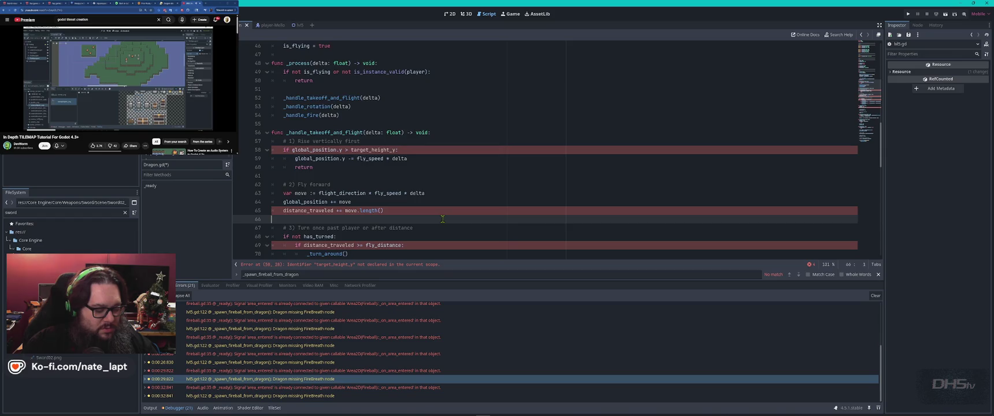
key(ctrl+a)
key(alt+Tab)
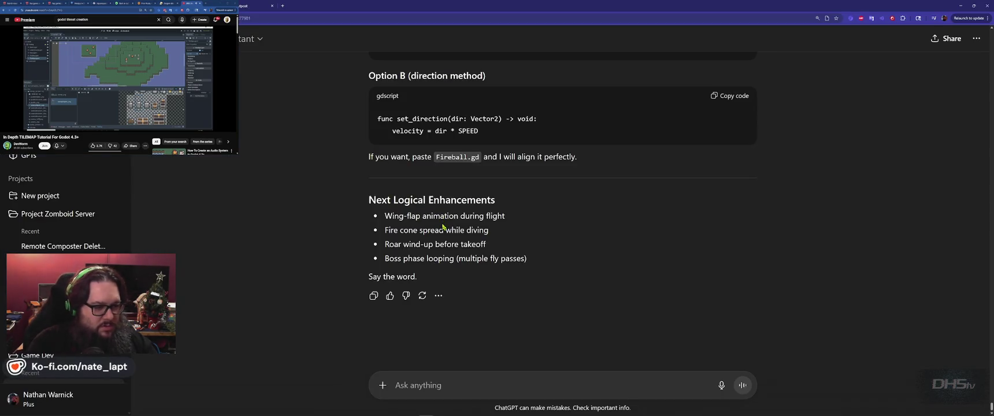
text(ok.... I merged)
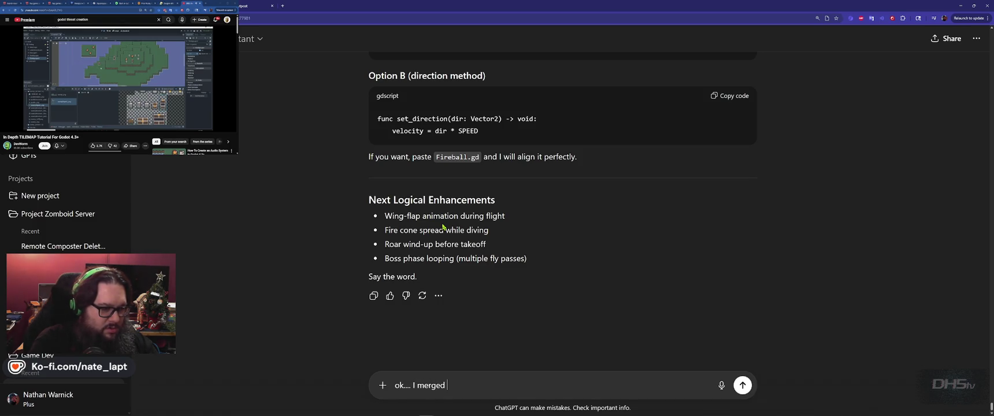
text( that...)
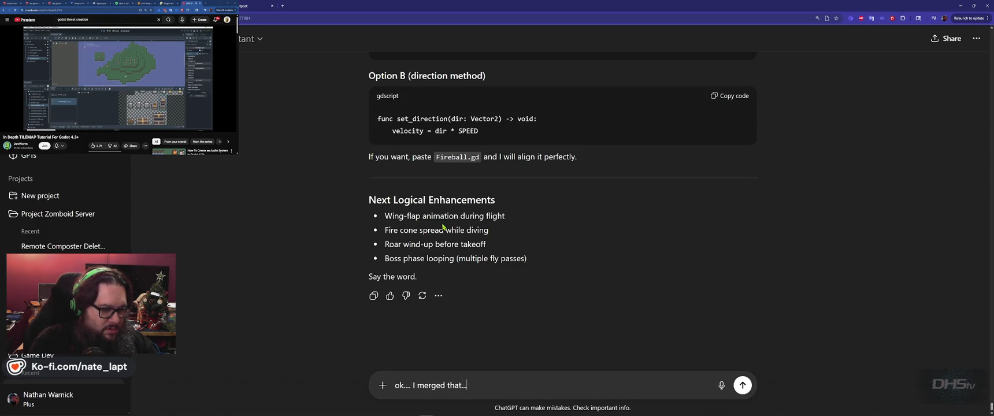
key(shift+Return)
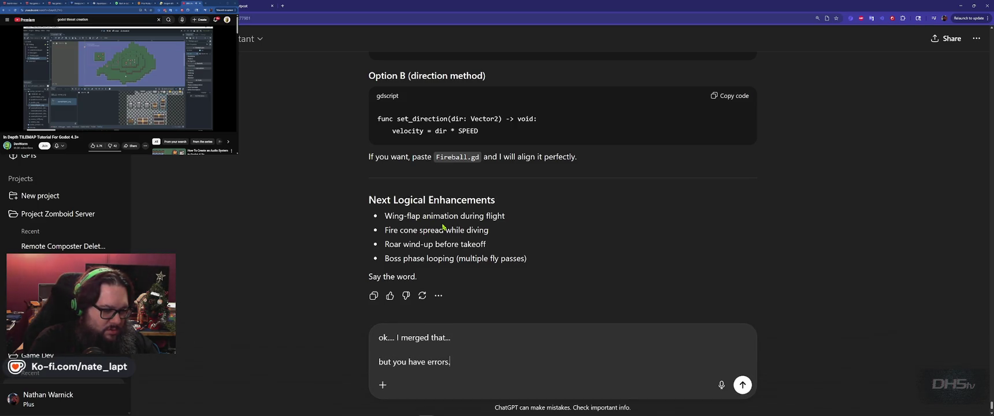
key(shift+Return)
key(shift+Return)
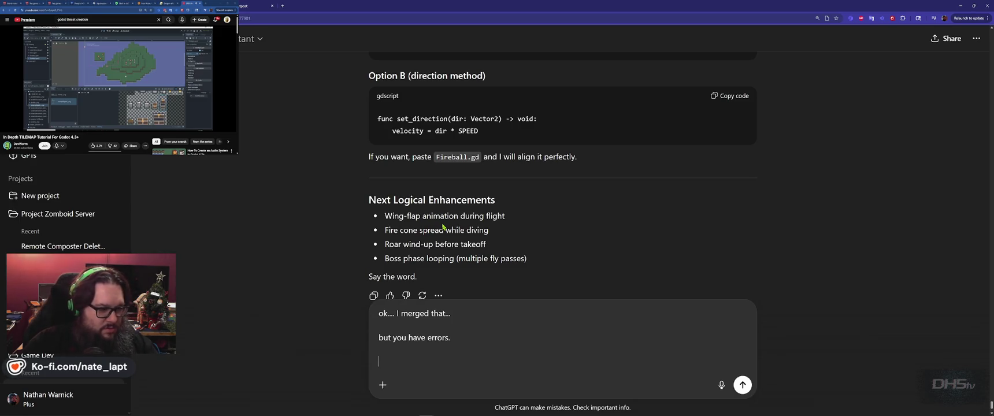
key(ctrl+v)
Add the target_height_y error text, save Dragon.gd, and send the message
key(alt+Tab)
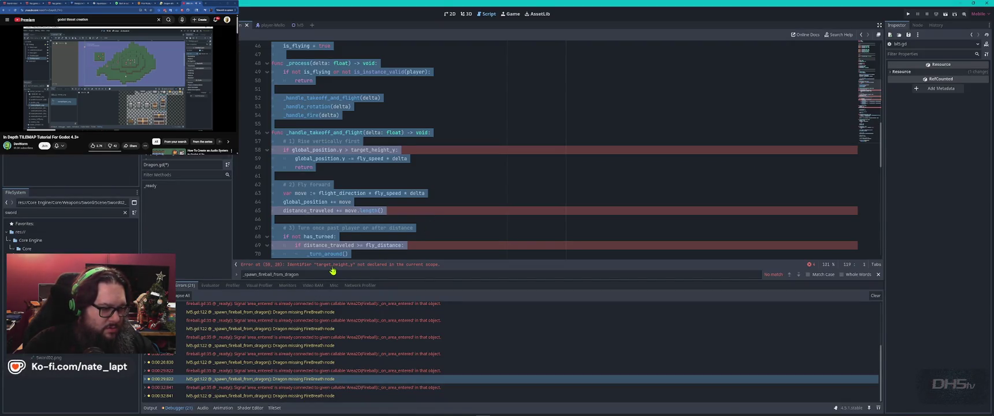
key(alt+Tab)
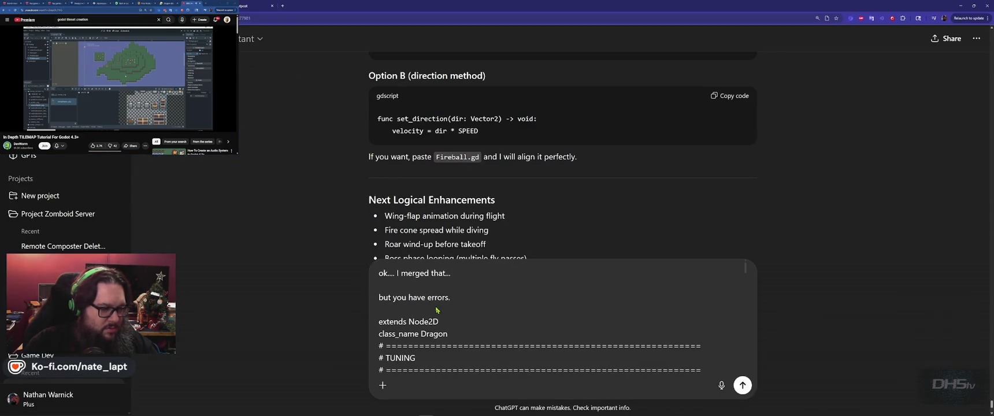
key(shift+Return)
key(shift+Return)
key(shift+Return)
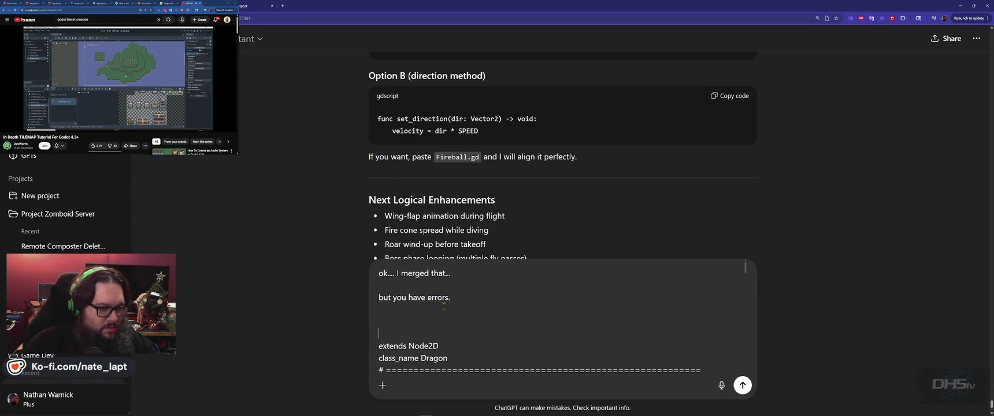
key(ctrl+v)
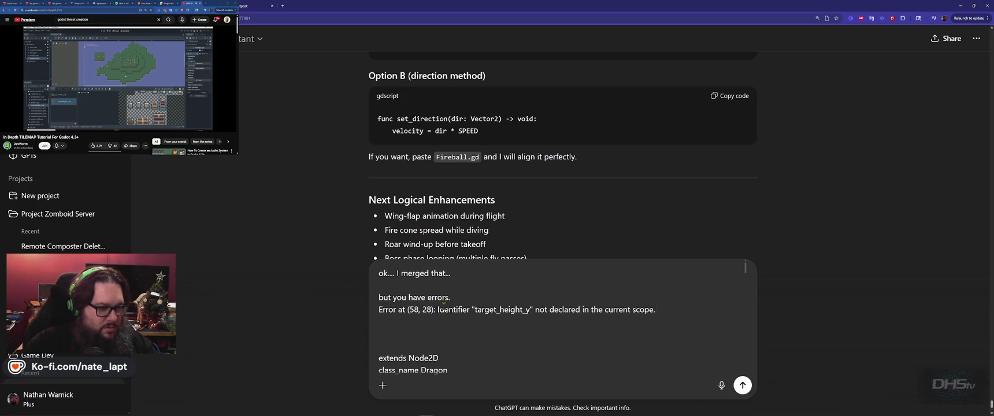
key(alt+Tab)
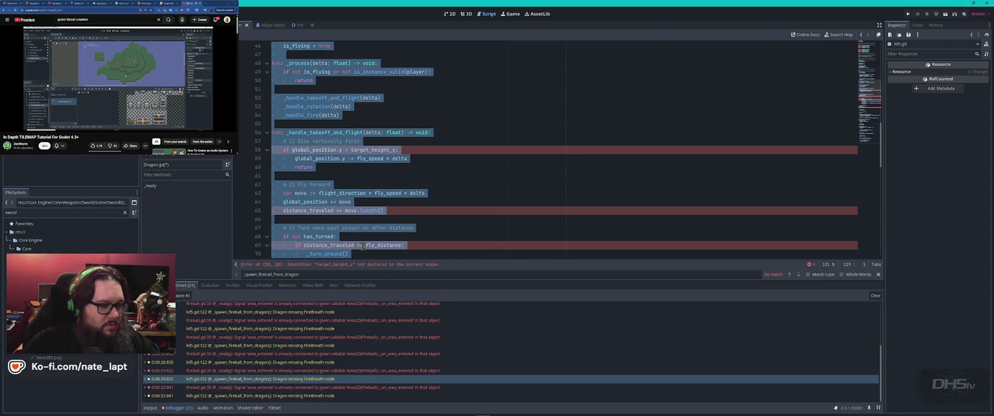
click(513, 159)
key(ctrl+s)
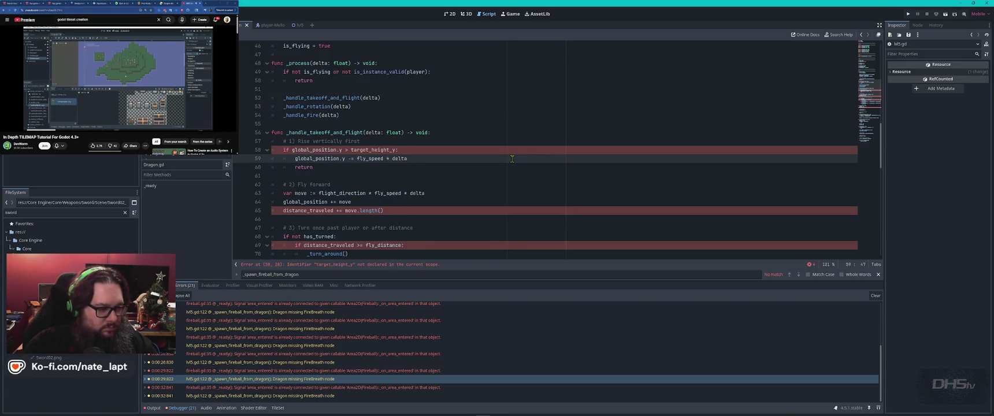
key(alt+Tab)
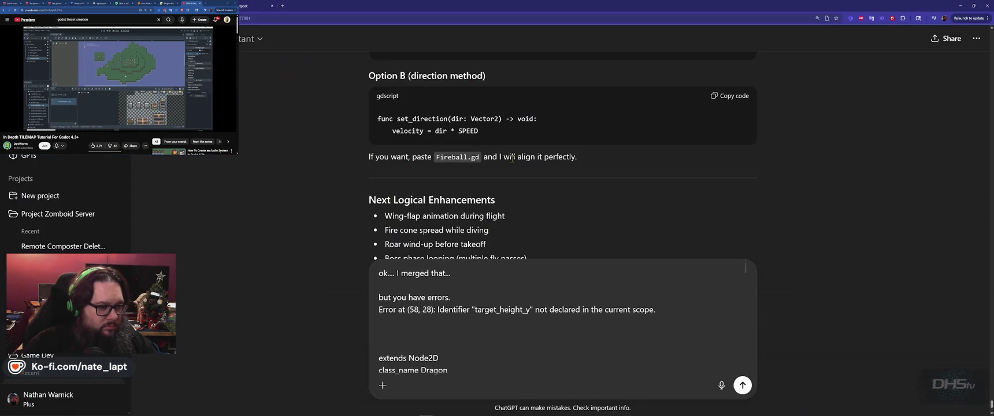
key(Return)
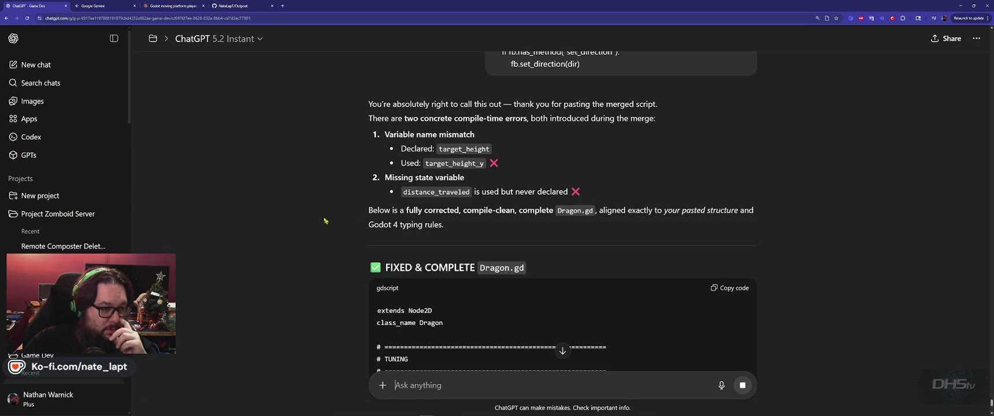
Read through ChatGPT's fixed and complete Dragon.gd reply and copy the corrected code
scroll(303, 223, down, 6)
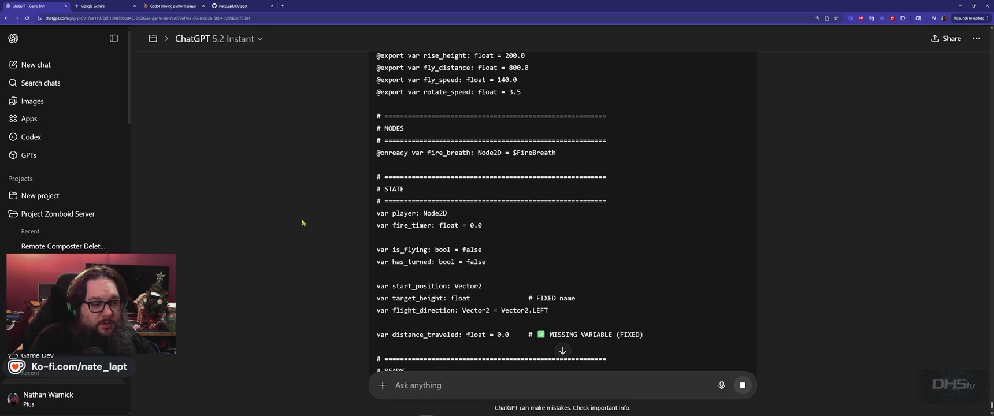
scroll(821, 203, down, 4)
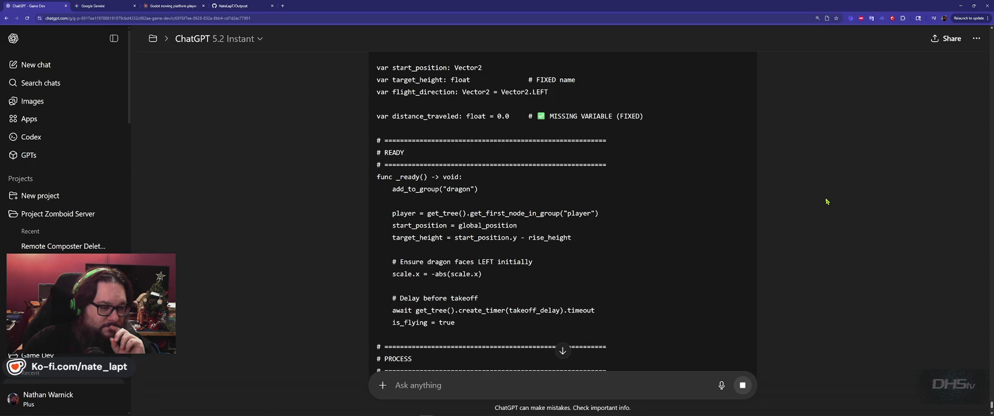
scroll(826, 201, down, 3)
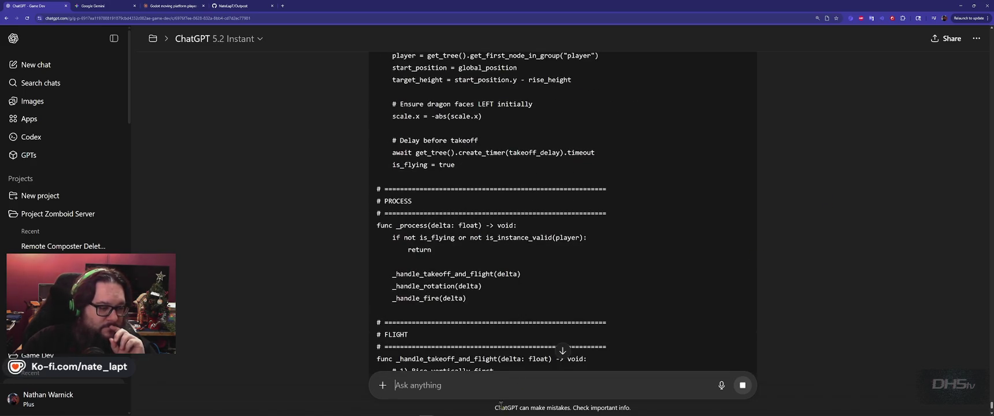
mouse_move(503, 415)
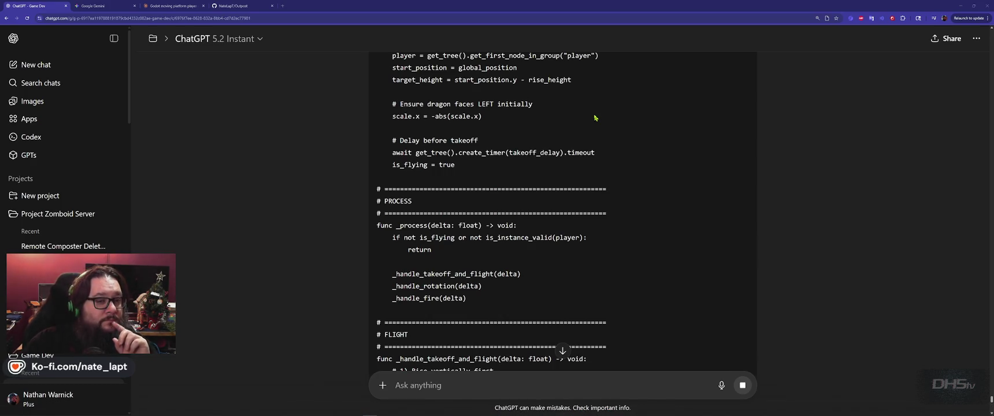
scroll(841, 153, down, 3)
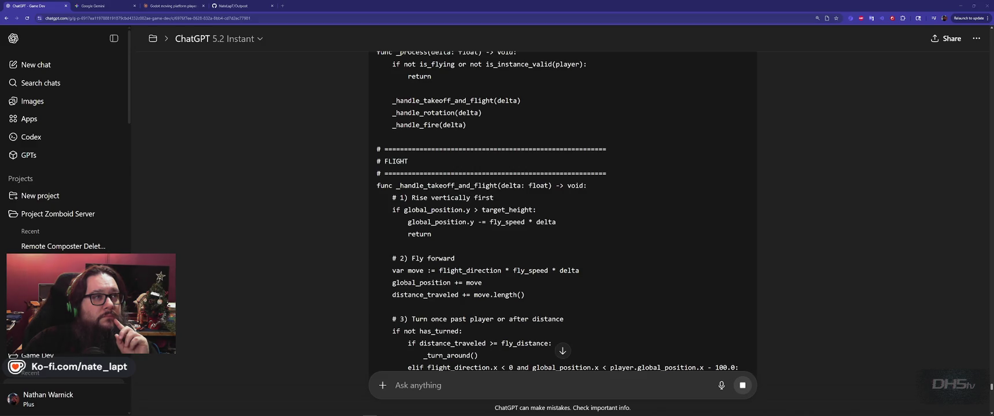
scroll(781, 148, down, 7)
scroll(856, 131, up, 4)
scroll(856, 132, down, 15)
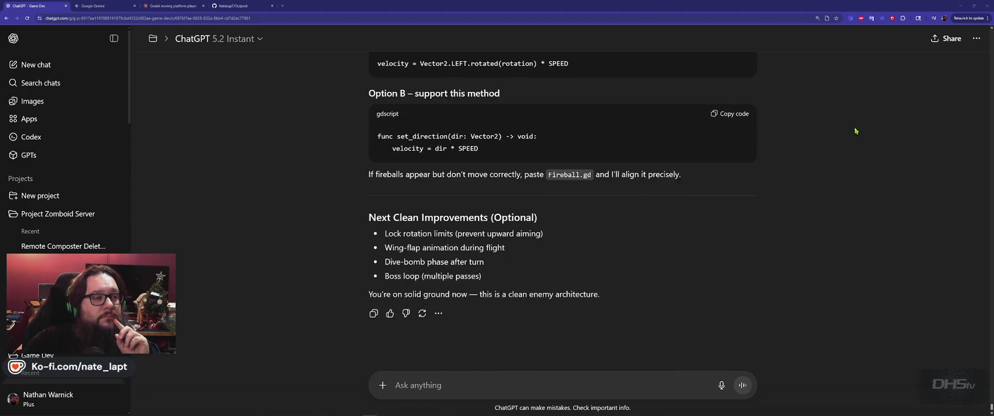
scroll(855, 131, up, 15)
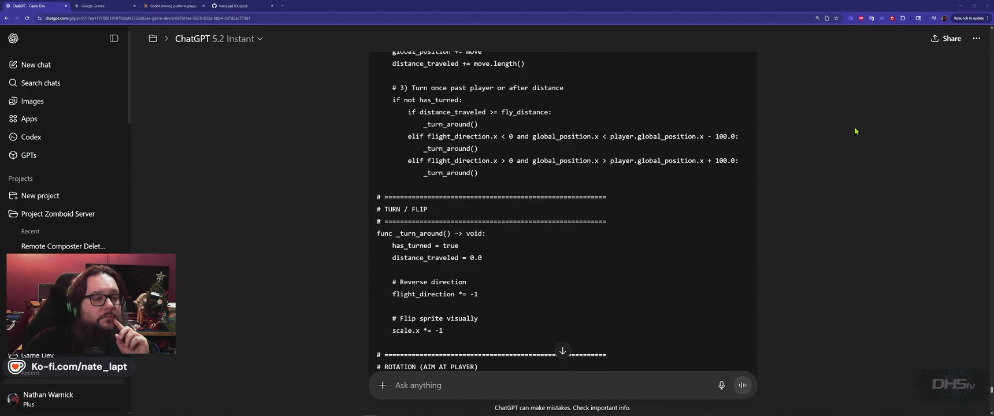
scroll(856, 131, up, 10)
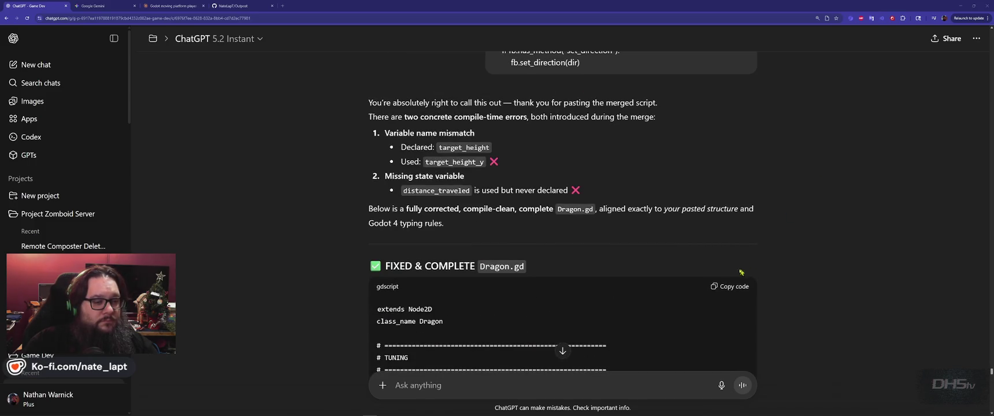
click(720, 290)
Replace all of Dragon.gd in Godot with the copied script and run the project
key(alt+Tab)
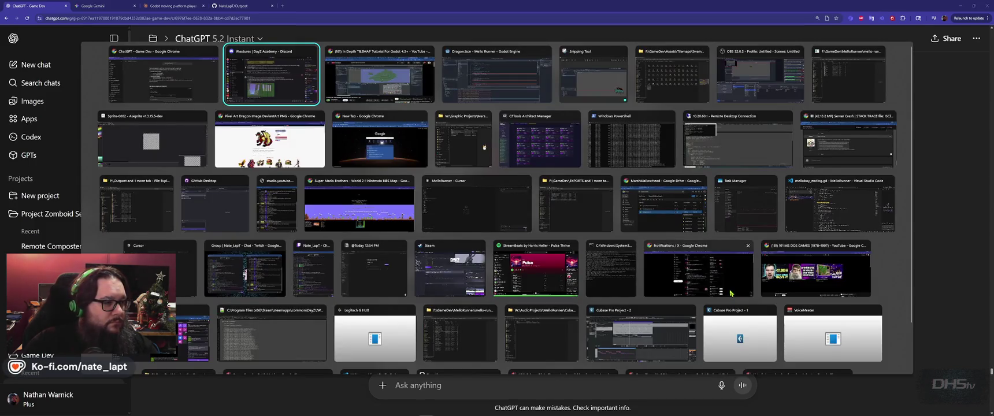
click(497, 75)
click(498, 140)
key(ctrl+a)
key(ctrl+v)
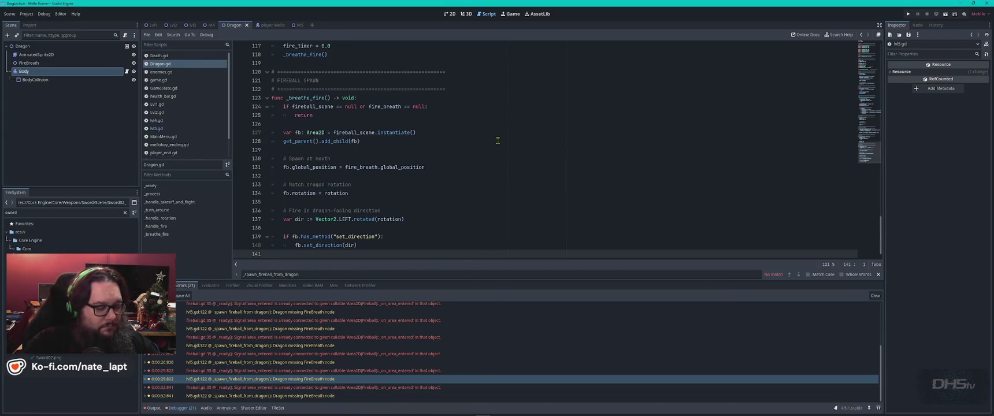
key(F5)
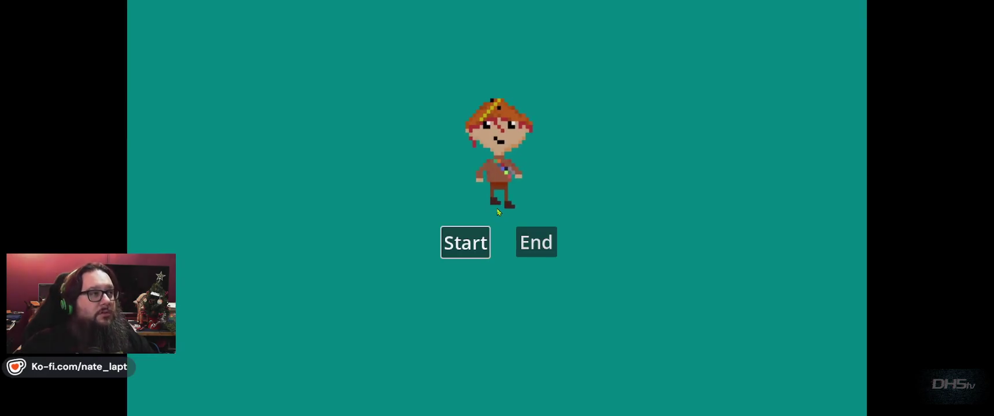
Start the game from the menu and run the cat right through the level toward the dragon
key(Return)
key(space)
key(Right)
key(Right)
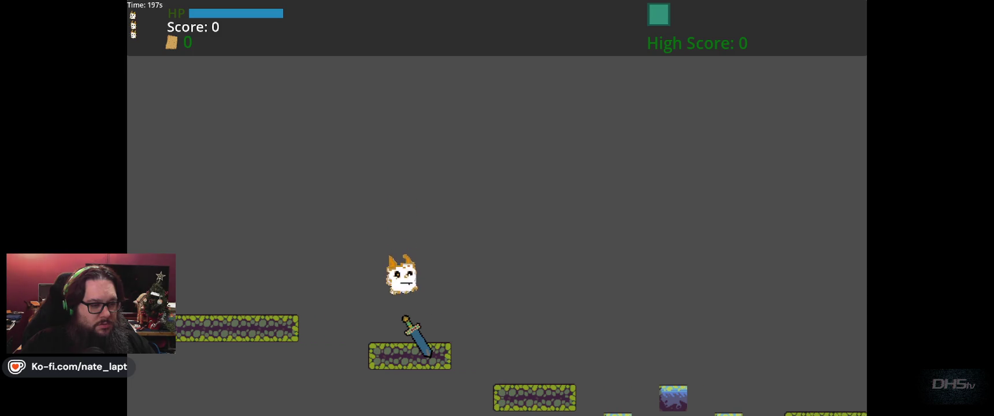
key(space)
key(Right)
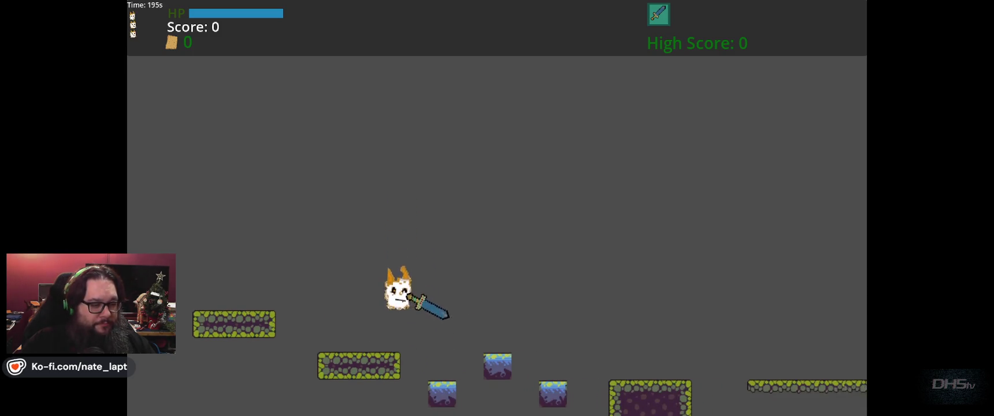
key(Right)
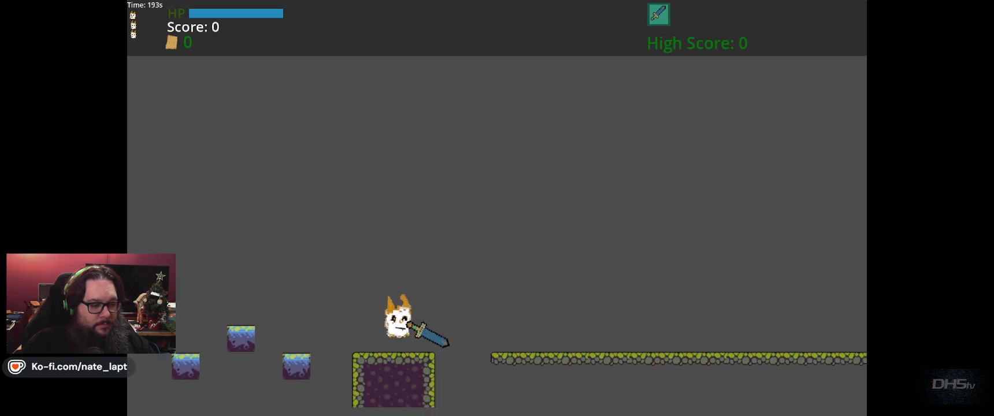
key(Right)
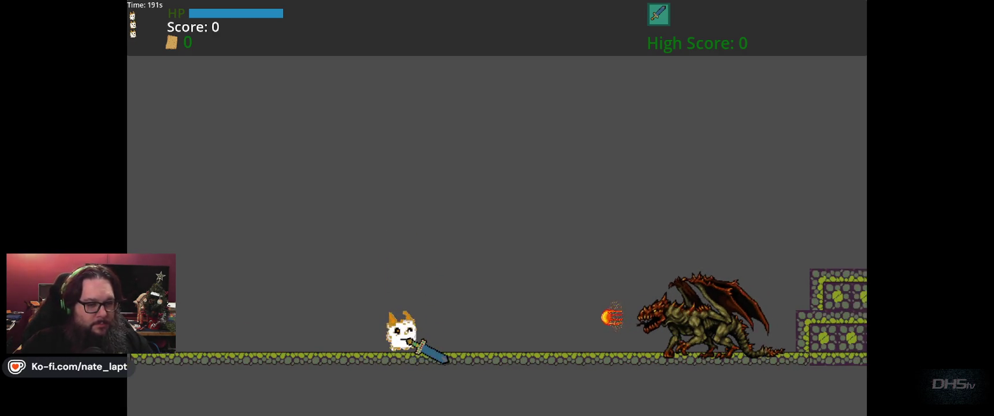
Slash the dragon's fireballs until the score reaches 80, then stop the game
key(Right)
key(Left)
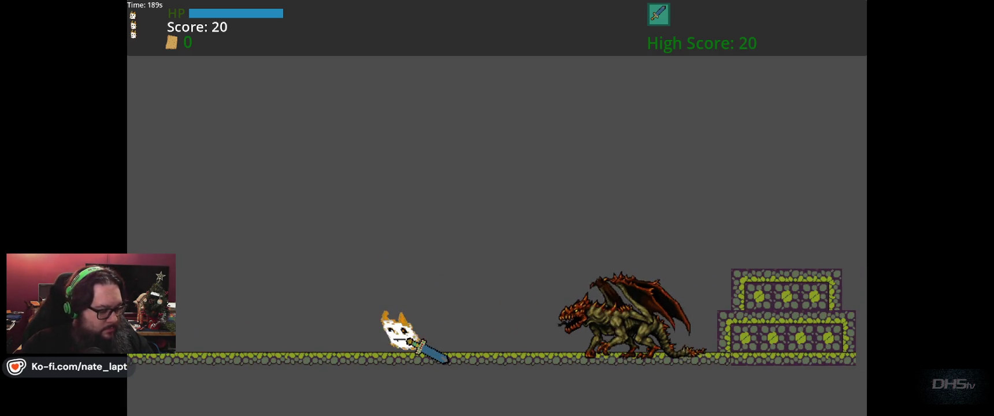
key(Right)
key(Up)
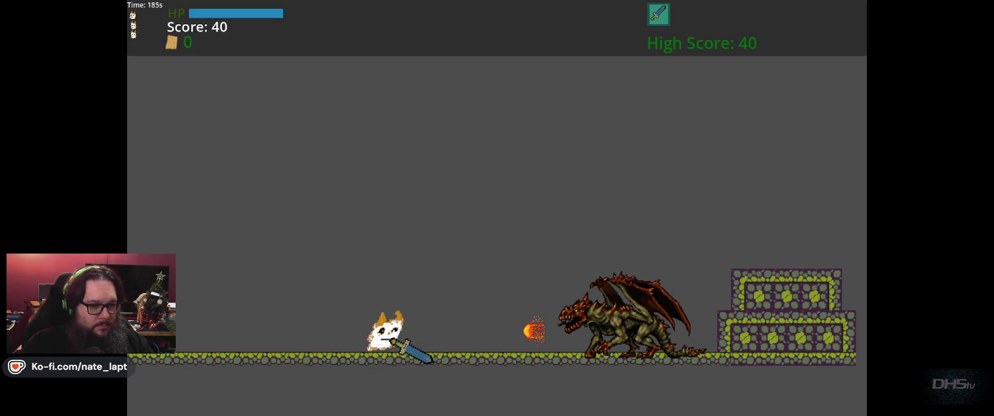
key(Right)
key(Right)
key(Left)
key(Left)
key(Right)
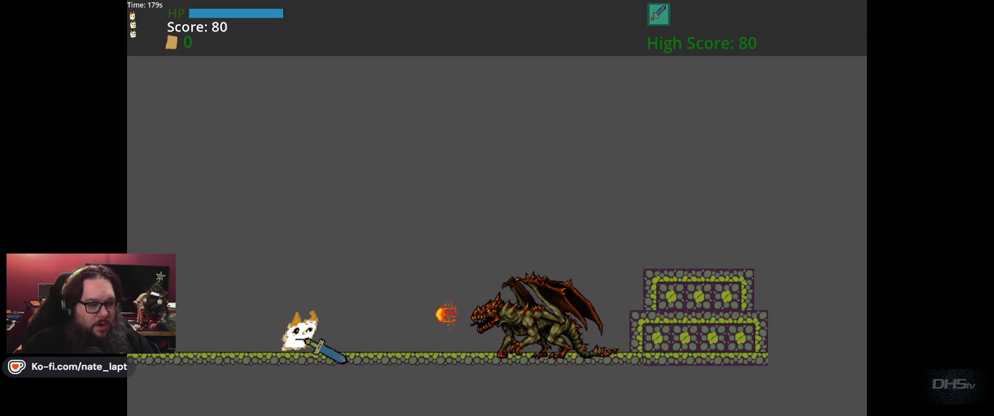
key(F8)
key(alt+Tab)
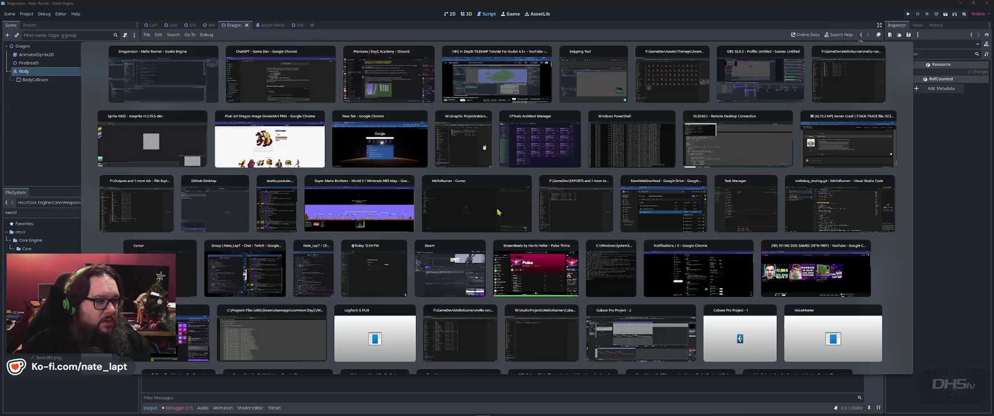
Read ChatGPT's corrected Dragon.gd reply down to the fireball-movement notes and optional improvements
scroll(498, 209, down, 15)
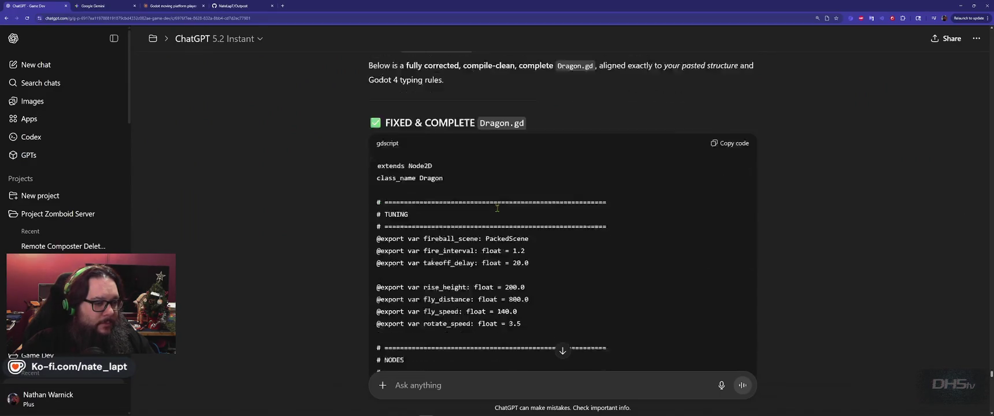
scroll(499, 212, down, 5)
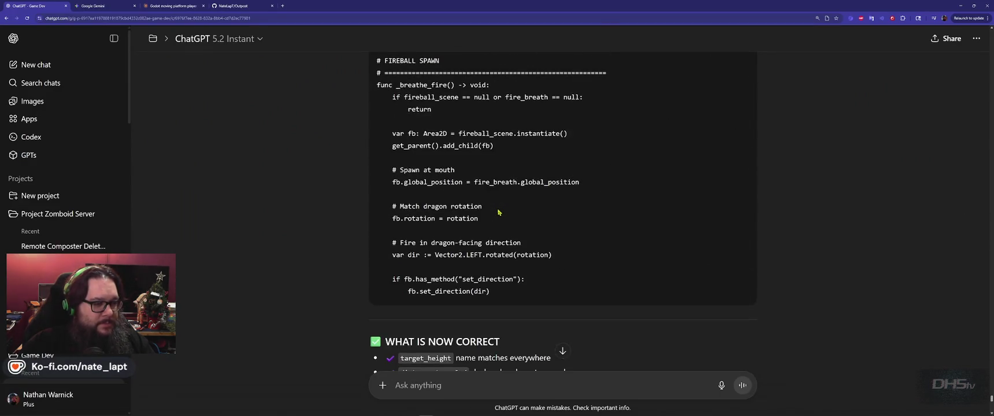
scroll(498, 212, down, 4)
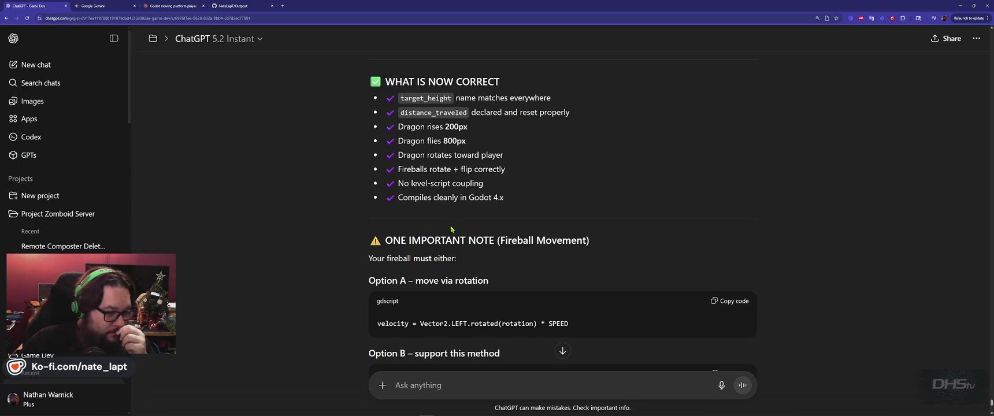
scroll(452, 229, down, 4)
scroll(452, 234, down, 1)
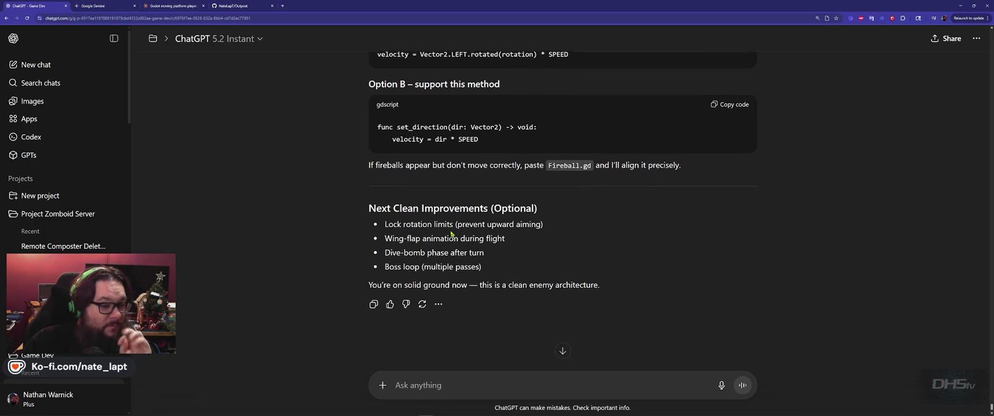
key(alt+Tab)
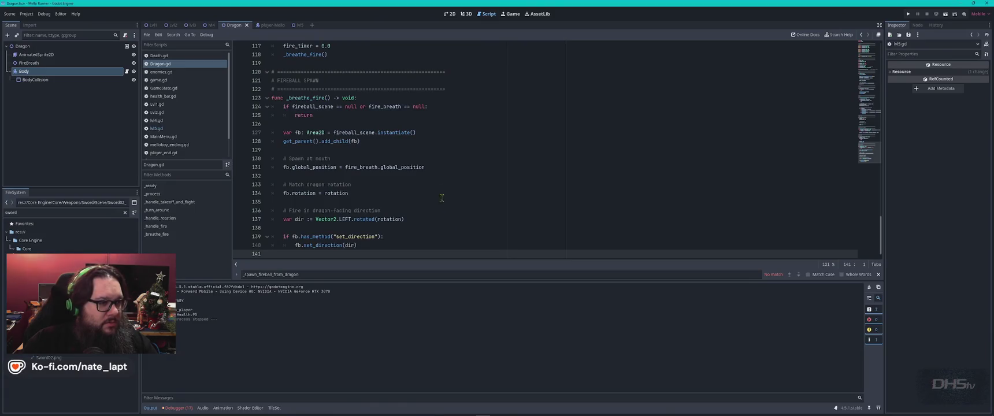
Search Dragon.gd for 'fly' and change rise_height from 200.0 to 400.0
key(ctrl+f)
text(fly)
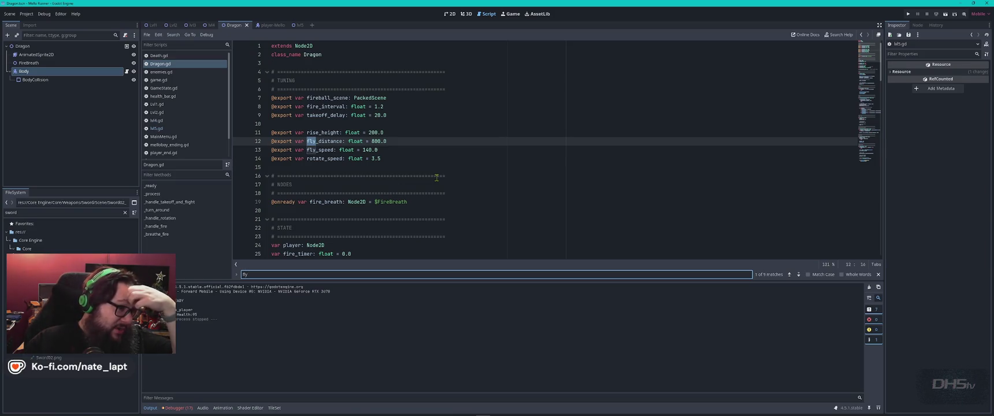
click(370, 132)
key(Delete)
text(4)
click(473, 158)
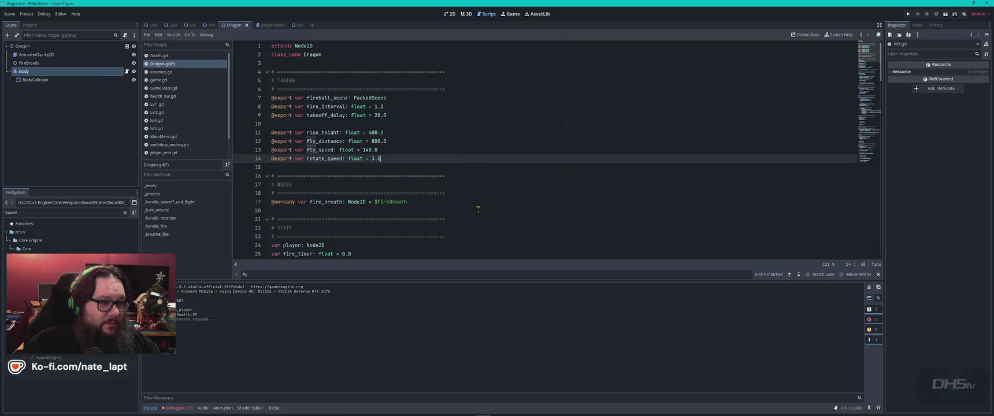
scroll(487, 208, down, 4)
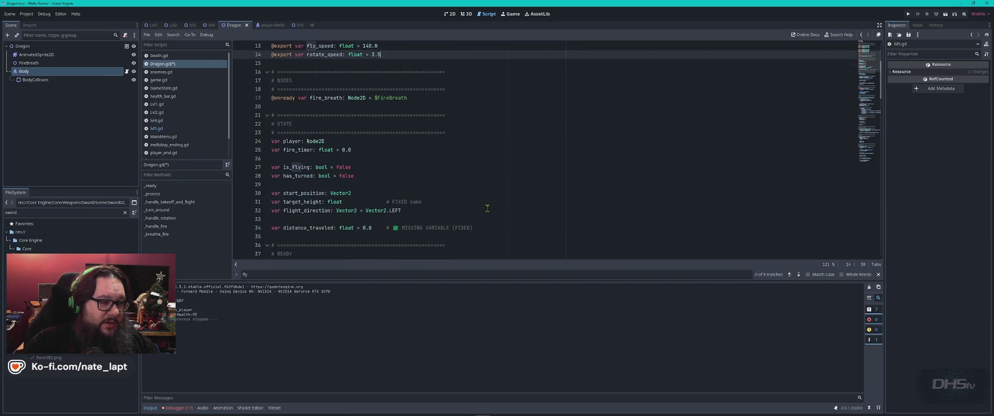
Make is_flying start as true on line 27 and launch the game
key(ctrl+f)
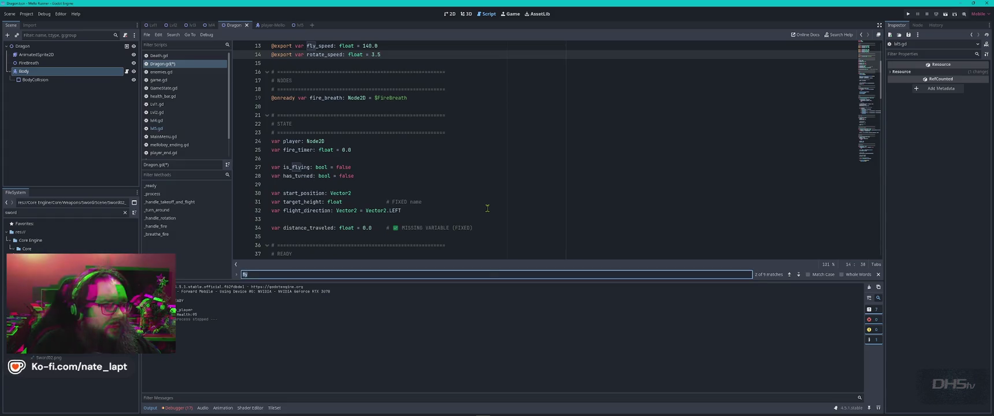
key(Return)
key(Return)
key(Return)
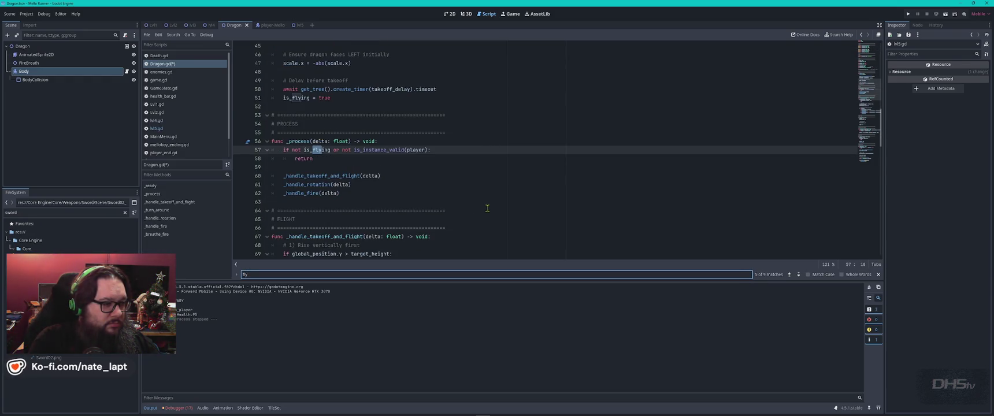
key(Return)
key(Return)
key(Escape)
key(ctrl+Home)
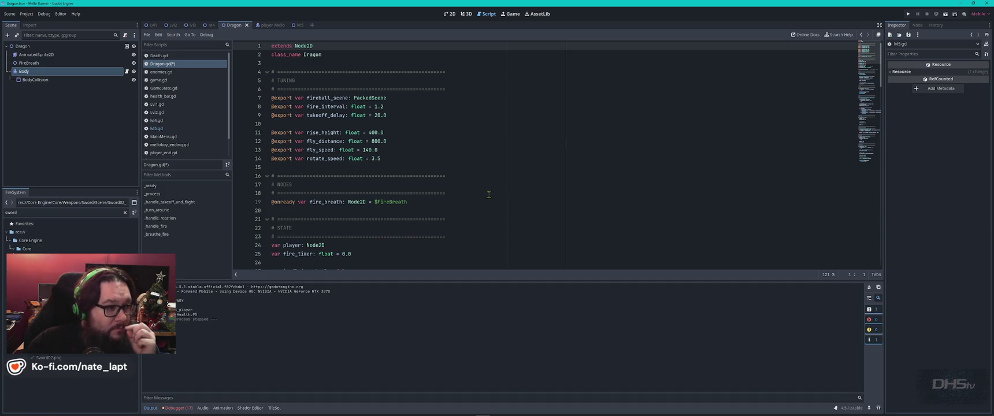
scroll(510, 180, down, 2)
scroll(510, 180, down, 4)
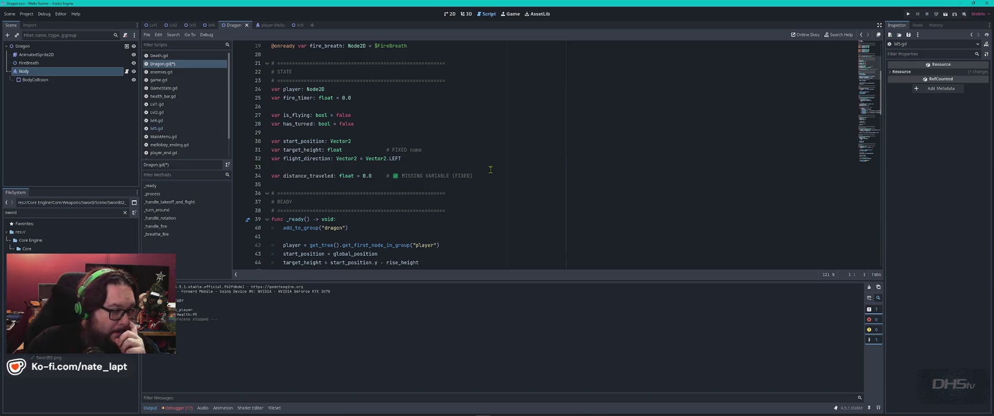
click(361, 114)
key(ctrl+shift+Left)
text(tru)
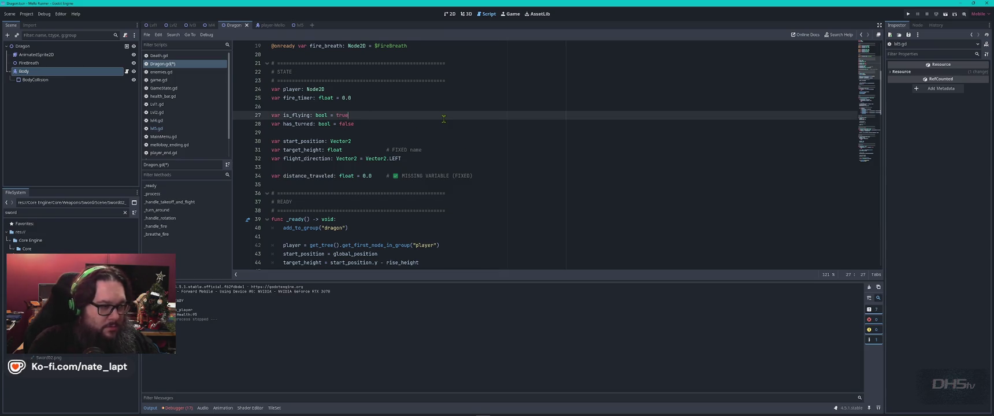
key(F5)
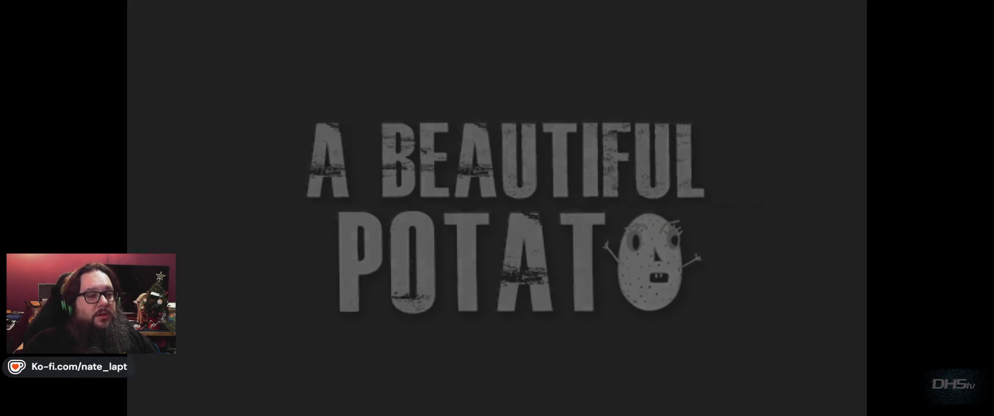
Start a new game, jump across the platforms, pick up the sword and run toward the dragon
key(Return)
key(space)
key(Right)
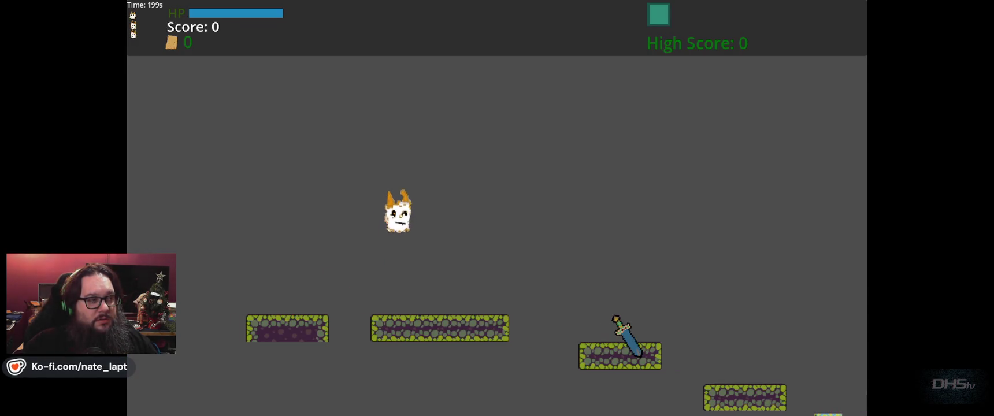
key(Right)
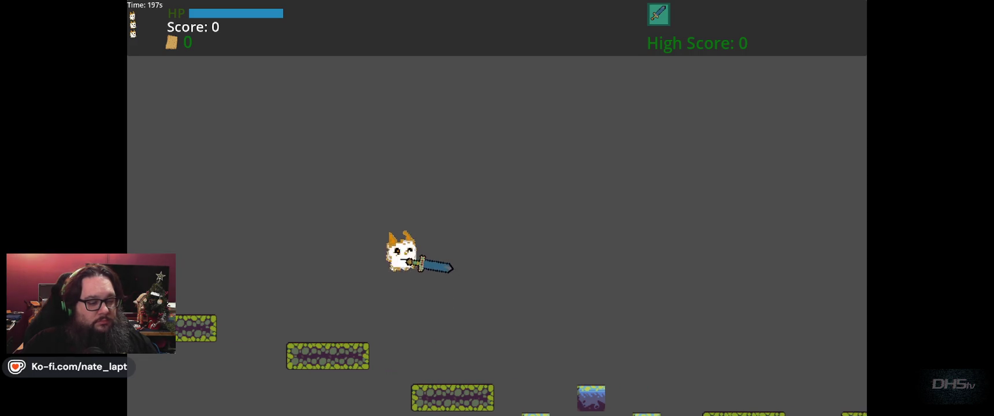
key(Right)
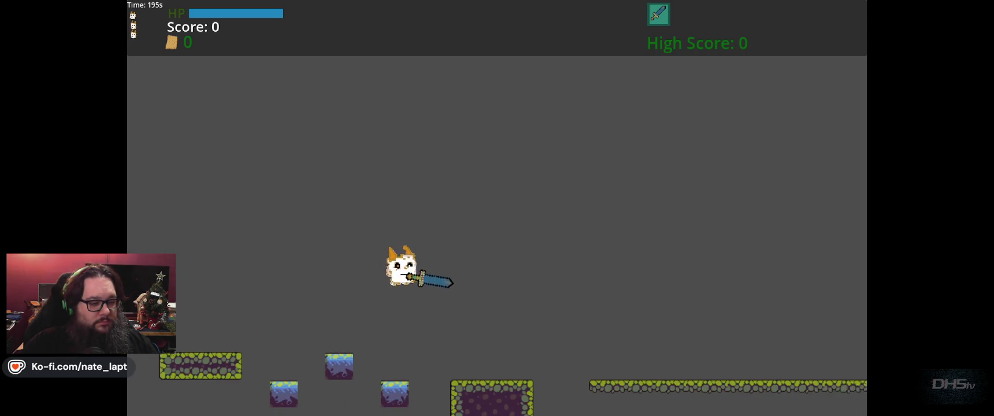
key(Right)
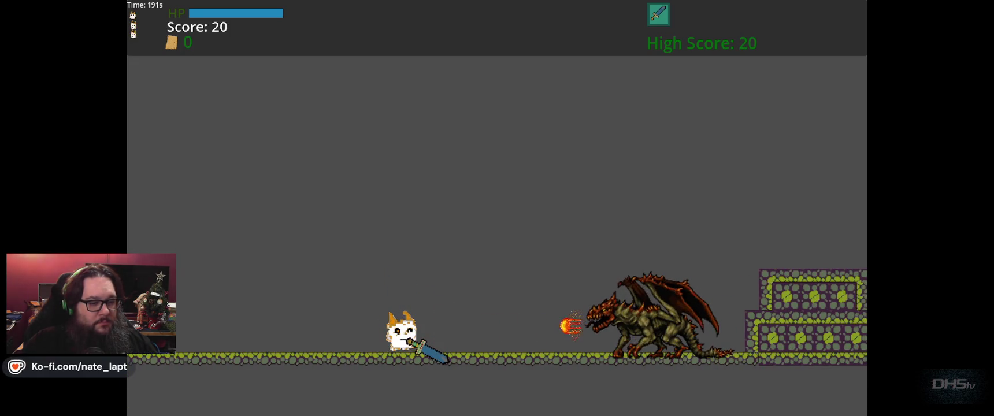
Slash the grounded dragon's fireballs for 60 points, then stop the game and undo the is_flying edit
key(Right)
key(space)
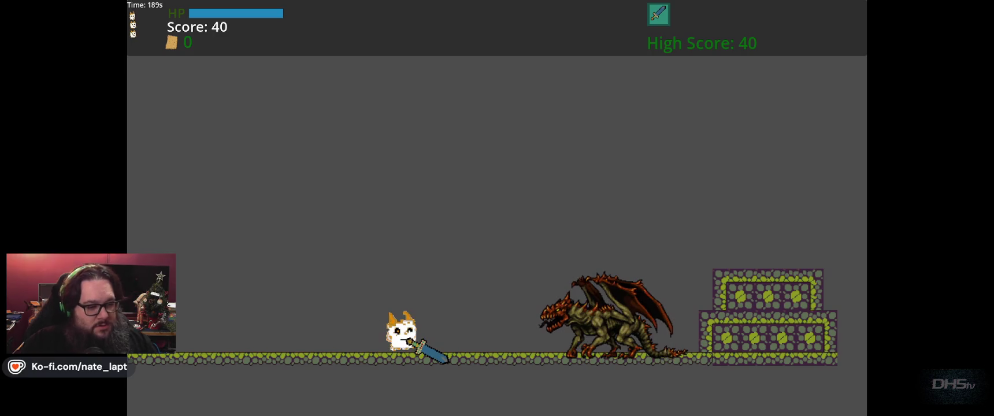
key(space)
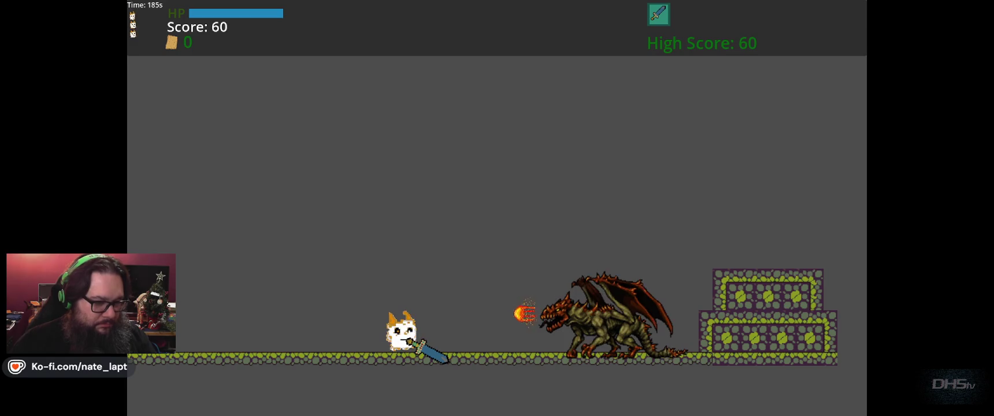
key(F8)
key(ctrl+z)
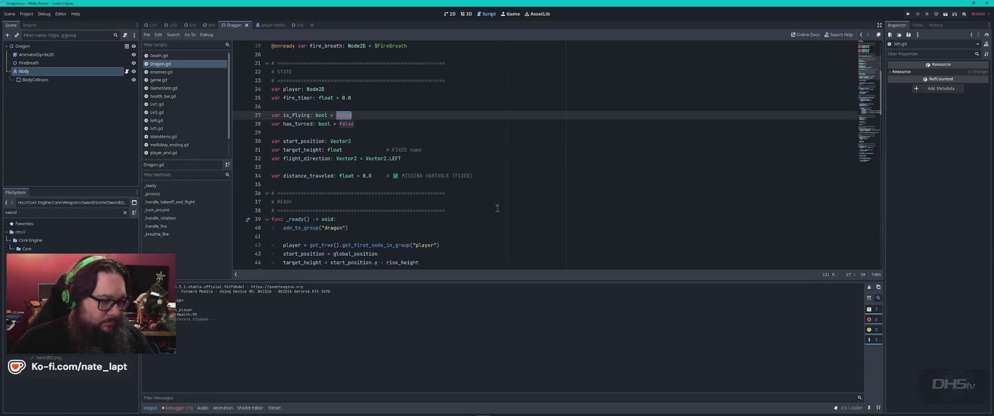
Revert is_flying to false on line 27 and check that _ready sets it true after takeoff
key(ctrl+z)
scroll(506, 173, down, 5)
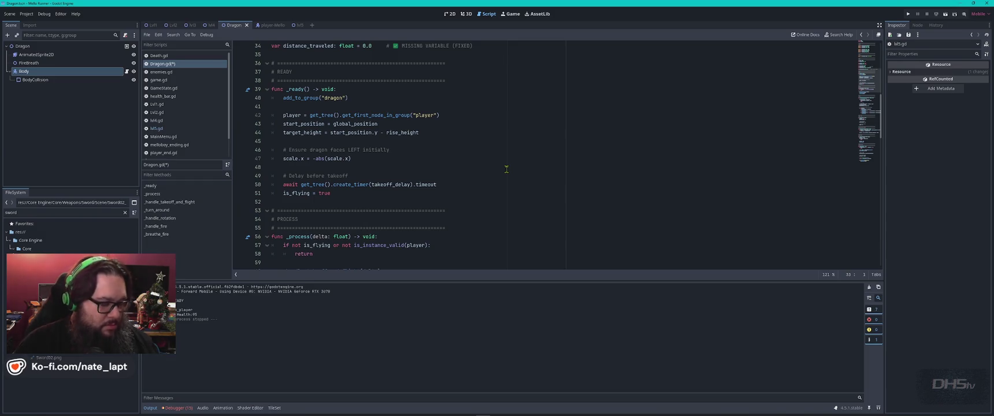
key(alt+Tab)
Tell ChatGPT 'The dragon is not flying...' and read its GROUNDED/RISING/FLYING FlightPhase fix
text(The)
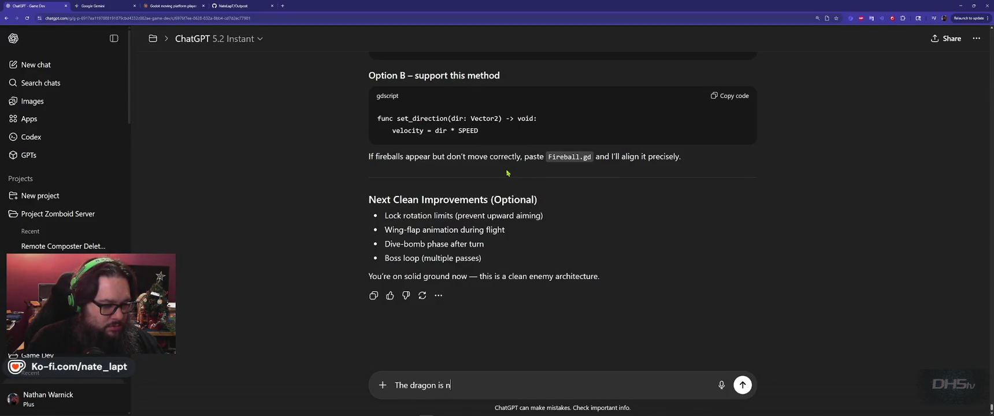
text(lying....)
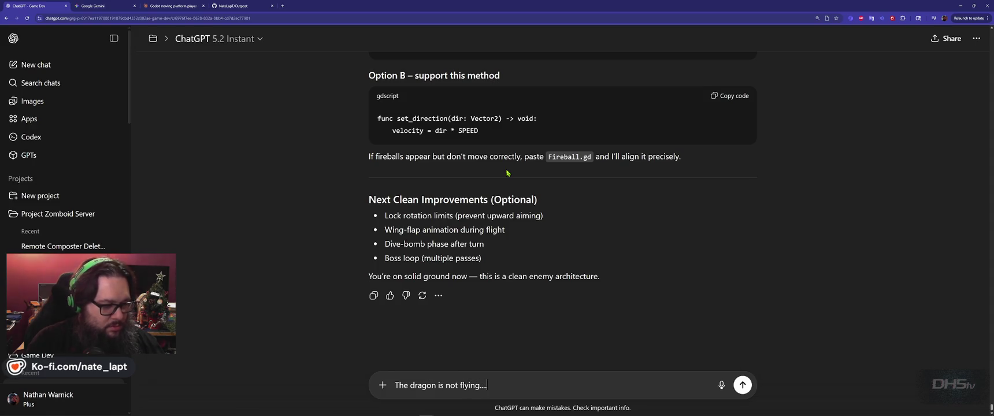
key(Return)
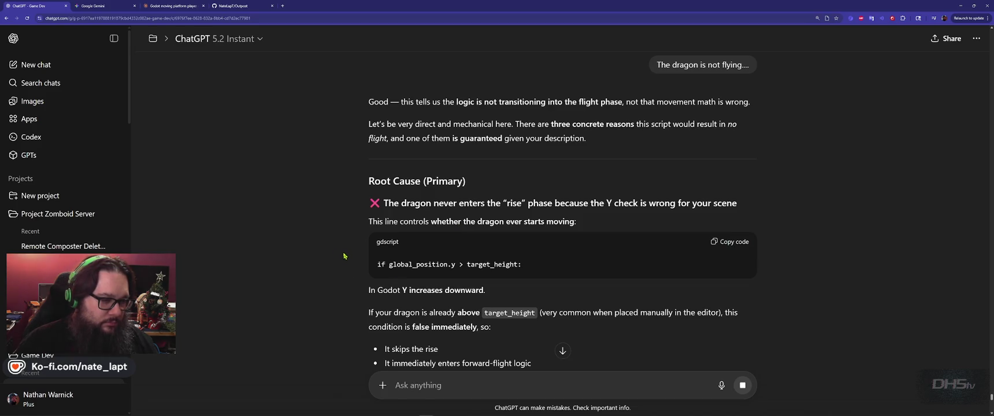
scroll(340, 257, down, 6)
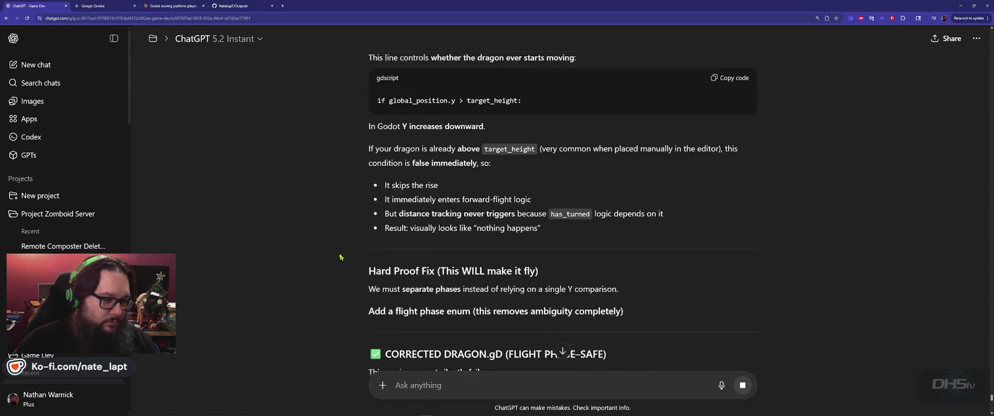
scroll(341, 256, down, 1)
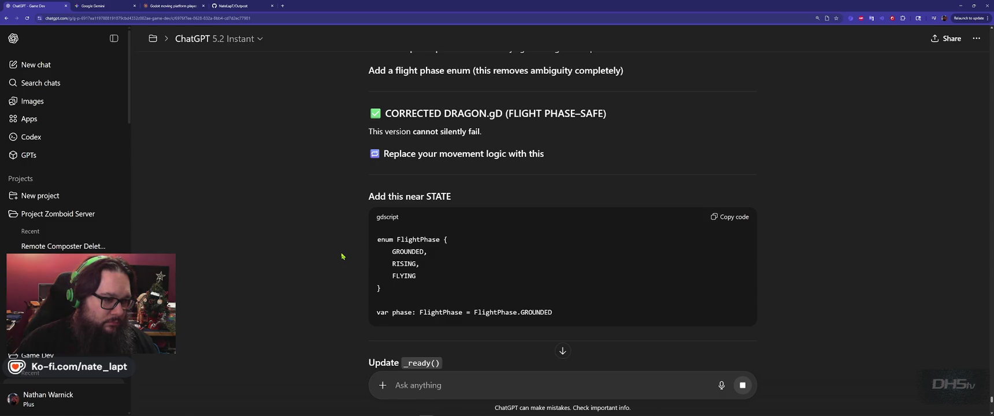
scroll(342, 257, down, 1)
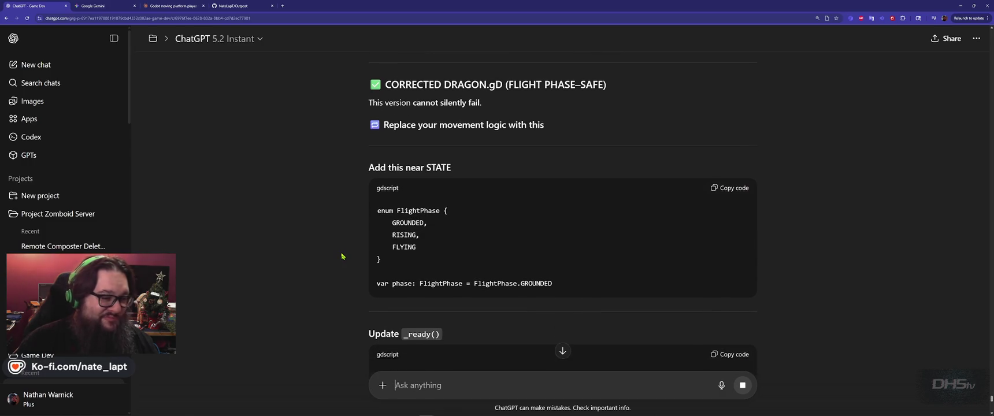
double_click(434, 168)
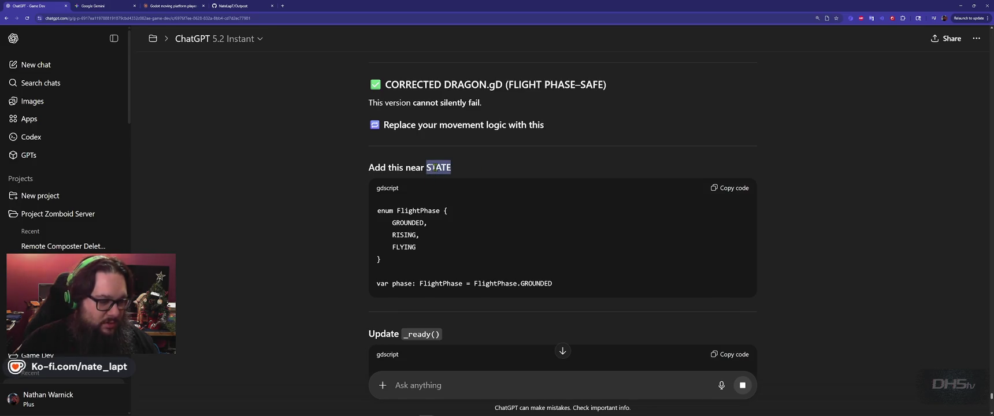
Paste the FlightPhase enum and phase variable below Dragon.gd's STATE variables
key(ctrl+c)
key(alt+Tab)
key(ctrl+f)
key(ctrl+v)
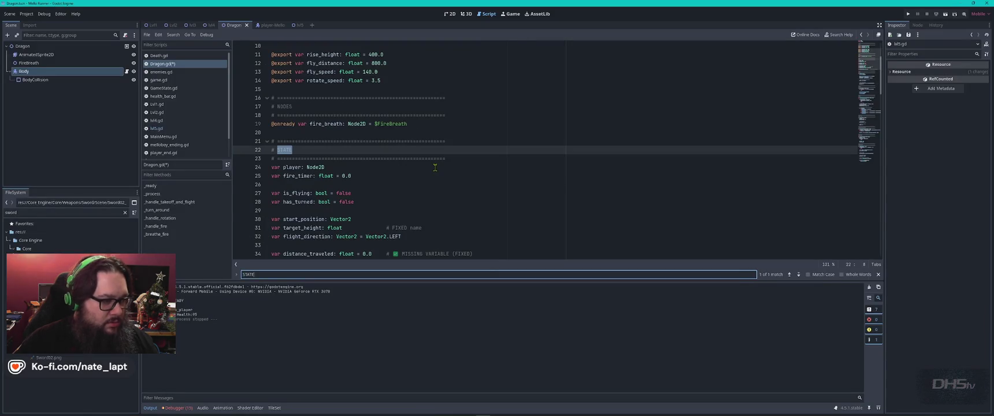
key(Escape)
key(alt+Tab)
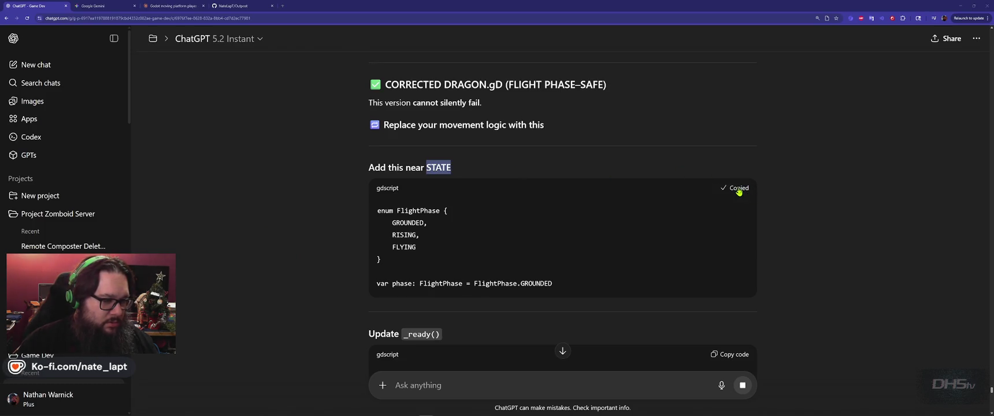
key(alt+Tab)
scroll(588, 184, down, 2)
click(341, 210)
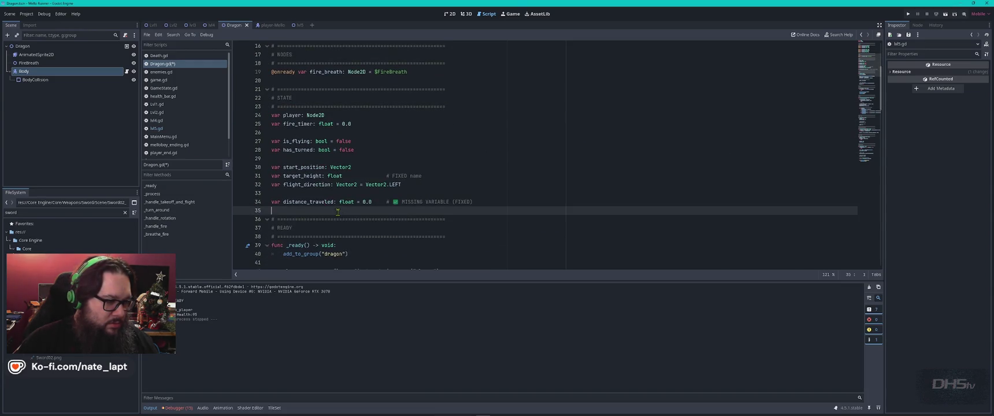
key(ctrl+v)
click(473, 192)
key(Return)
Replace the old _ready body with ChatGPT's version that prints takeoff messages and sets phase to RISING
key(alt+Tab)
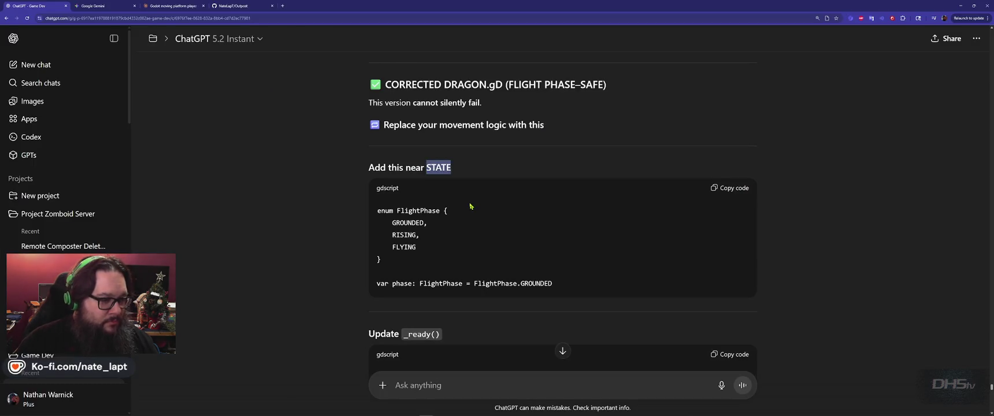
key(alt+Tab)
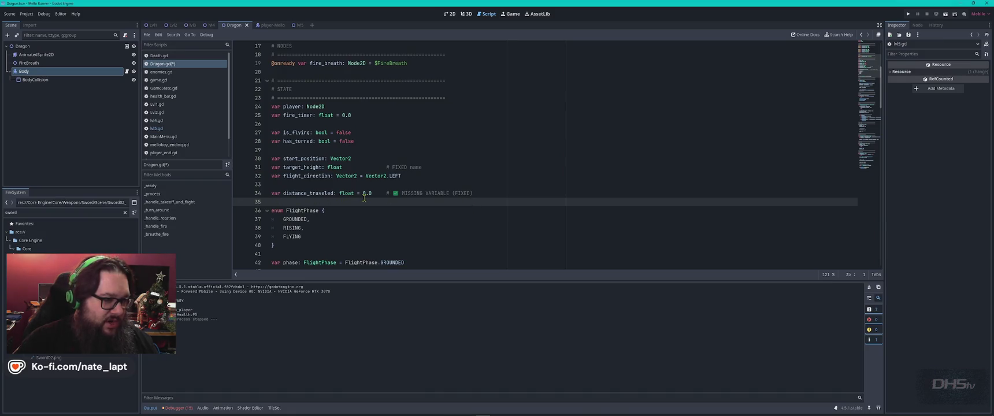
key(alt+Tab)
scroll(371, 228, down, 5)
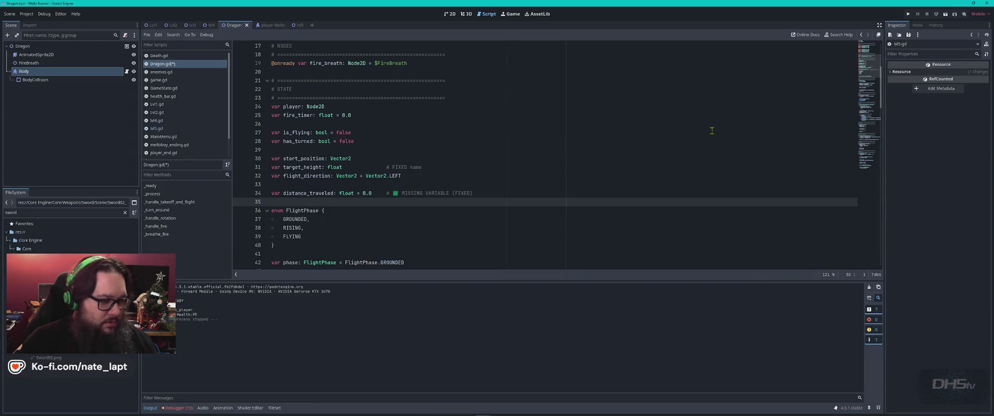
key(ctrl+f)
text(_r)
key(Escape)
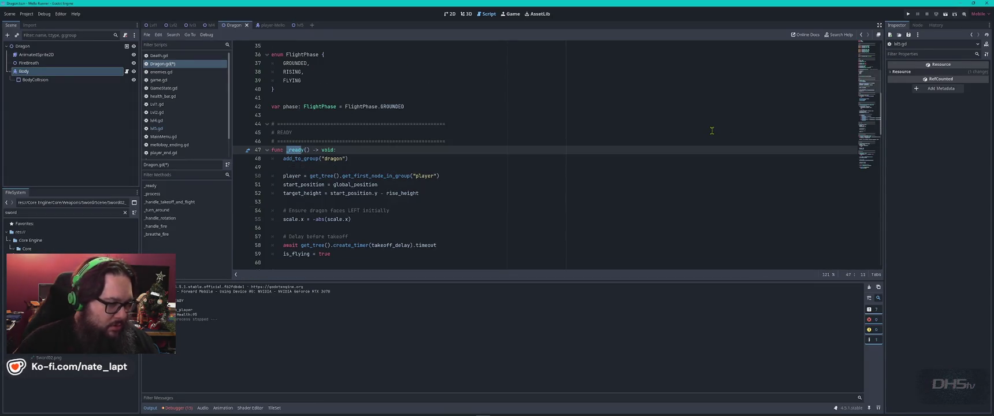
scroll(708, 137, down, 2)
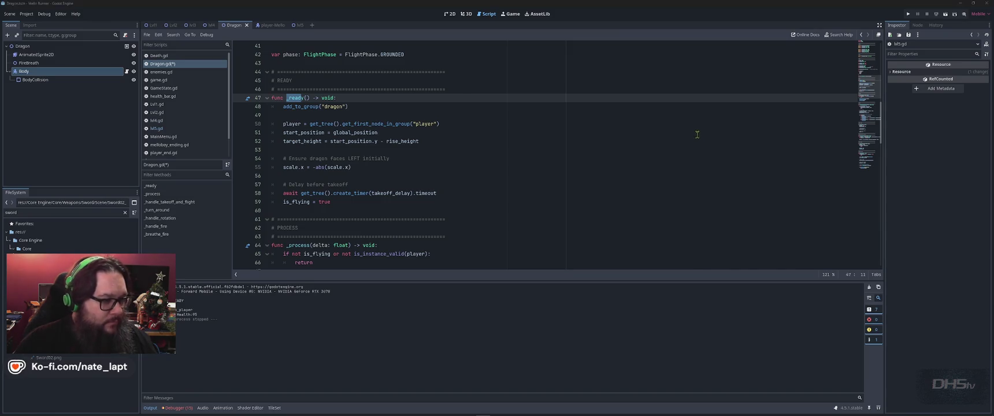
key(alt+Tab)
key(alt+Tab)
mouse_move(333, 203)
mouse_down()
mouse_move(289, 131)
mouse_move(244, 102)
mouse_up()
key(ctrl+v)
key(alt+Tab)
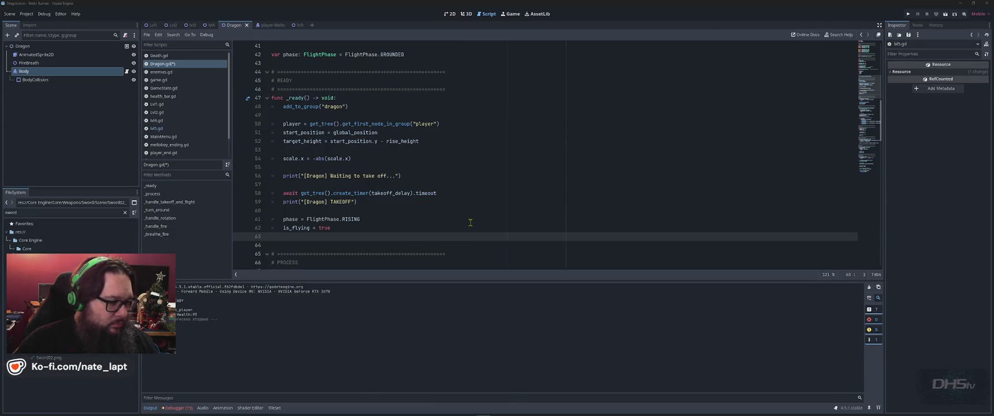
scroll(529, 253, down, 4)
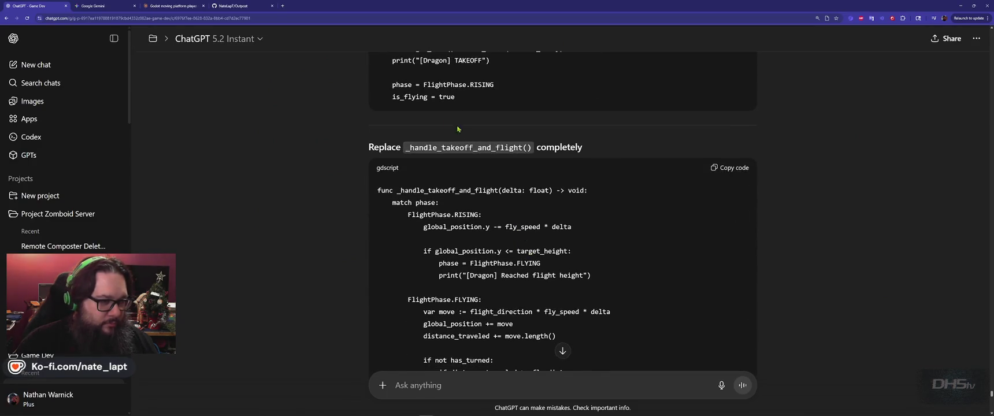
Locate the _handle_takeoff_and_flight definition in Dragon.gd using the name from ChatGPT's heading
double_click(464, 147)
key(ctrl+c)
key(alt+Tab)
key(ctrl+f)
key(ctrl+v)
key(Return)
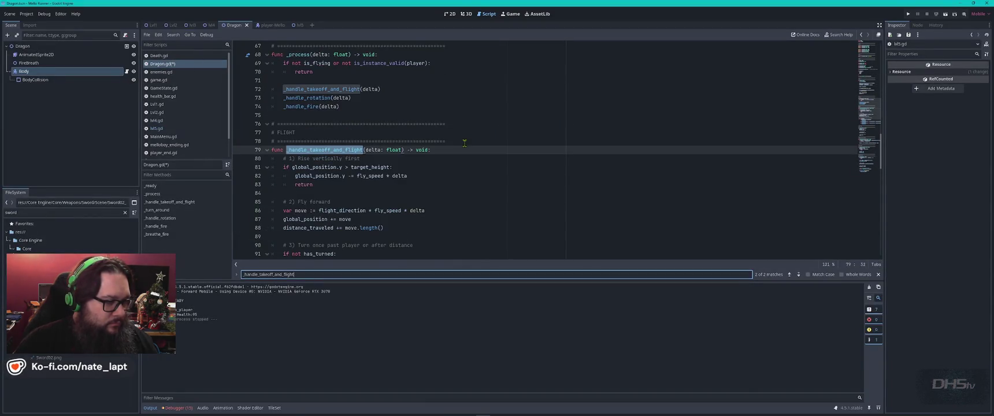
Paste ChatGPT's phase-matching _handle_takeoff_and_flight over the old function
key(alt+Tab)
scroll(570, 191, down, 3)
scroll(701, 97, up, 3)
click(731, 139)
key(alt+Tab)
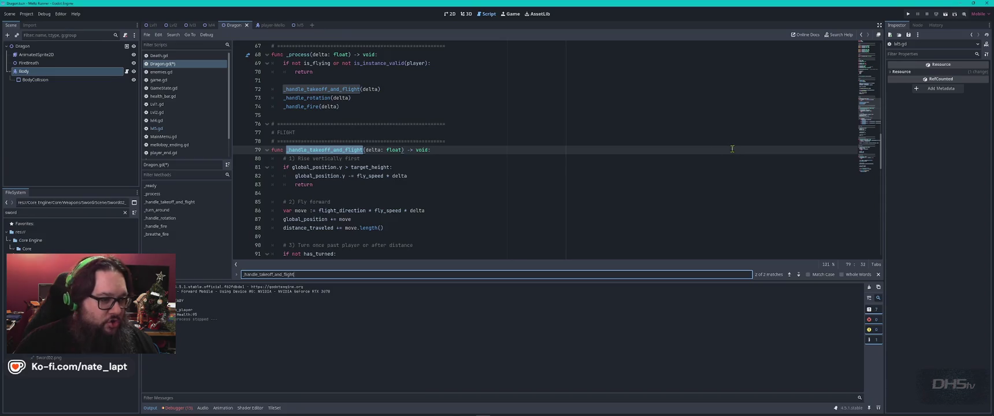
scroll(327, 185, down, 5)
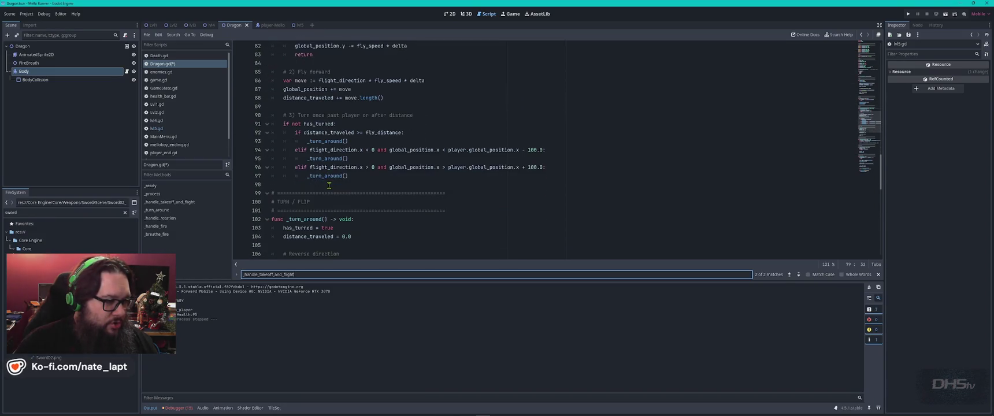
drag(322, 184, 272, 98)
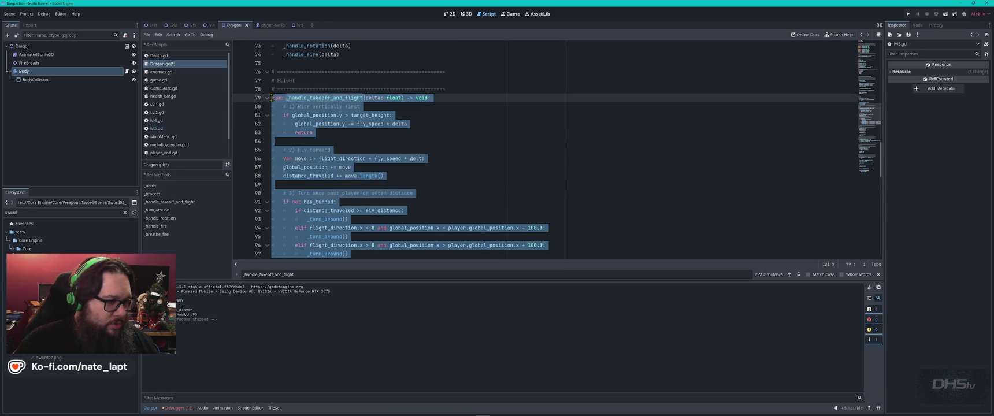
key(ctrl+v)
Read ChatGPT's sanity check printing '[Dragon] process tick' in _process and the CharacterBody2D gotcha
key(alt+Tab)
scroll(599, 120, down, 8)
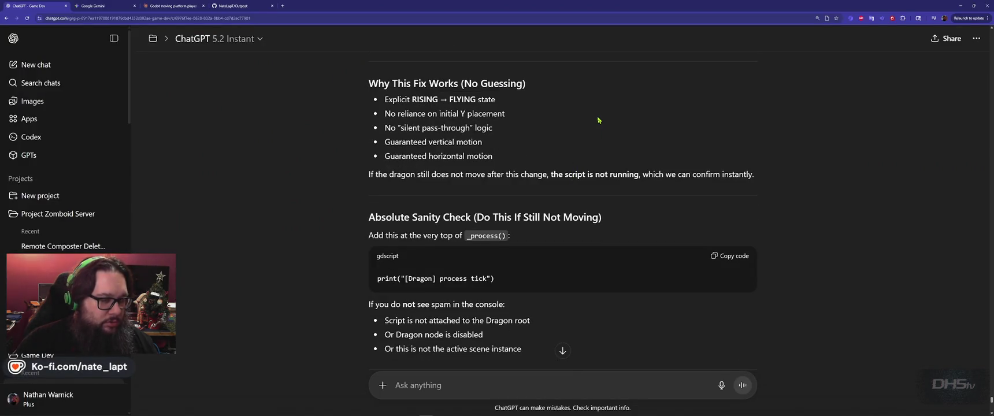
scroll(599, 121, down, 3)
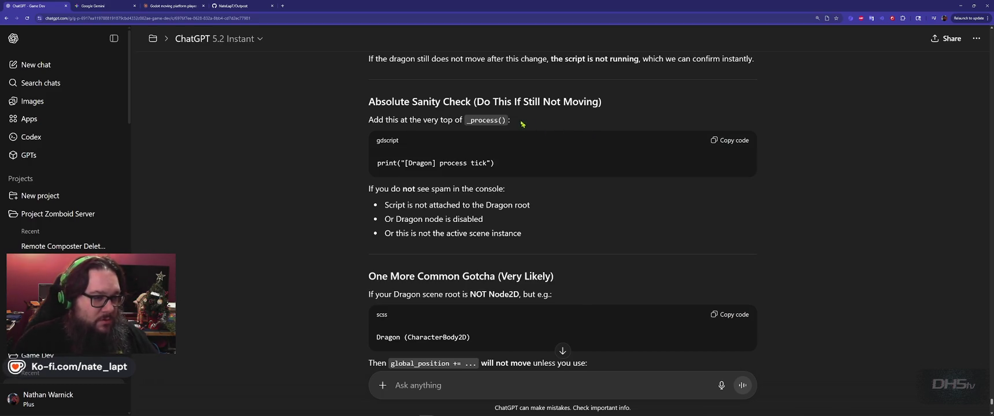
double_click(486, 120)
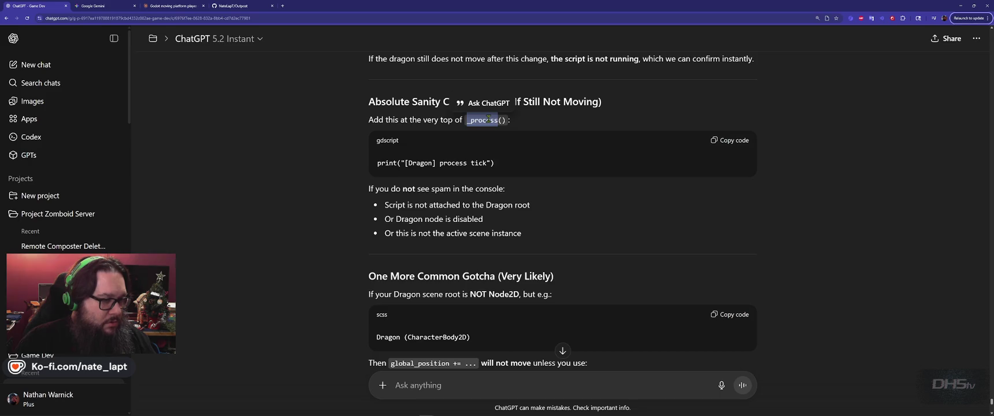
Find _process in Dragon.gd and copy the process-tick print line from the ChatGPT reply
key(alt+Tab)
key(ctrl+f)
key(ctrl+v)
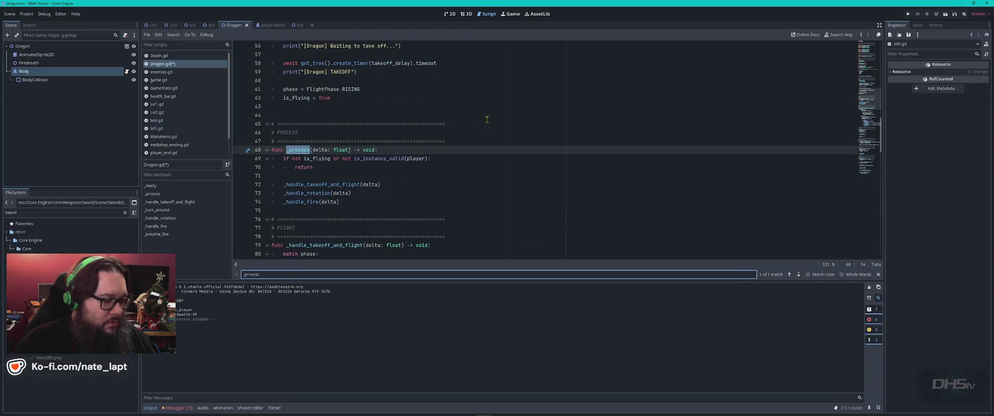
key(alt+Tab)
drag(496, 163, 373, 164)
key(alt+Tab)
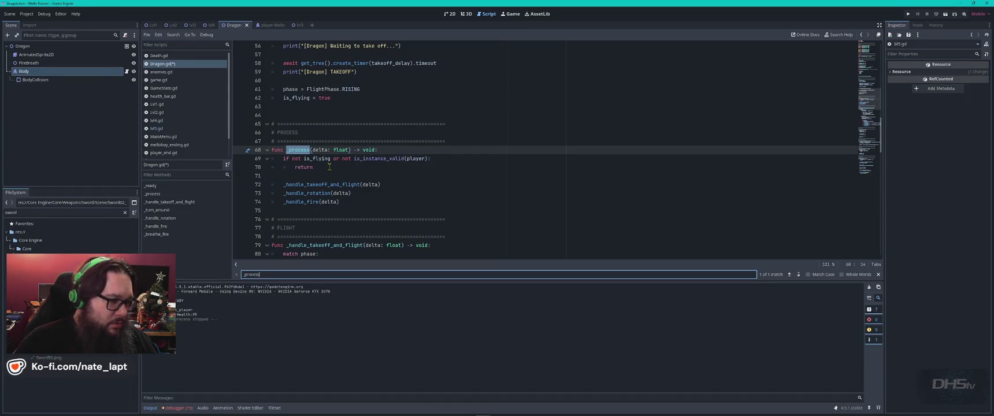
Insert the '[Dragon] process tick' print as _process's first line, save, and run the game
click(401, 149)
key(Return)
key(ctrl+v)
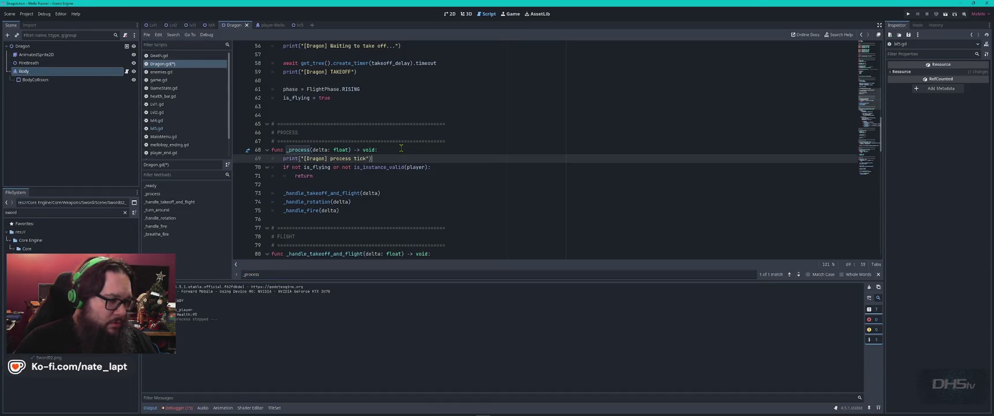
key(ctrl+s)
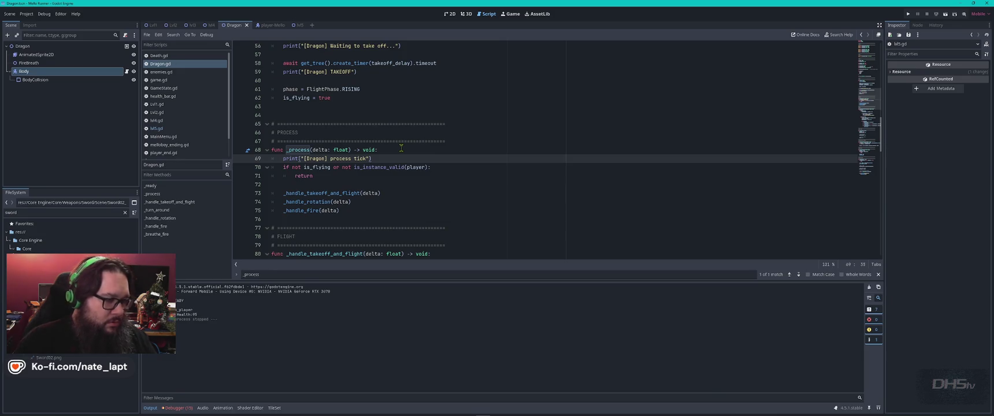
key(F5)
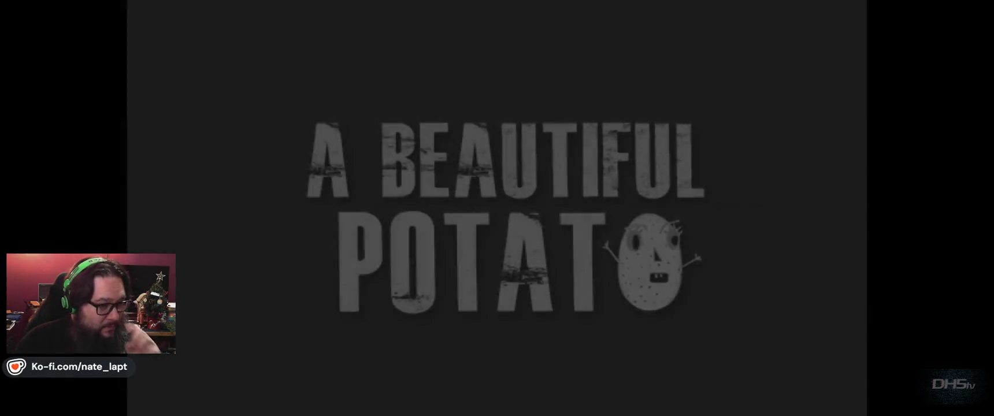
Start the level in the running game and return to the editor to check the log
key(F8)
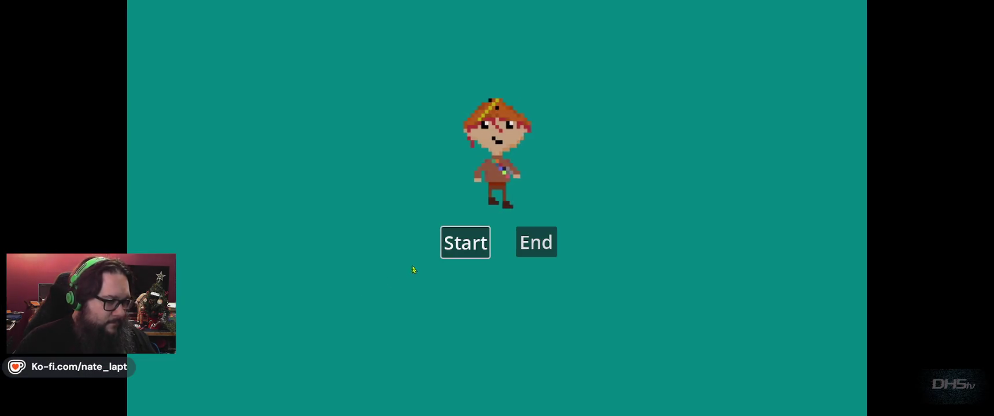
click(465, 243)
key(F8)
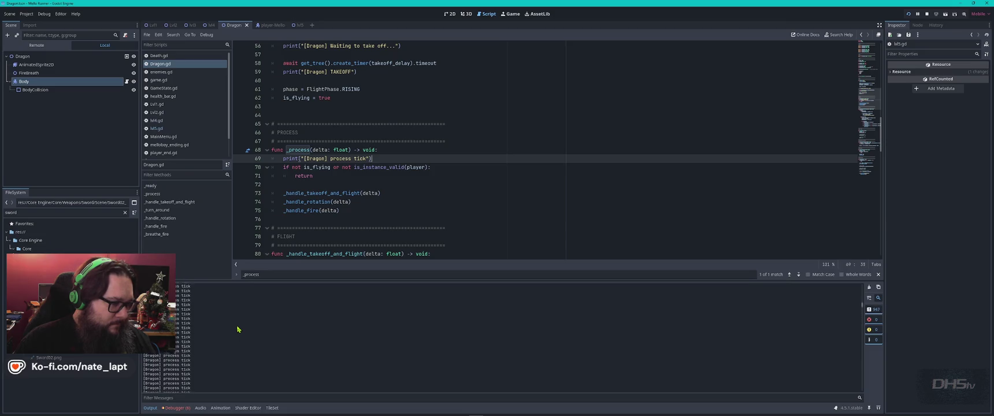
Comment out the process-tick print in Dragon.gd, check the Debugger and Output, and rerun
drag(383, 152, 389, 162)
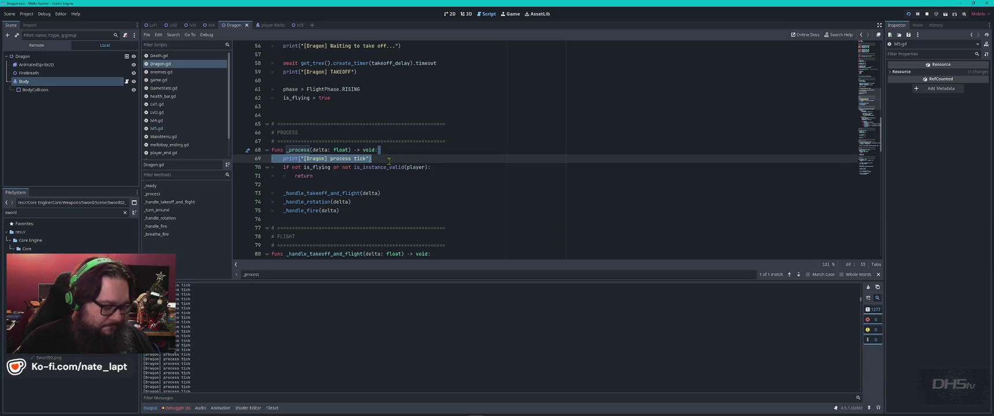
key(BackSpace)
key(ctrl+z)
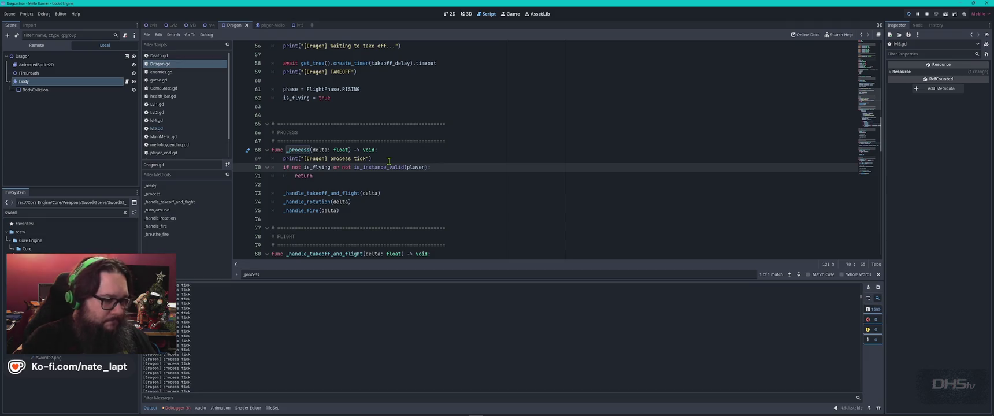
key(ctrl+k)
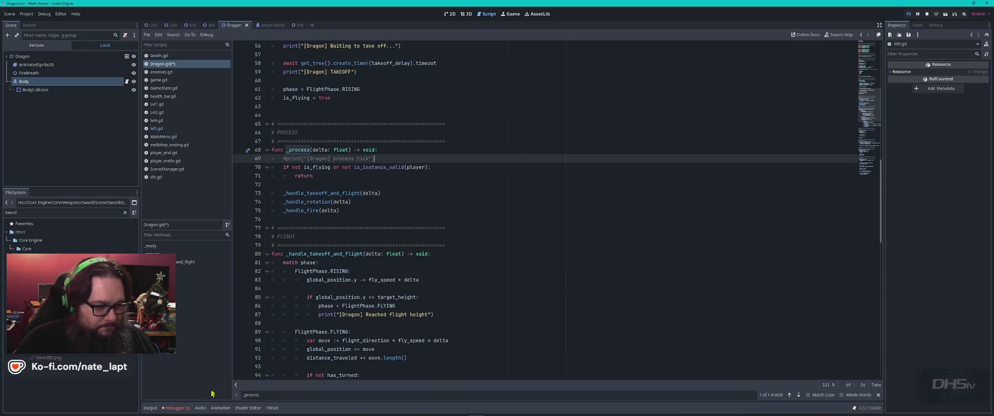
key(ctrl+f)
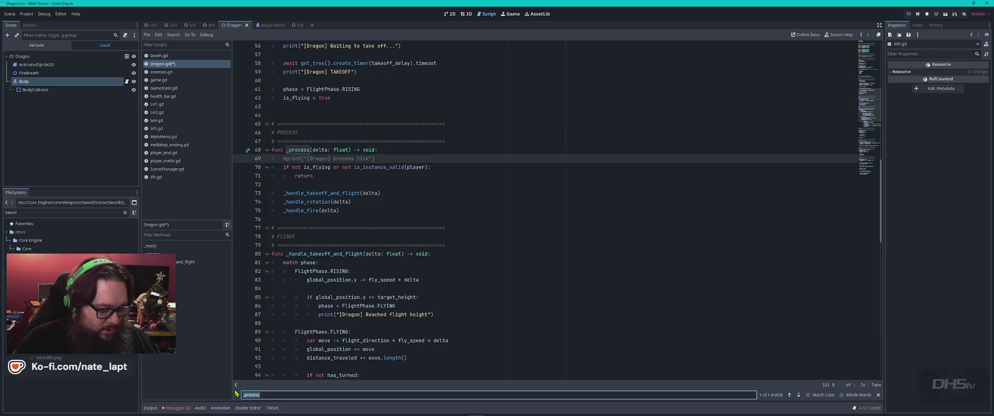
click(176, 408)
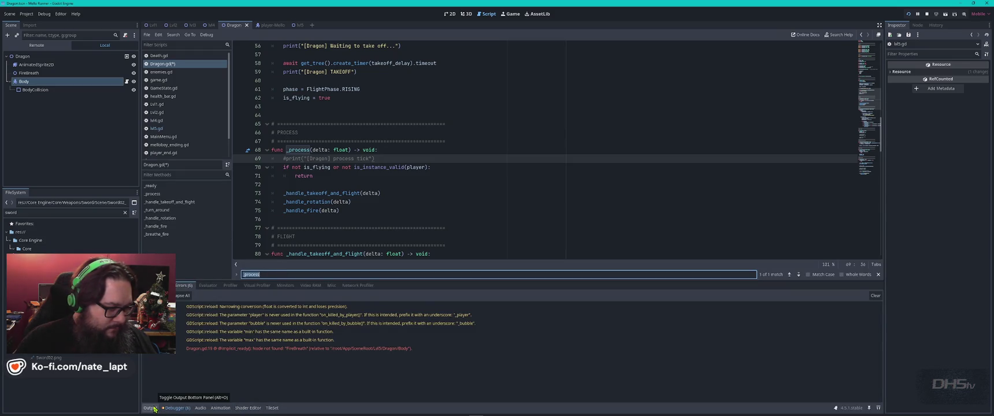
click(152, 409)
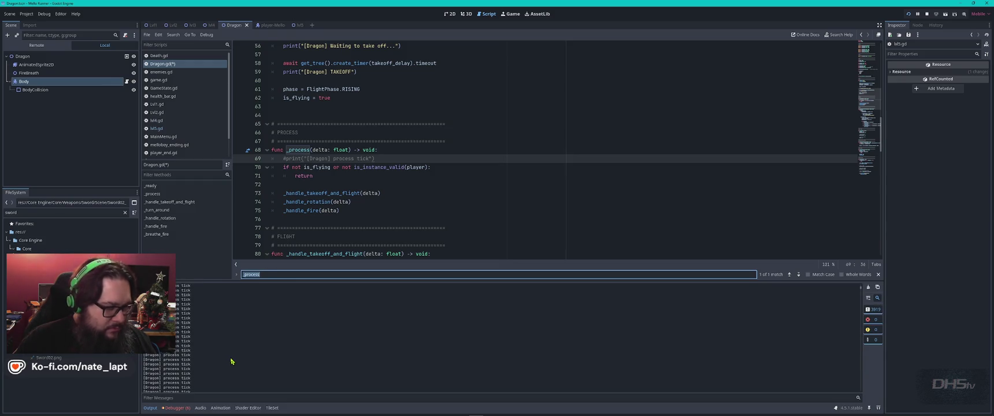
key(F5)
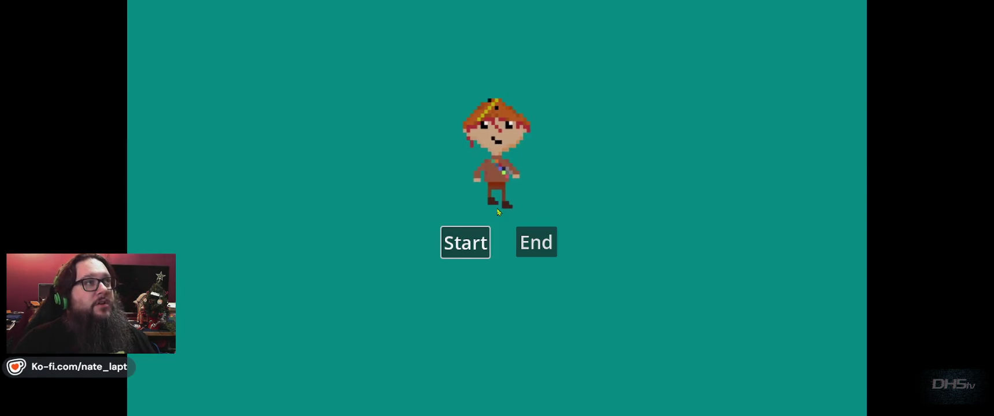
Start the game from the menu and run and jump right through the level to the dragon
key(Return)
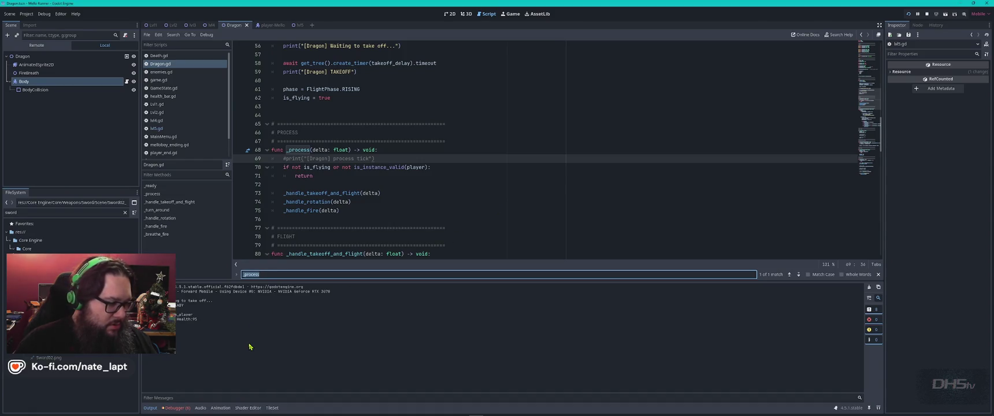
key(space)
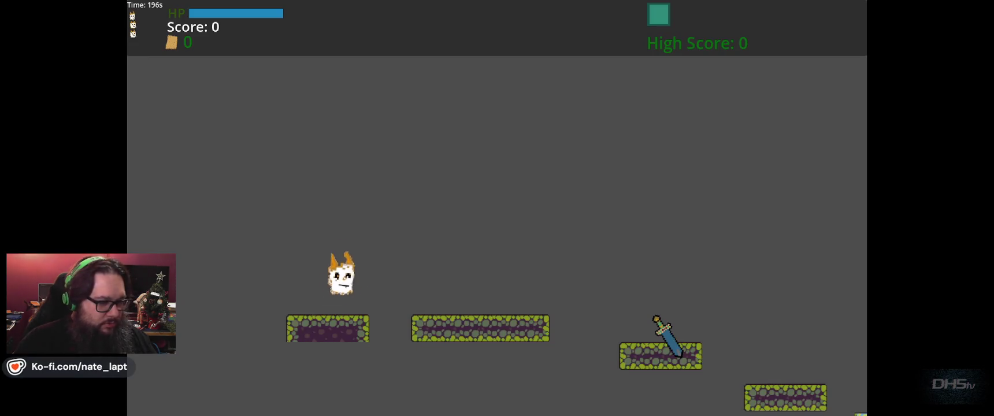
key(Right)
key(Right)
key(space)
key(Right)
key(space)
key(Right)
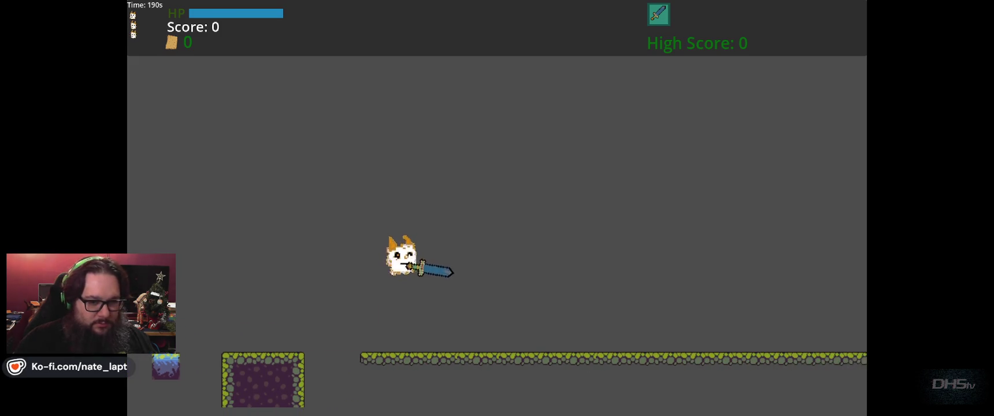
key(Right)
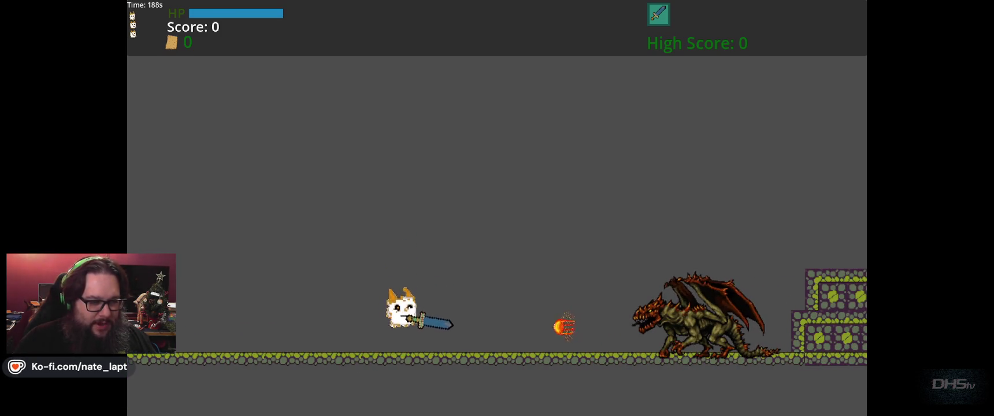
key(space)
key(Right)
Fight the dragon, striking its fireballs, retreating, and jumping over it
key(Right)
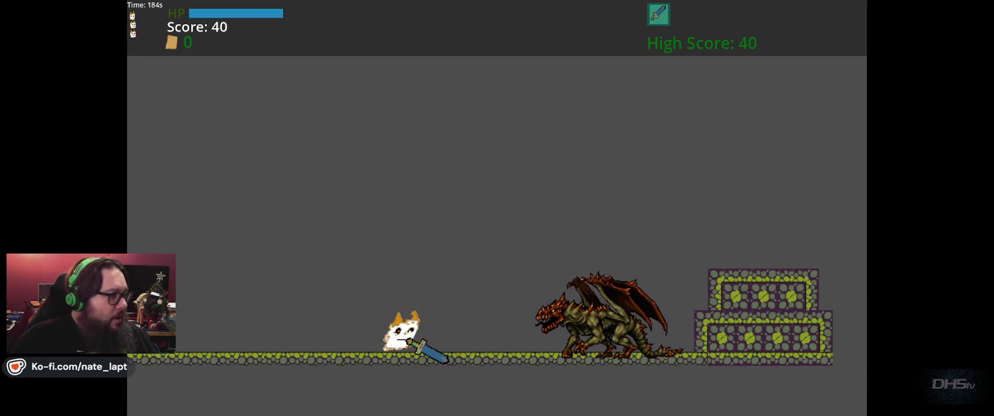
key(Right)
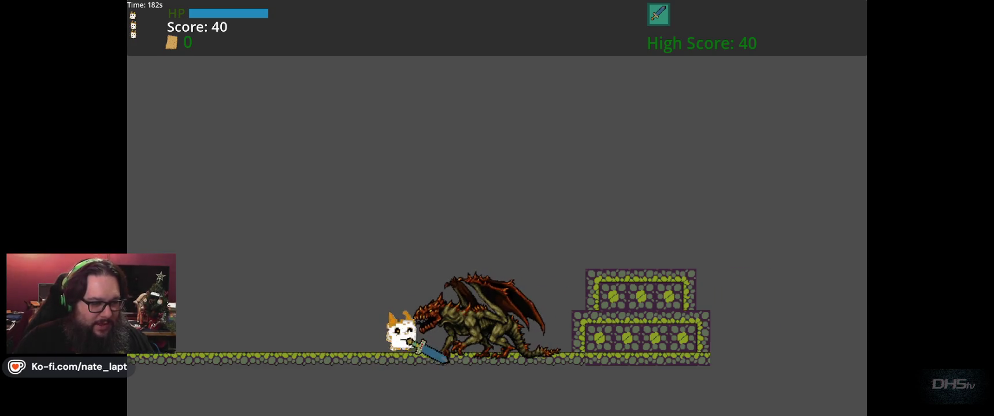
key(Left)
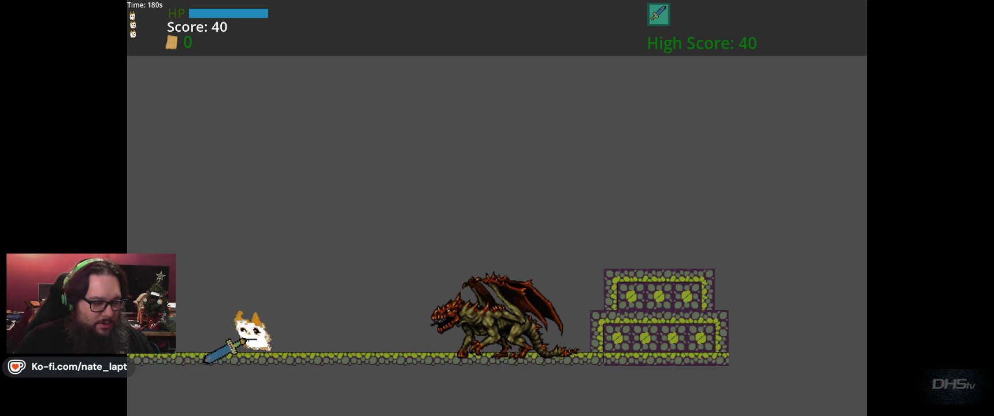
key(Right)
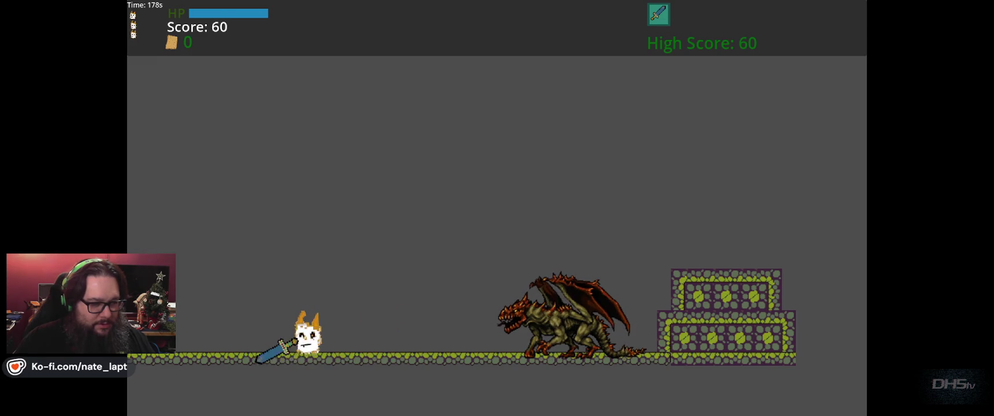
key(Left)
key(Right)
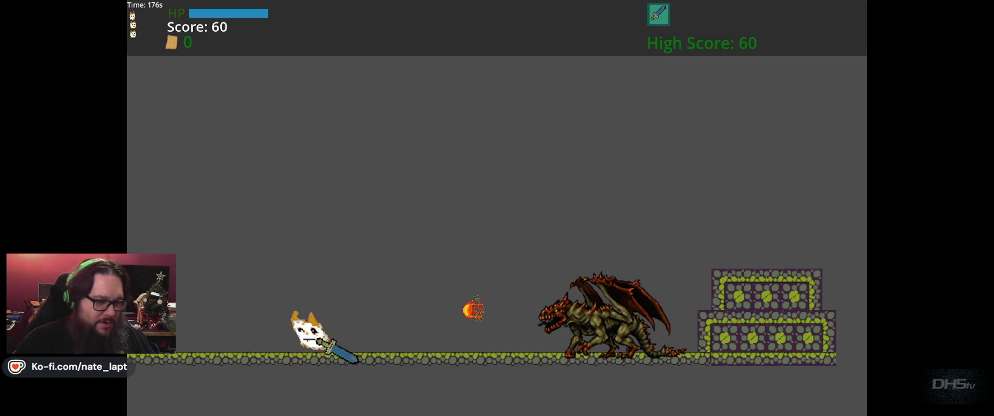
key(Right)
key(Up)
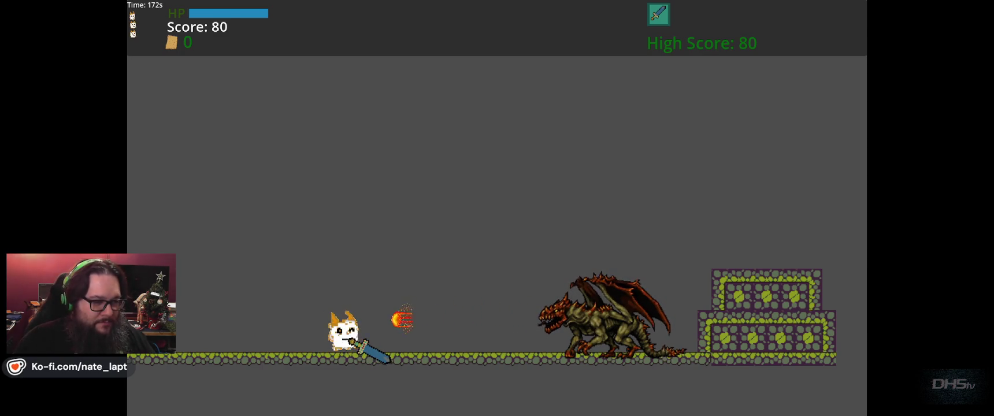
key(Right)
key(Up)
key(Left)
key(Right)
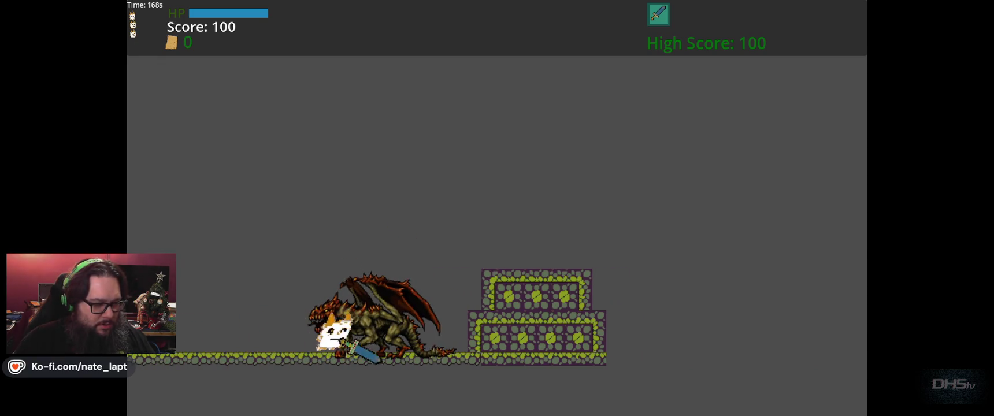
key(Left)
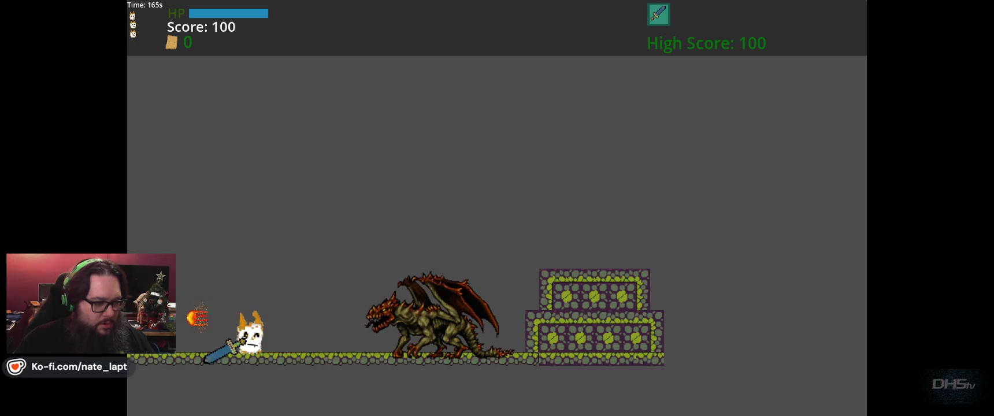
key(Right)
key(Up)
key(Up)
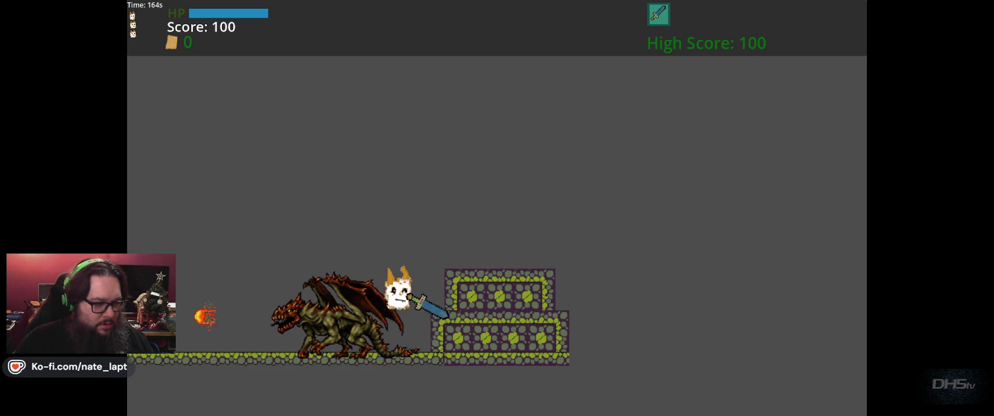
key(Left)
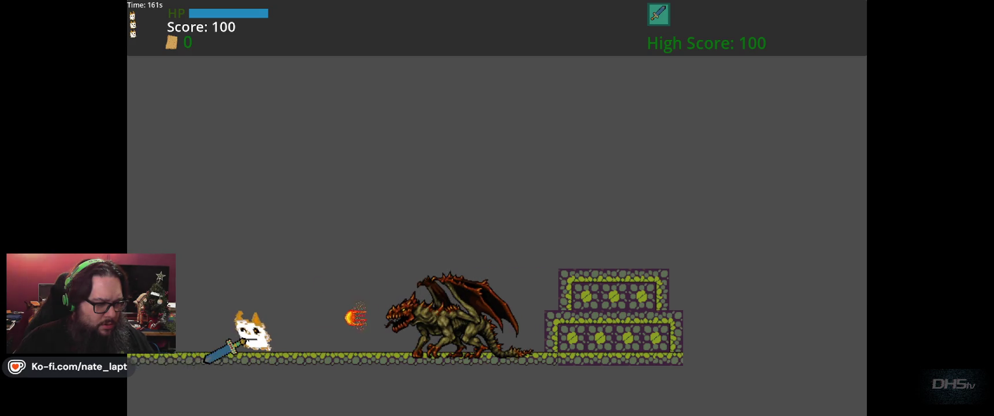
key(Right)
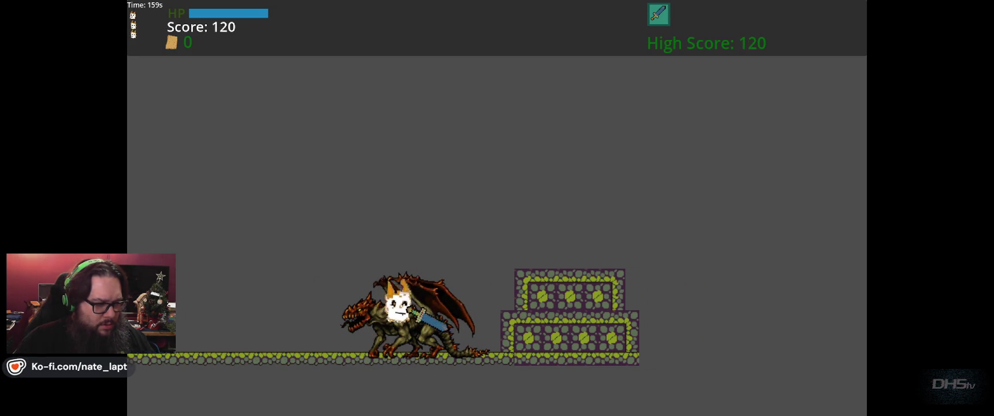
key(Up)
key(Left)
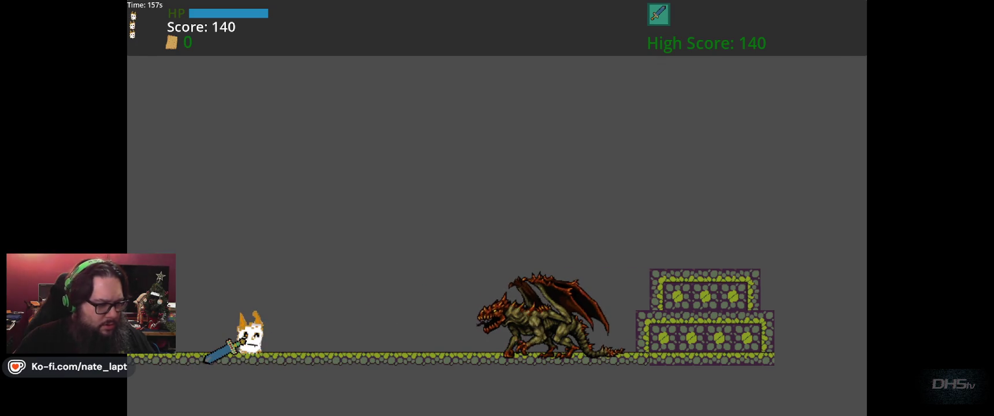
Keep destroying fireballs until the score reaches 200, then close the game with Alt+F4
key(F8)
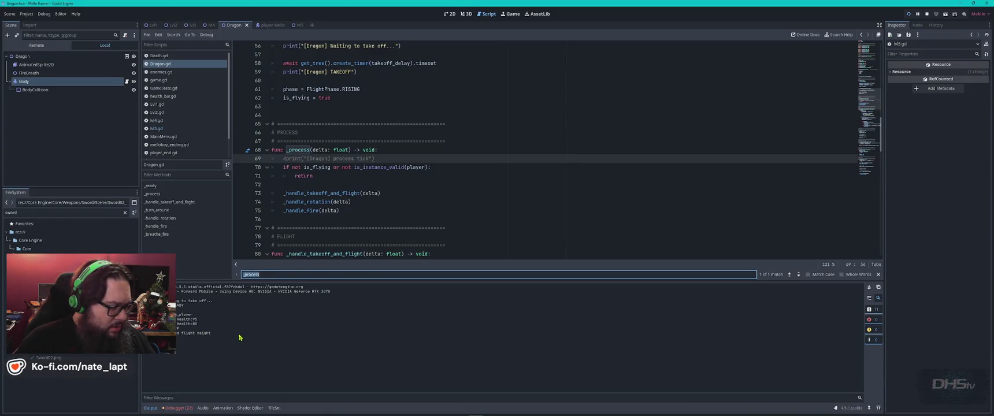
key(alt+Tab)
key(Right)
key(Left)
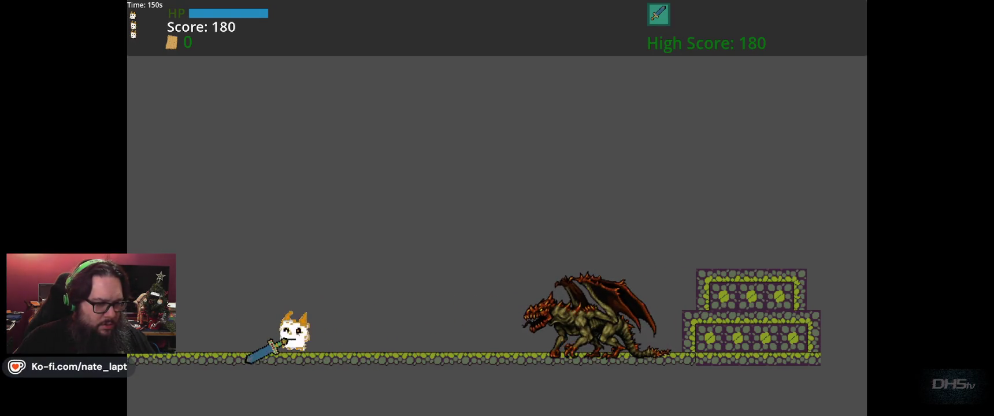
key(Right)
key(Left)
key(alt+F4)
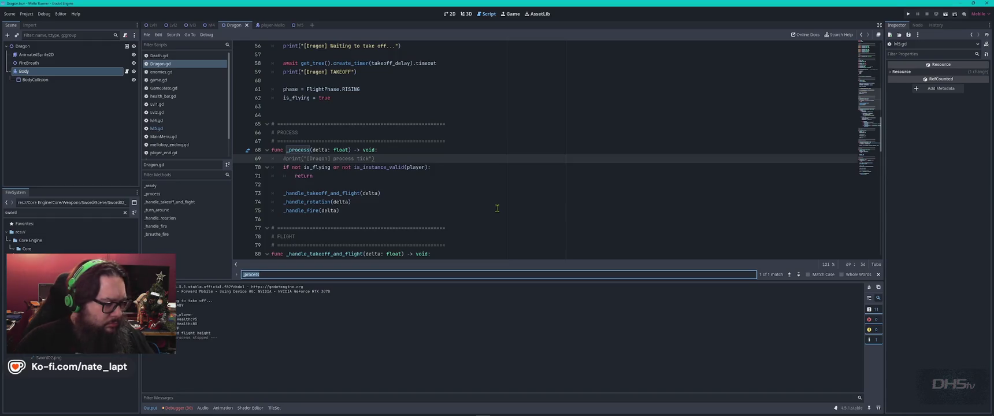
Capture a Snipping Tool screenshot of the console log area
key(super)
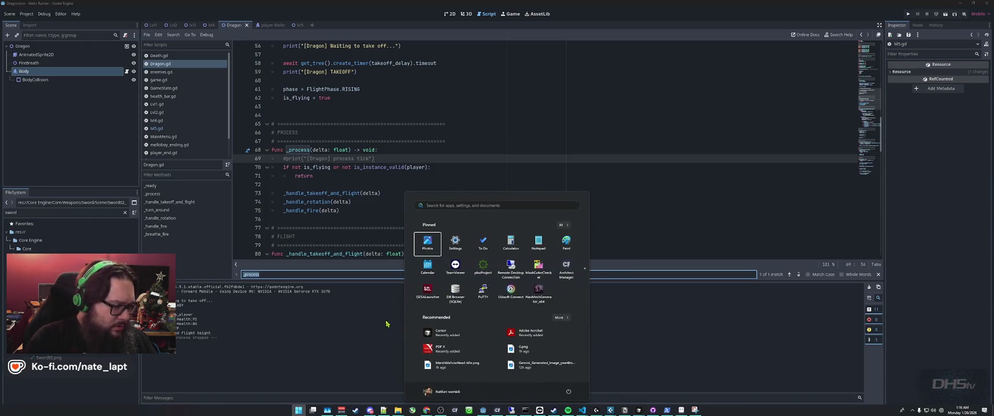
text(snip)
key(Return)
click(553, 16)
drag(229, 350, 145, 299)
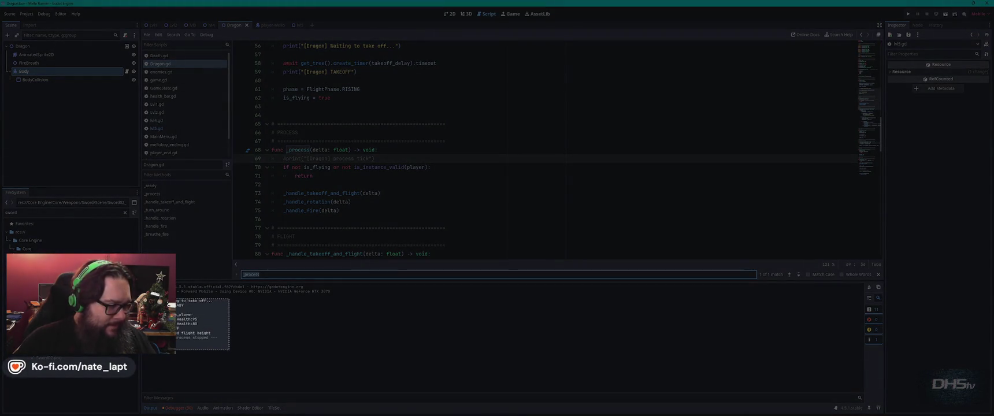
Send ChatGPT the log screenshot, noting the dragon flies but collision is off, then return to Godot
key(alt+Tab)
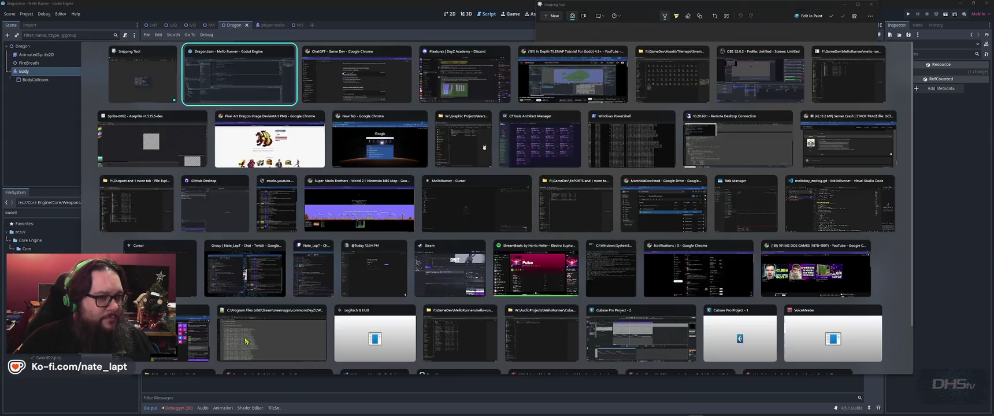
key(alt+Tab)
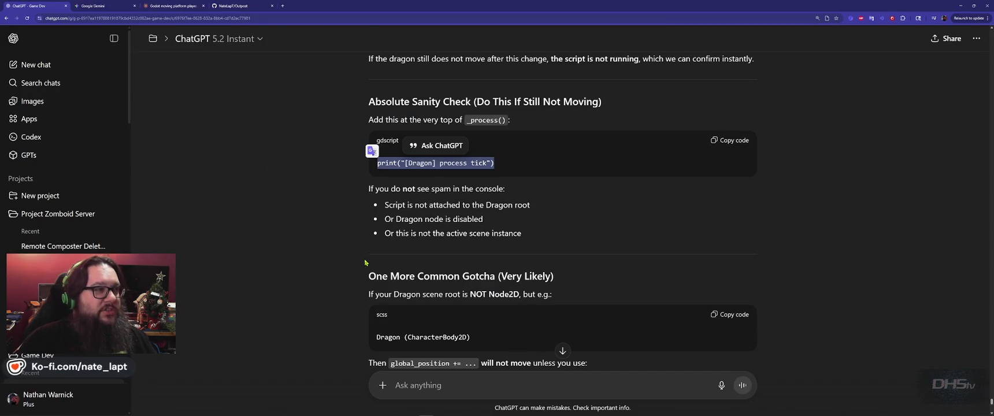
scroll(364, 263, down, 10)
key(ctrl+v)
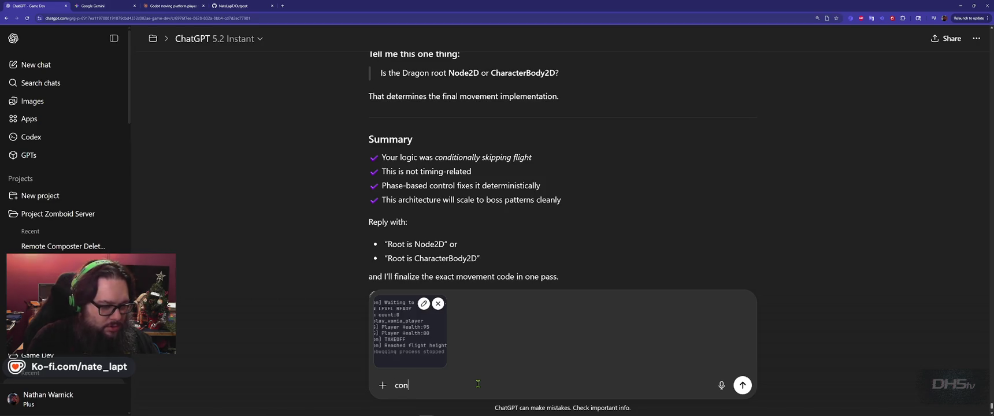
text(e says the dragon is flying.)
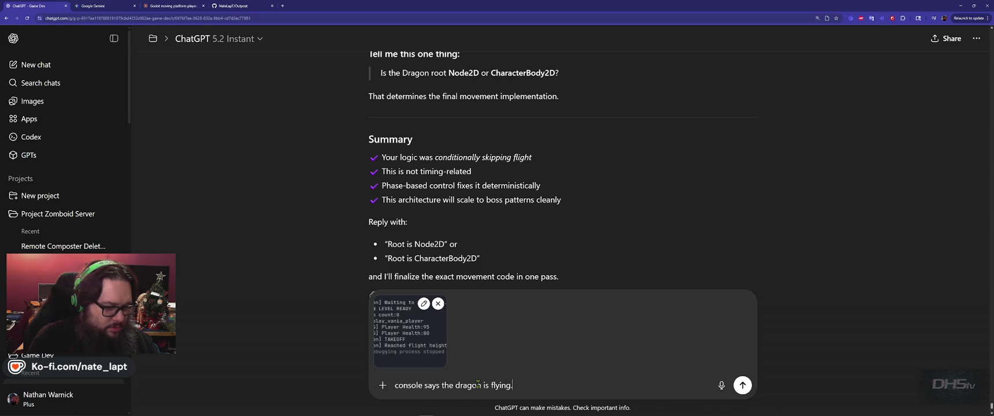
key(shift+Return)
text(Dragon)
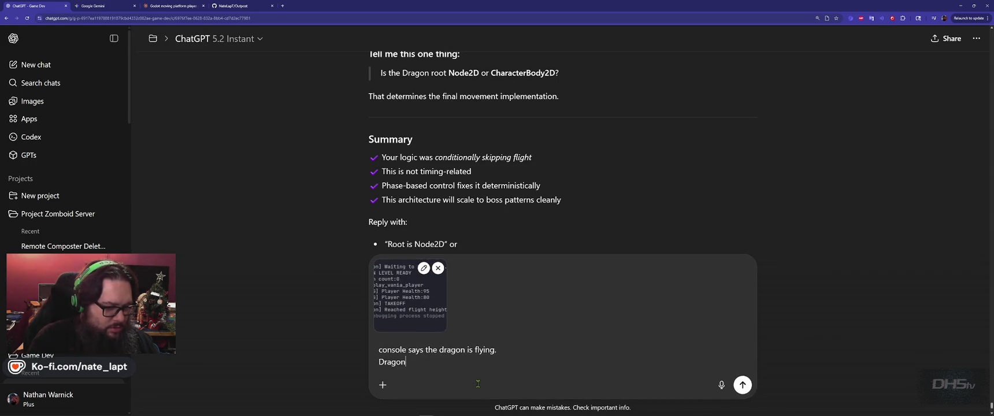
text(and firebreath are the same,)
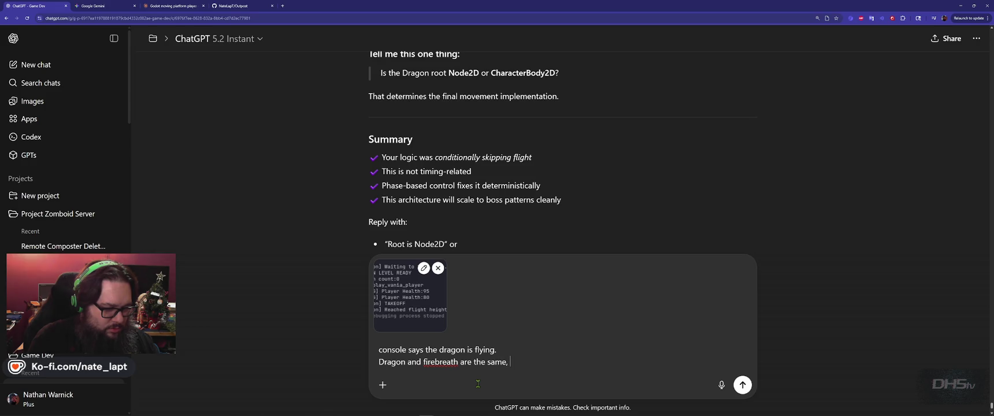
text(lision of the dragon tur)
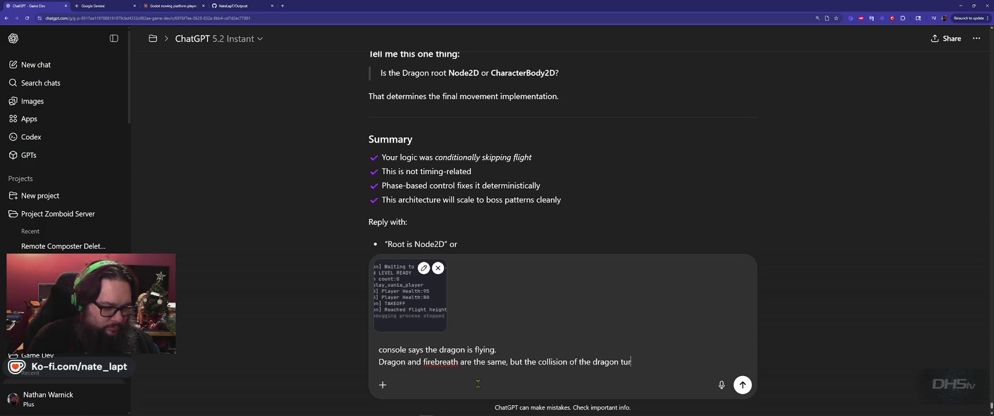
text(ned off)
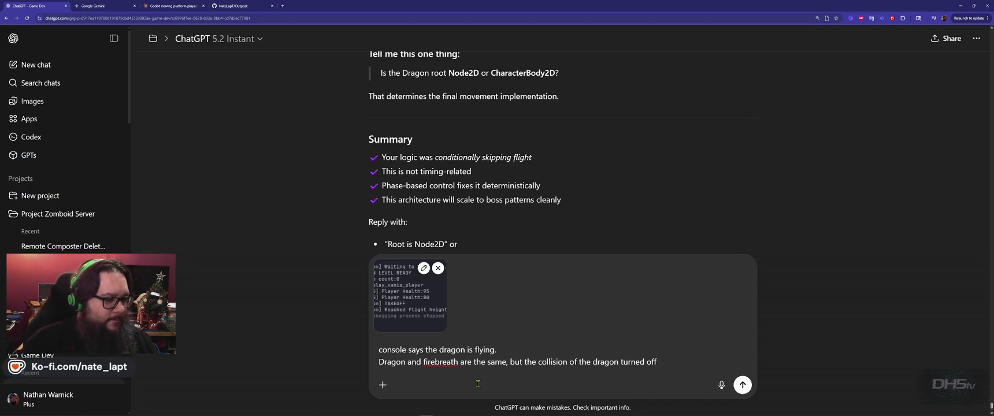
key(Return)
key(alt+Tab)
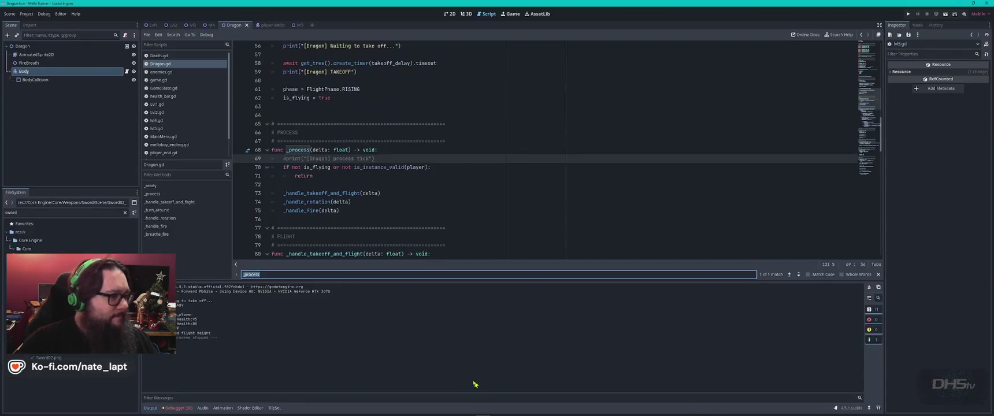
Select _process lines 68–75, then play right through the level, grabbing the sword and jumping the platforms
click(44, 14)
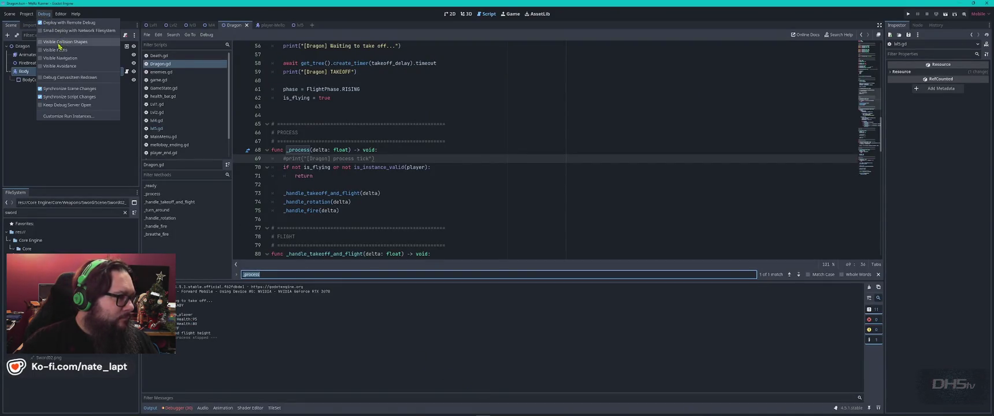
drag(379, 150, 453, 223)
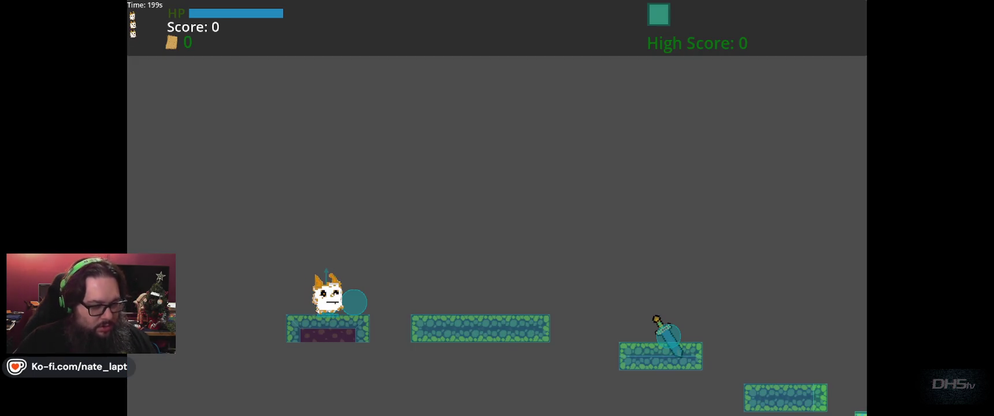
key(space)
key(Right)
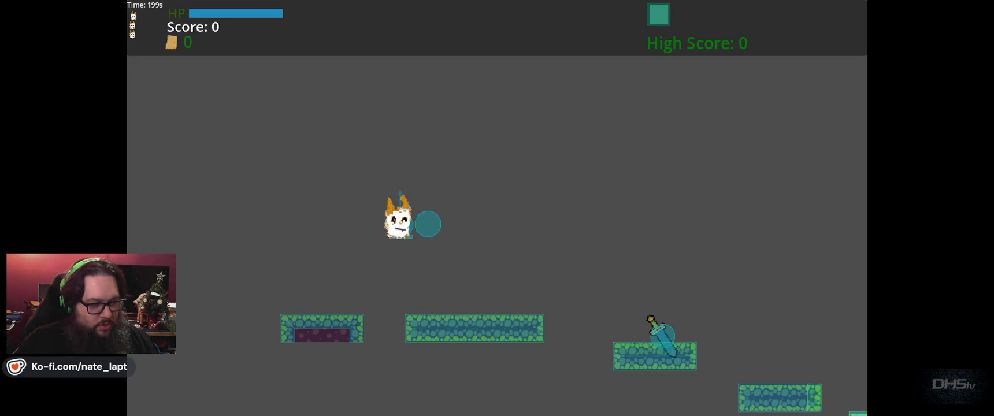
key(Right)
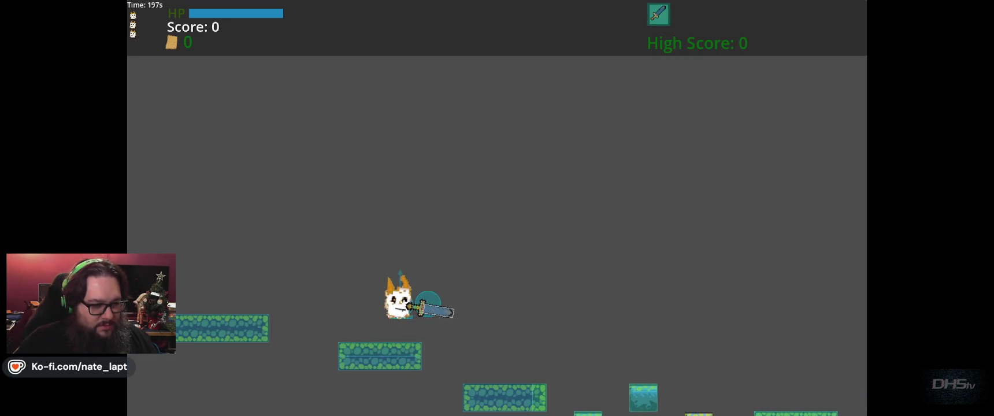
key(space)
key(Right)
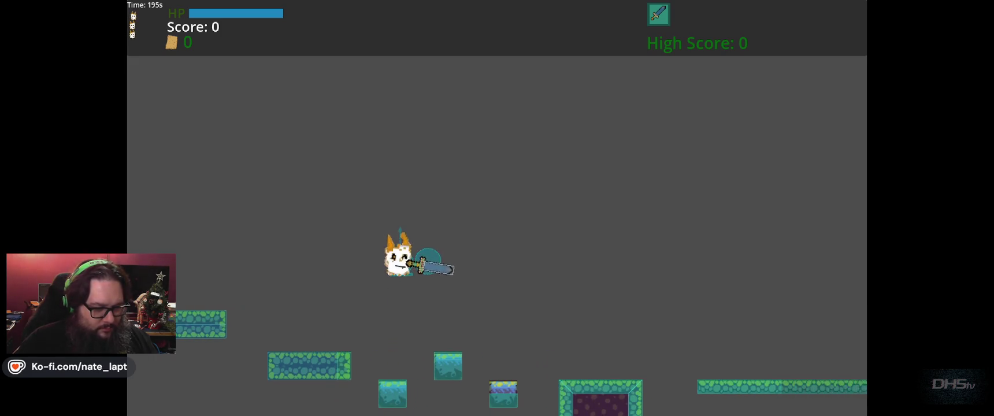
key(space)
key(Right)
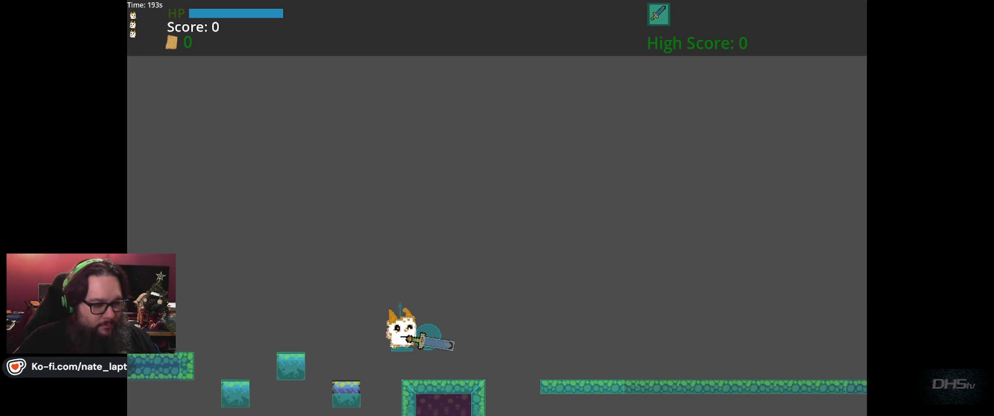
key(space)
Attack the grounded dragon to reach a score of 80, then stop the game with F8
key(Right)
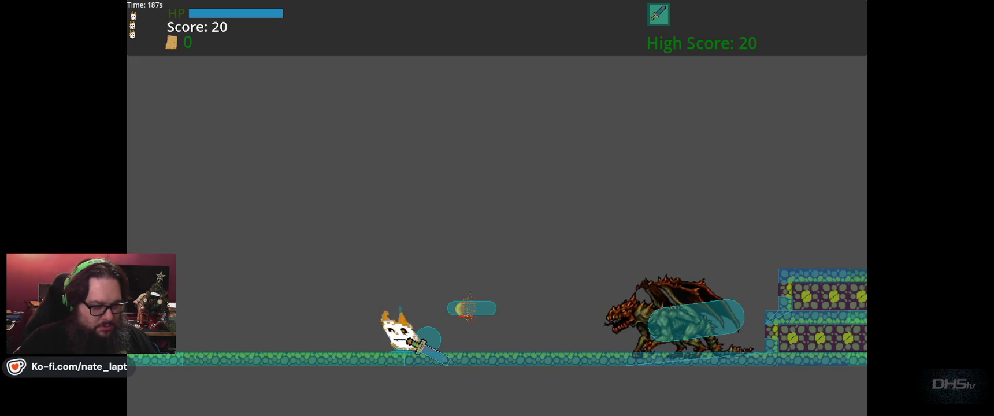
key(Right)
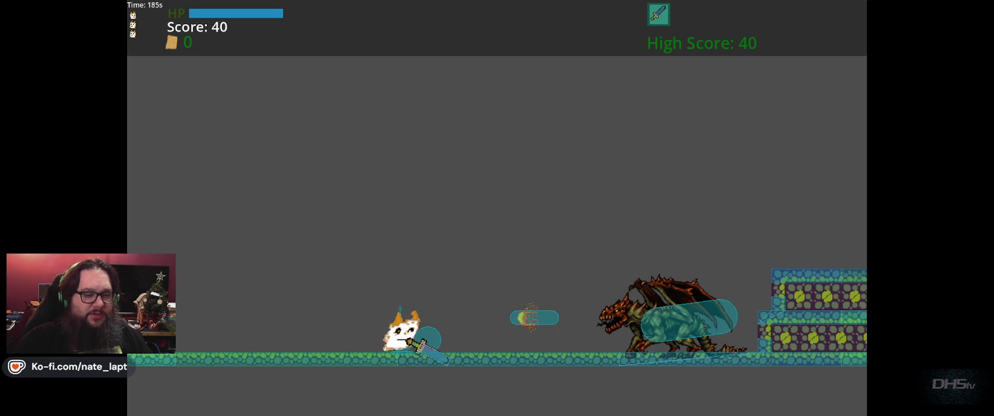
key(Right)
key(Right)
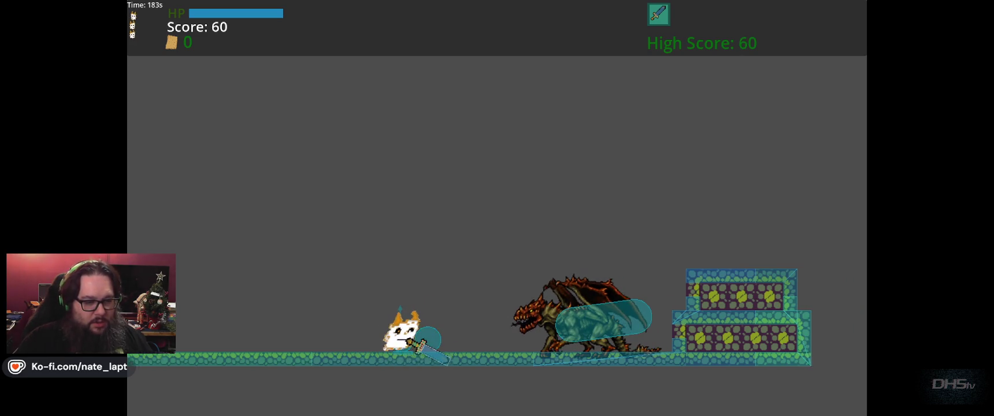
key(space)
key(space)
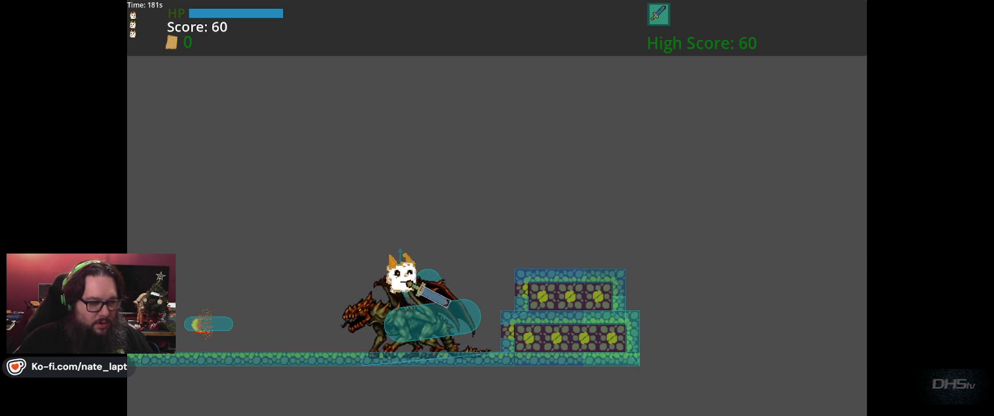
key(Left)
key(Left)
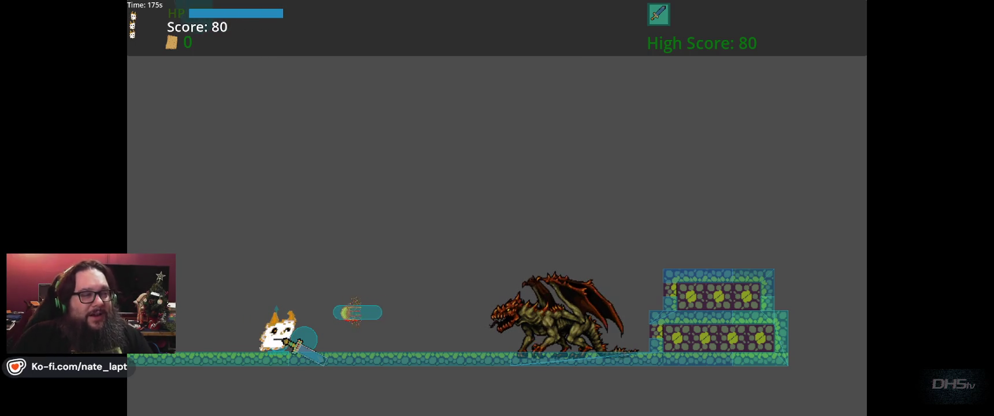
key(F8)
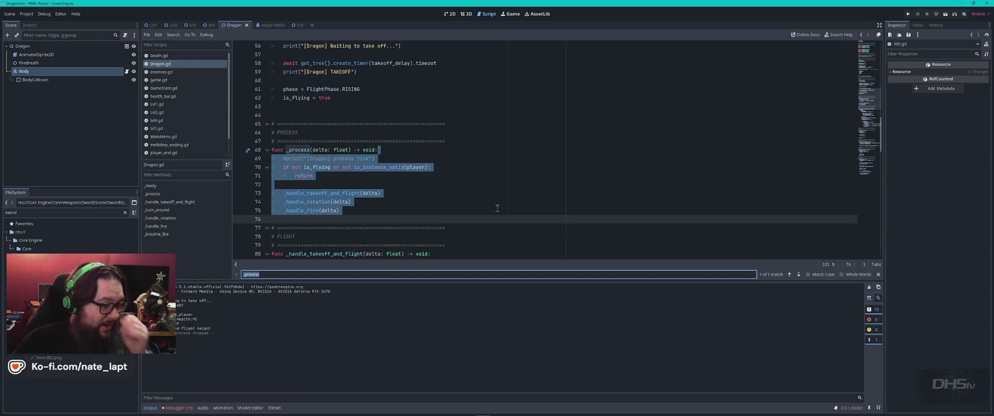
Clear the script and scene selections, snip the Dragon scene tree, and switch to ChatGPT
click(497, 208)
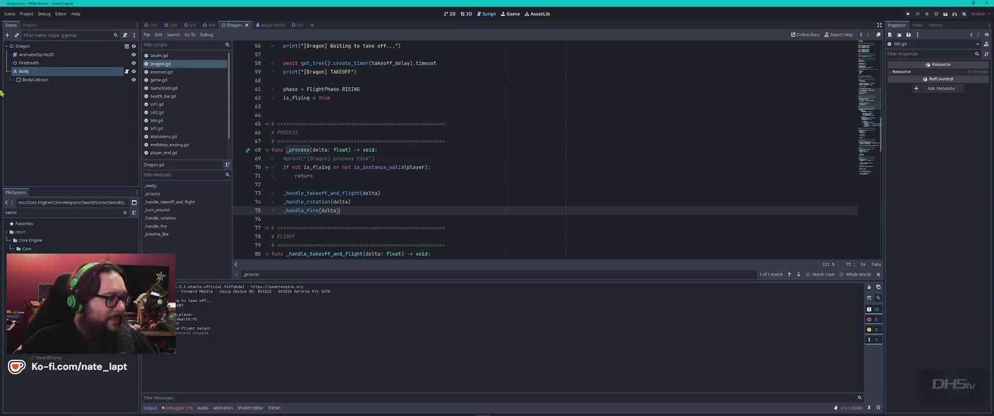
click(95, 126)
key(super)
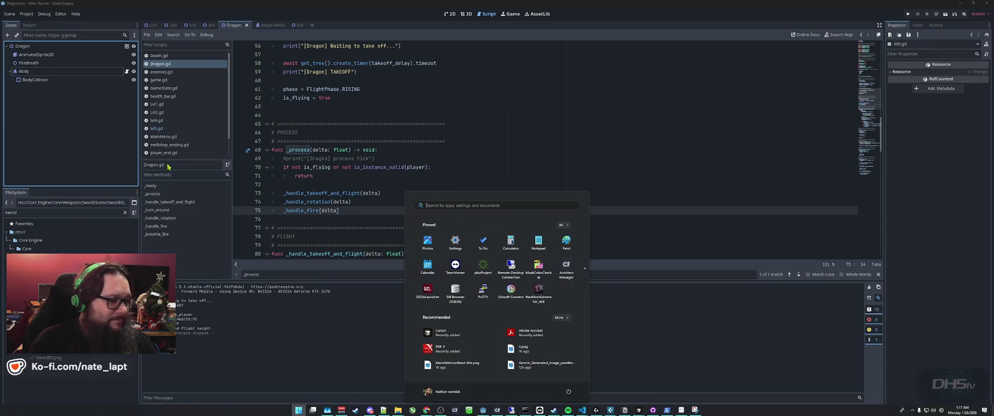
text(snip)
key(Return)
click(551, 18)
mouse_move(2, 8)
mouse_down()
mouse_move(115, 107)
mouse_move(142, 94)
mouse_up()
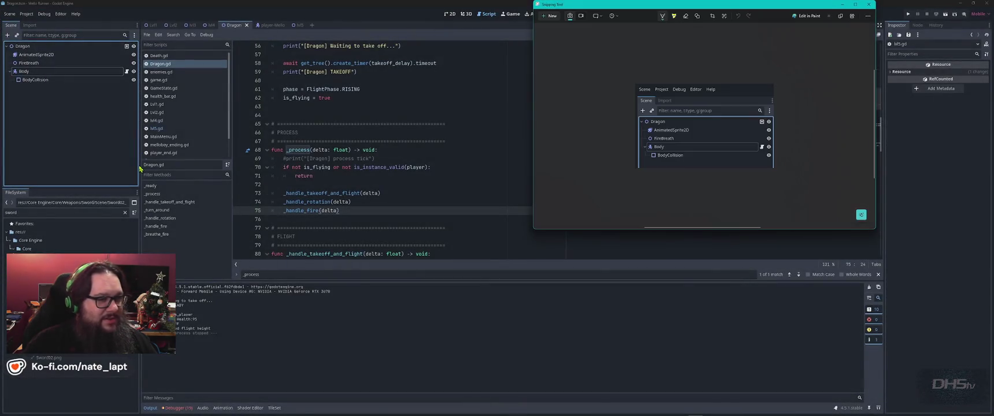
key(alt+Tab)
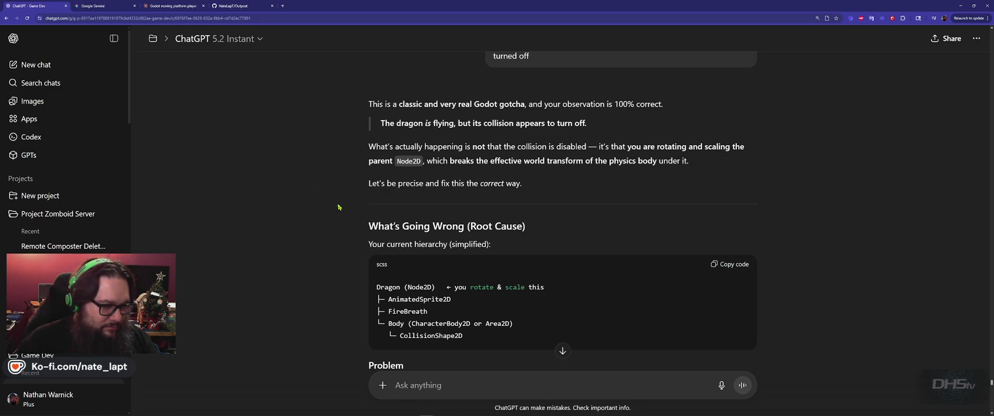
Paste the scene tree snip into ChatGPT and send 'output FULL script based off this'
scroll(338, 207, down, 3)
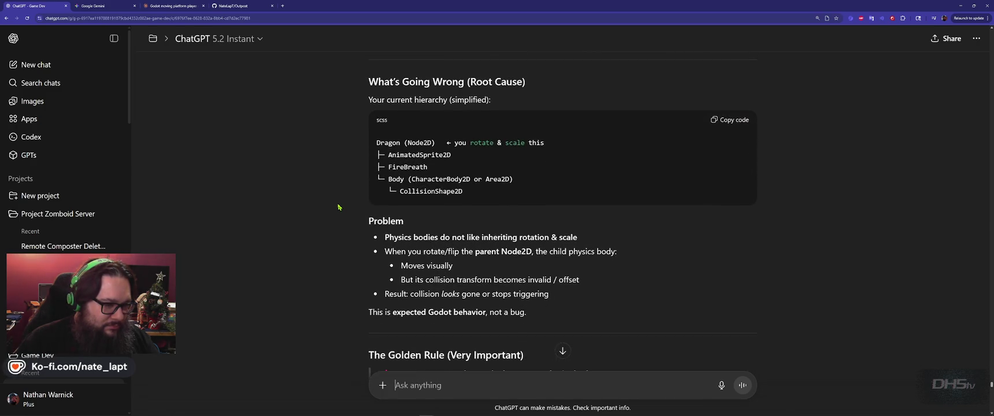
scroll(338, 207, down, 5)
scroll(338, 207, down, 8)
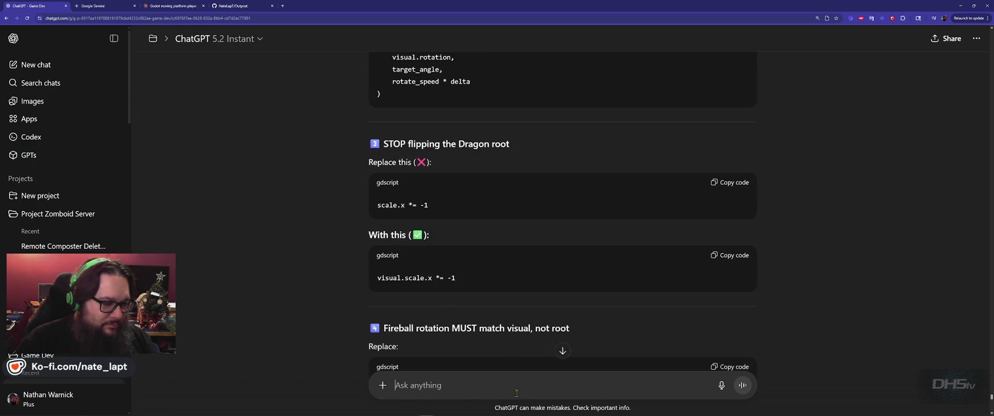
key(ctrl+v)
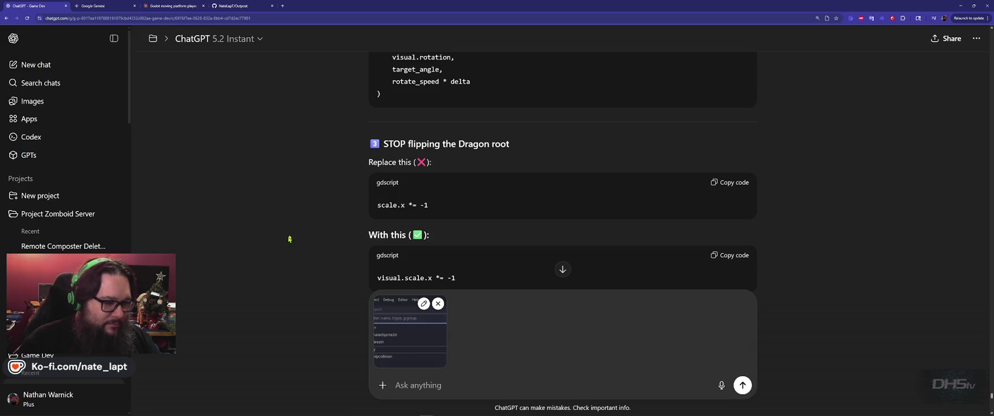
scroll(317, 232, up, 4)
scroll(318, 232, down, 6)
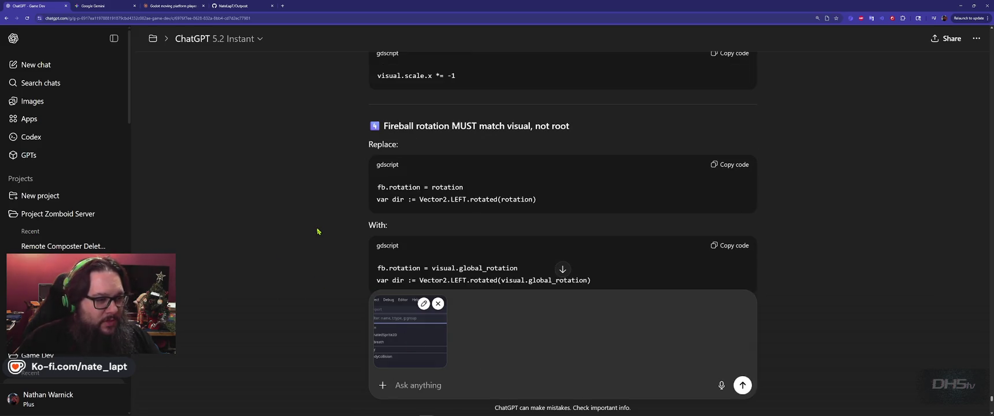
scroll(318, 232, down, 10)
text(output FULL script based)
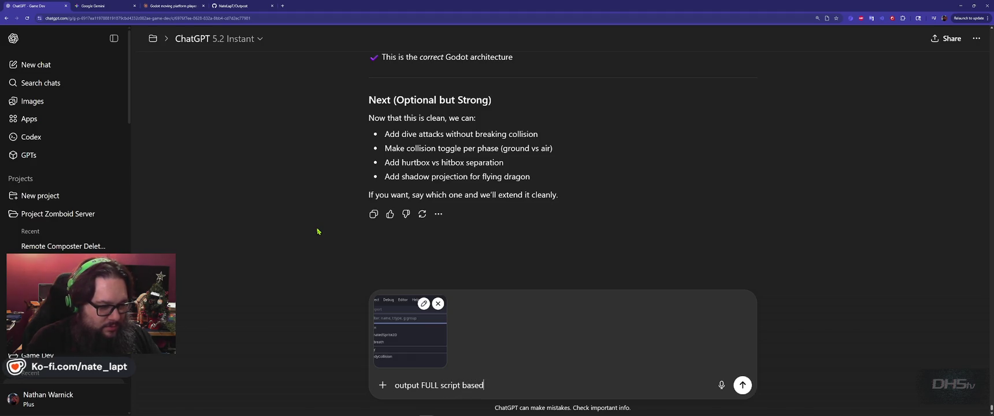
text(off this)
key(Return)
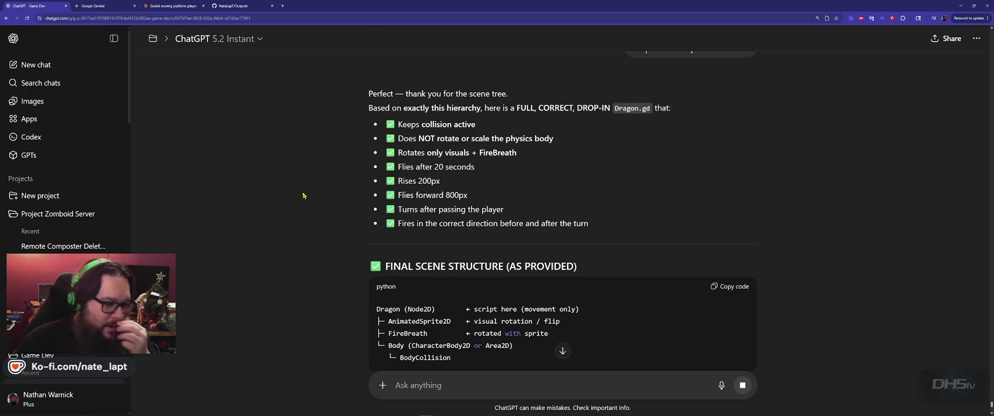
Scroll through ChatGPT's full rewritten Dragon.gd and its 'Why this version works' list
scroll(306, 196, down, 3)
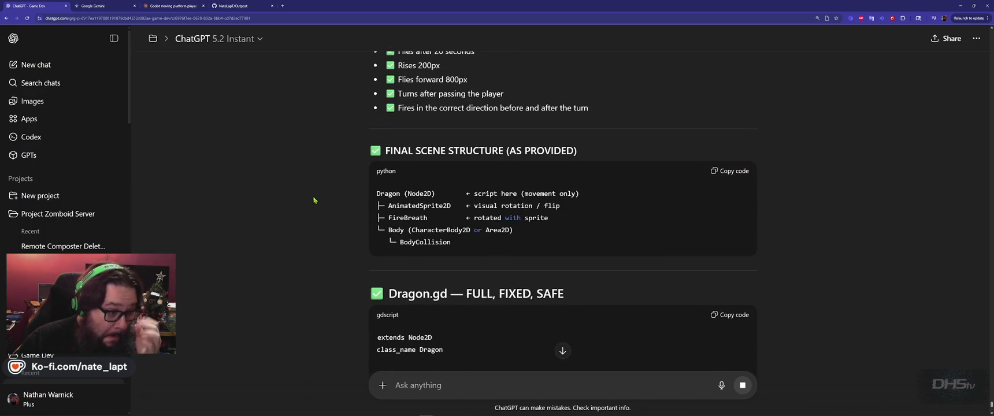
scroll(314, 200, down, 10)
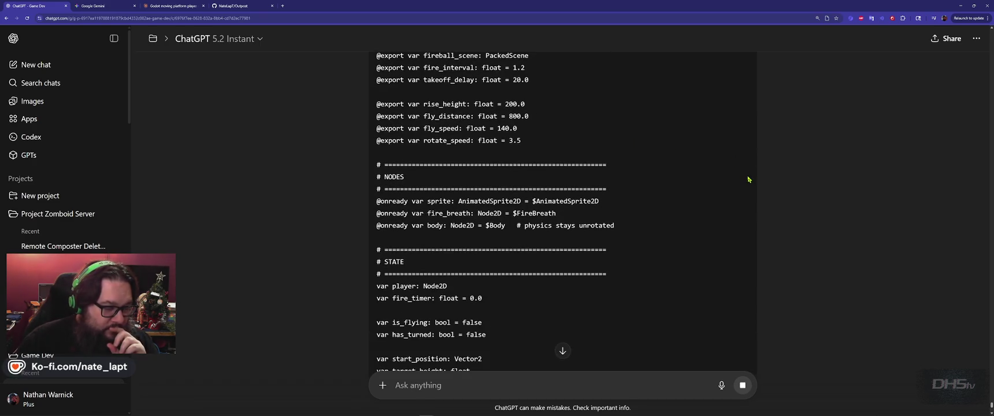
scroll(749, 179, down, 5)
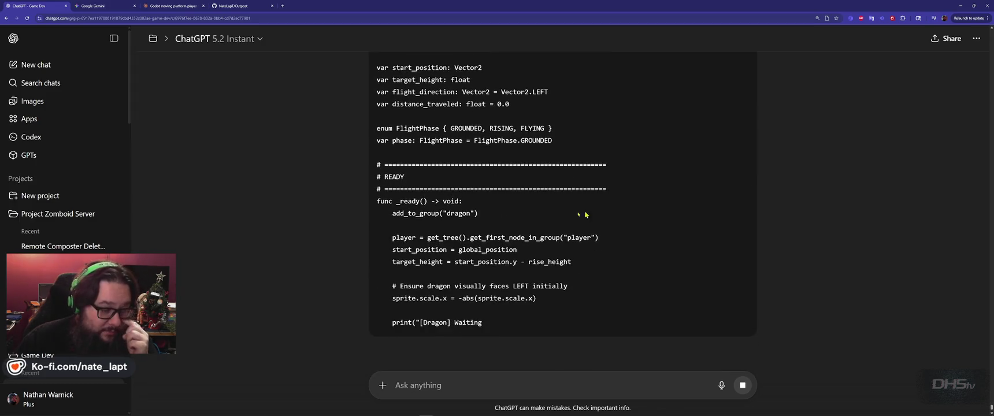
scroll(389, 202, up, 10)
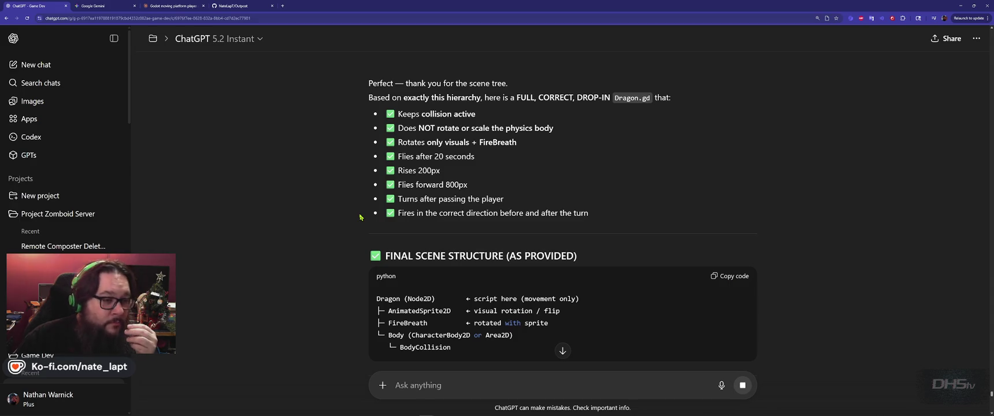
scroll(741, 181, down, 10)
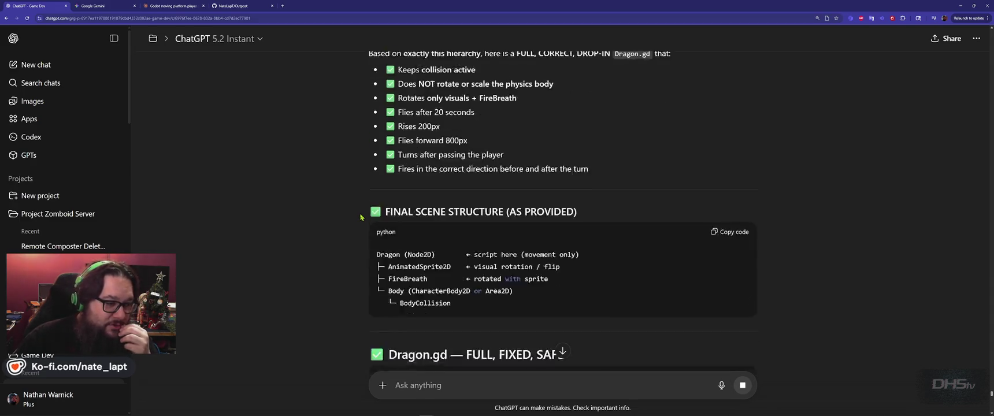
scroll(772, 191, down, 10)
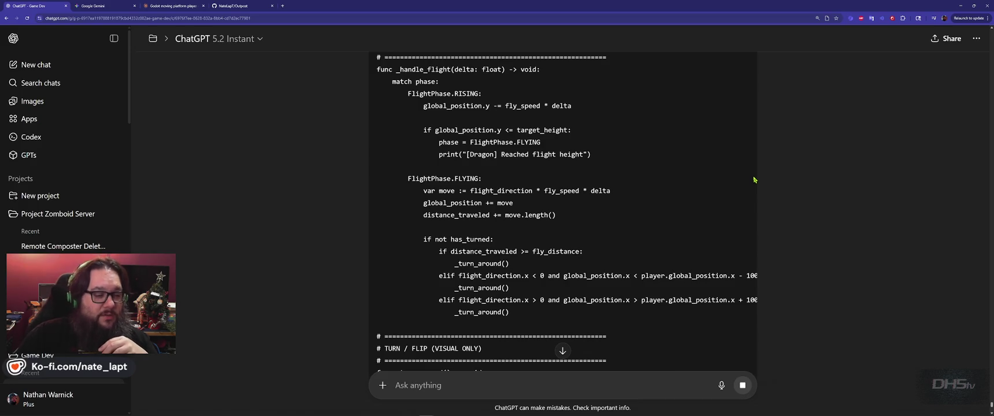
scroll(755, 179, down, 4)
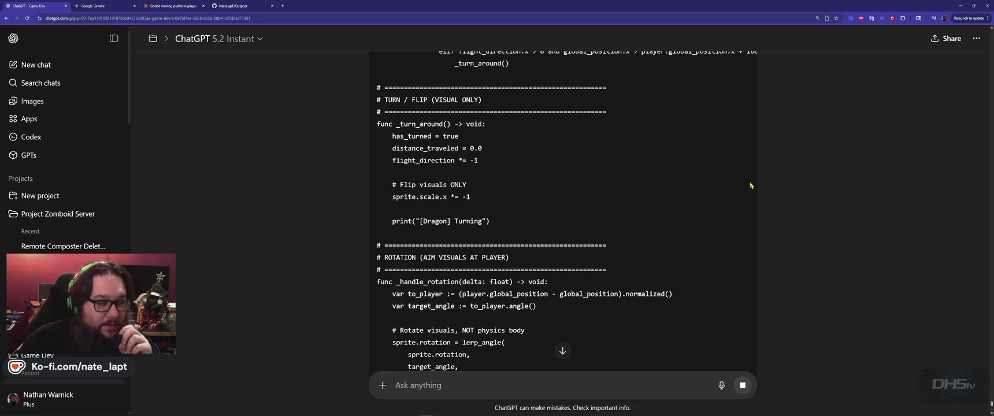
scroll(751, 186, down, 6)
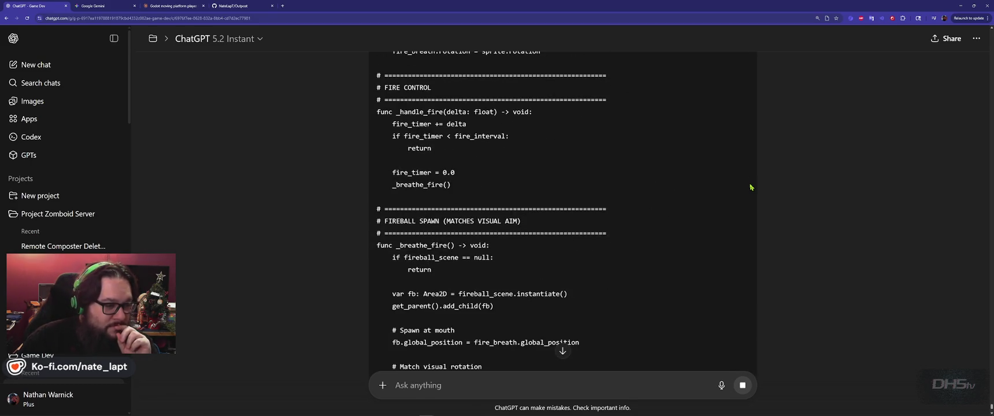
scroll(751, 188, down, 2)
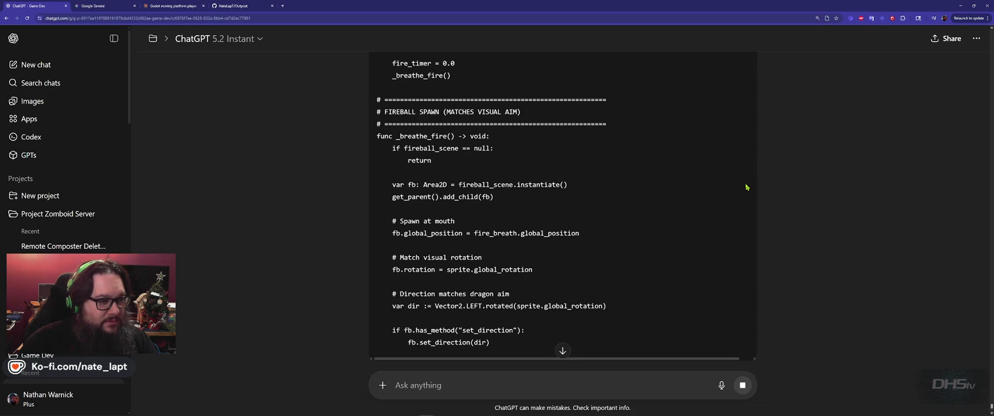
scroll(747, 188, down, 3)
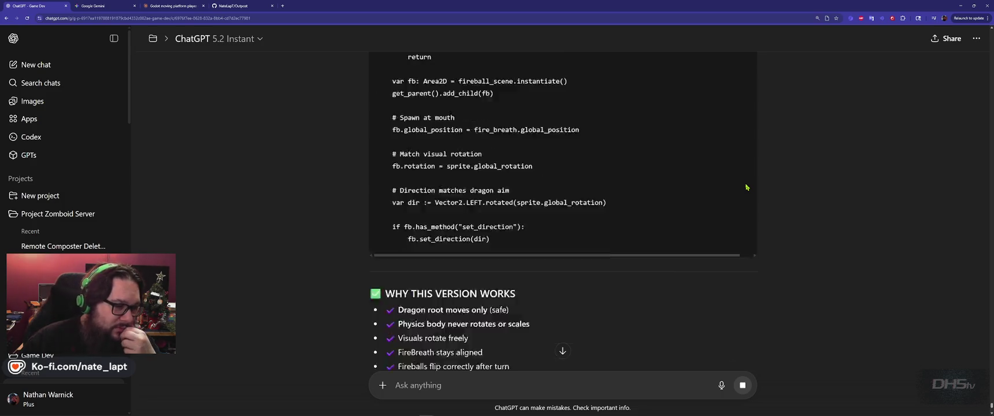
scroll(751, 183, up, 15)
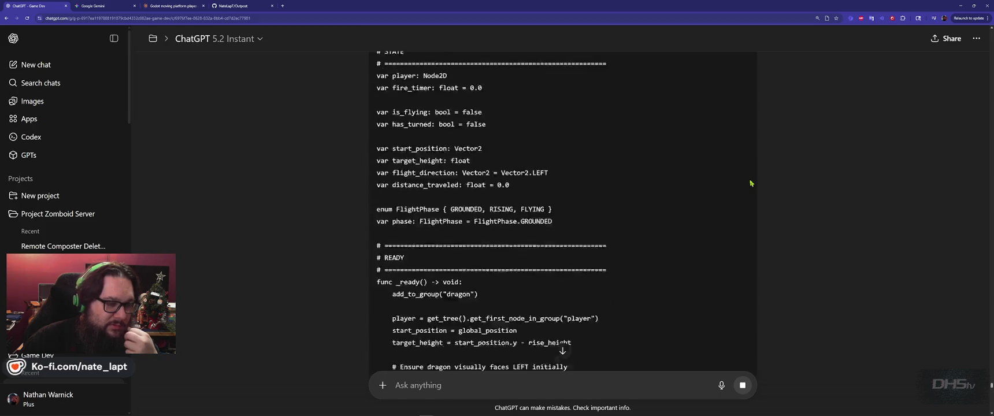
scroll(751, 183, down, 6)
scroll(751, 183, down, 10)
scroll(751, 183, up, 20)
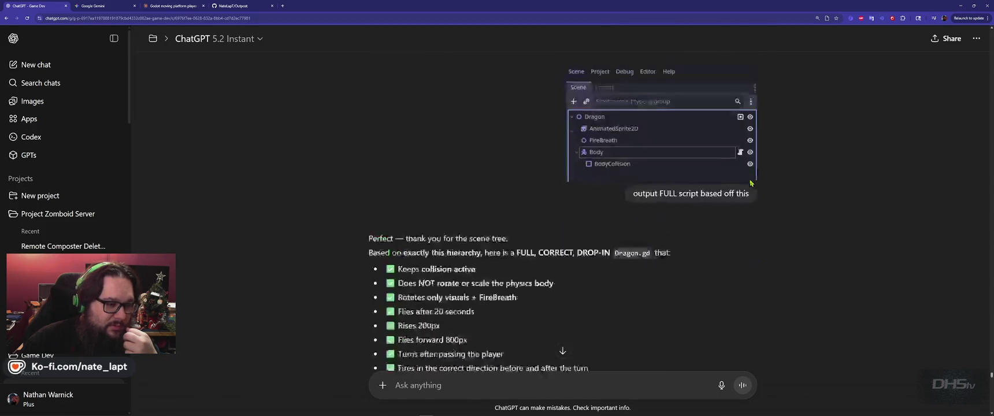
scroll(751, 184, down, 2)
scroll(750, 249, down, 3)
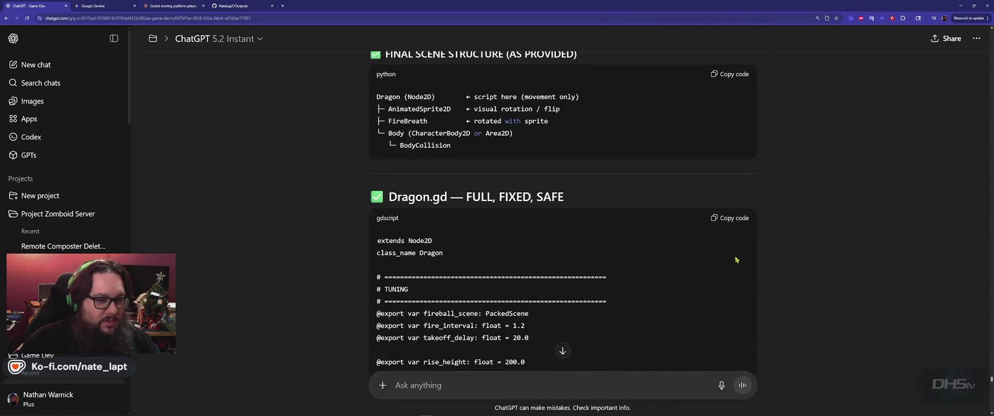
key(alt+Tab)
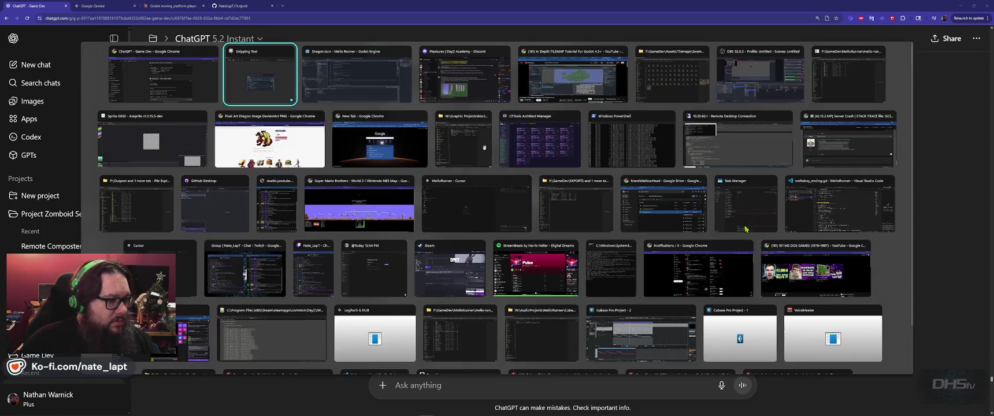
Replace all of Dragon.gd with ChatGPT's new script and run the game from the title menu
key(Tab)
click(466, 159)
key(ctrl+a)
key(ctrl+v)
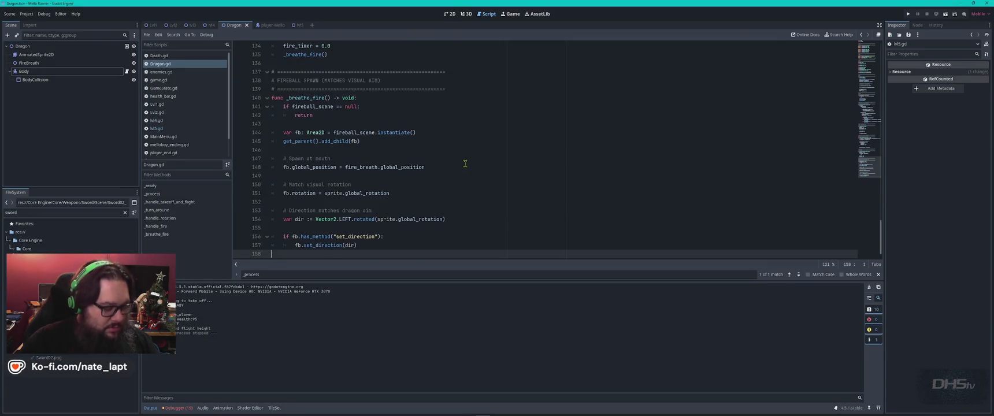
key(F5)
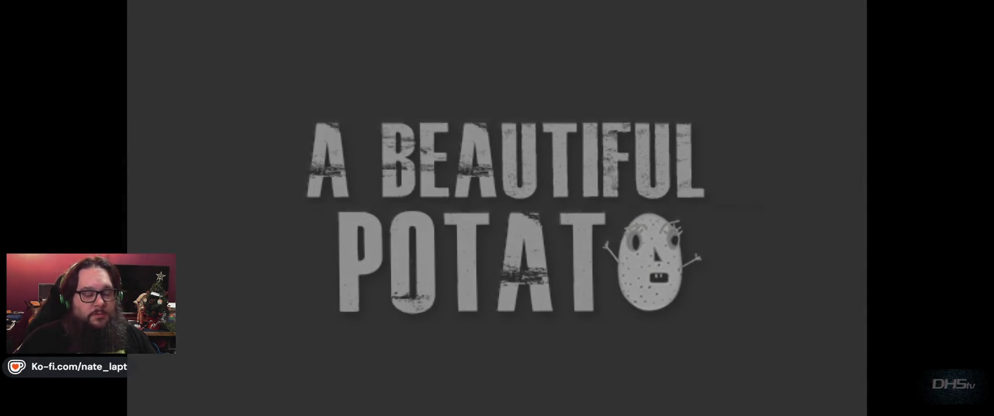
key(Return)
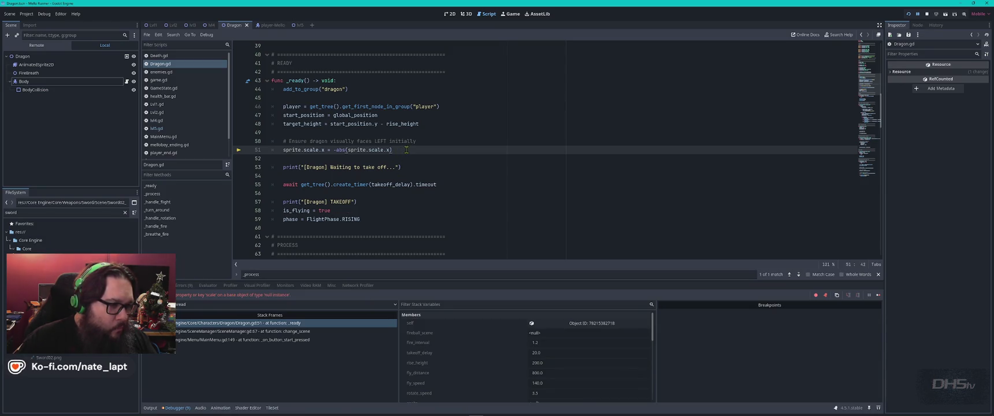
Comment out the crashing sprite-scale line 51, relaunch, and start moving right into the level
key(ctrl+k)
key(F5)
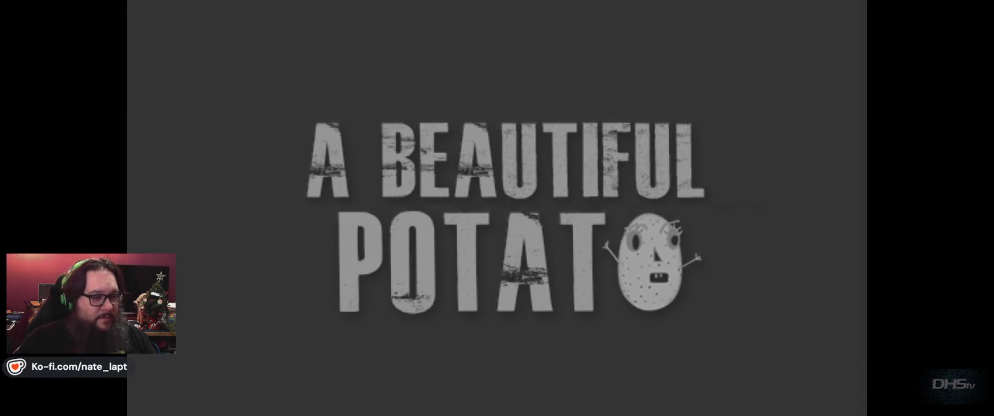
key(Return)
key(Right)
key(space)
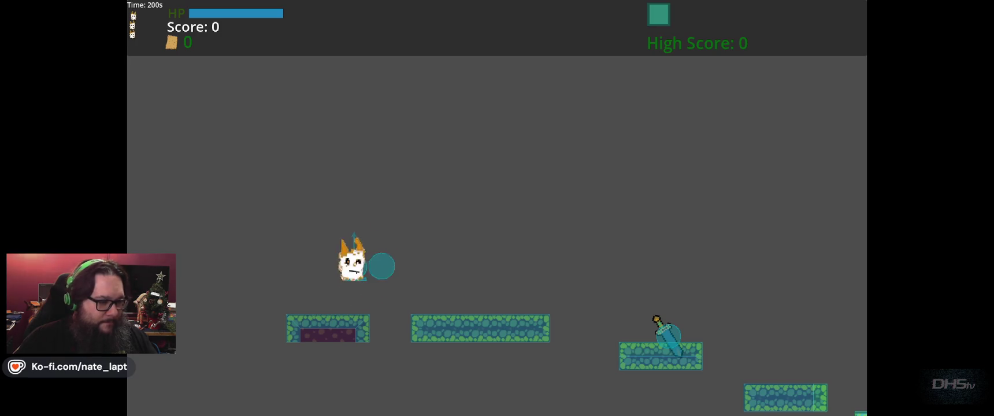
Jump across the platforms to grab the sword and clear the gap
key(space)
key(Right)
key(space)
key(Right)
key(space)
key(space)
Run to the dragon and swing at its fireball until the debugger breaks at Dragon.gd line 118
key(Right)
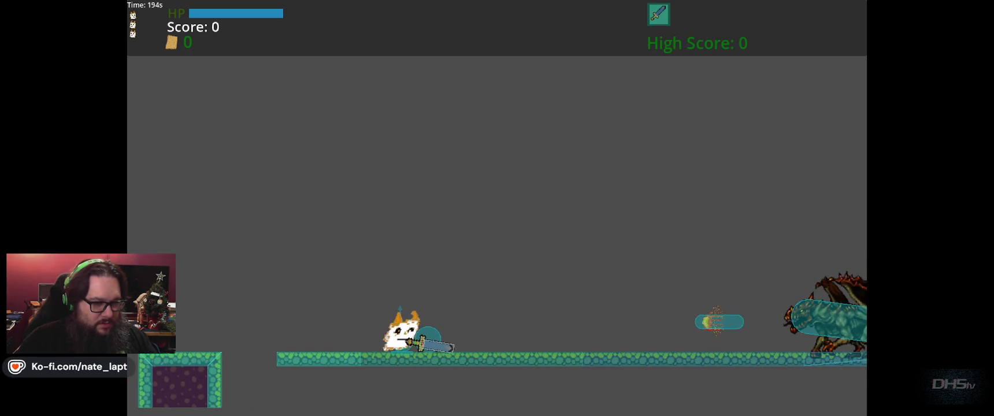
key(Right)
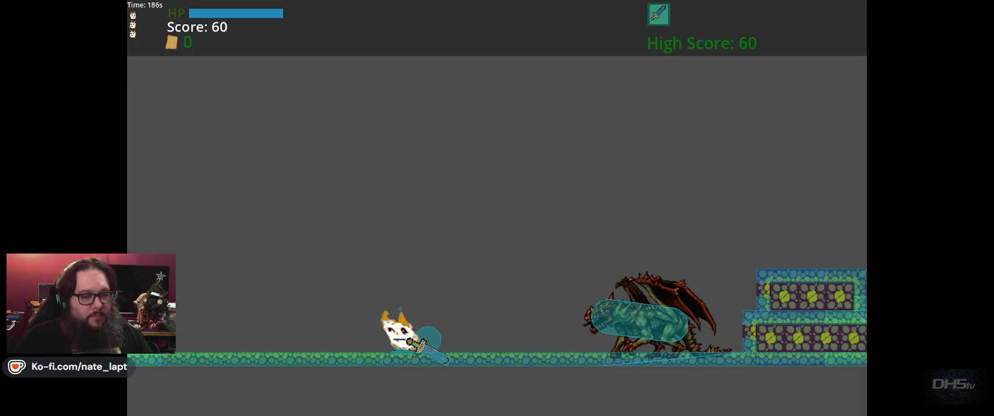
key(Right)
key(Left)
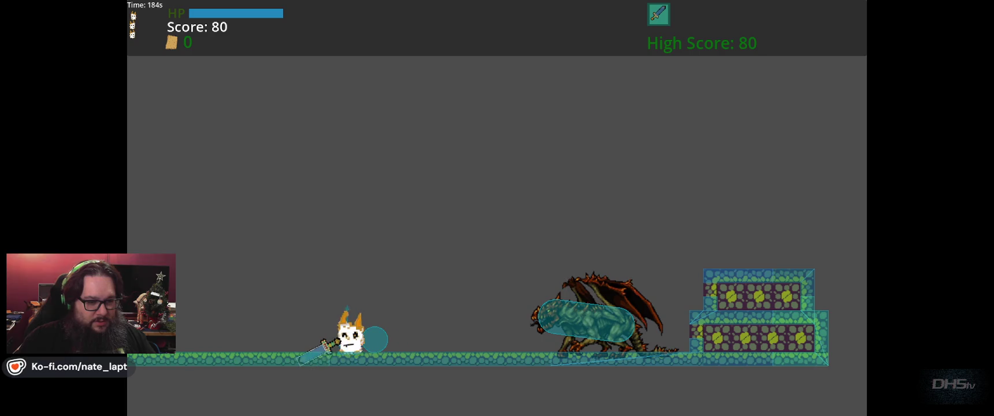
key(Right)
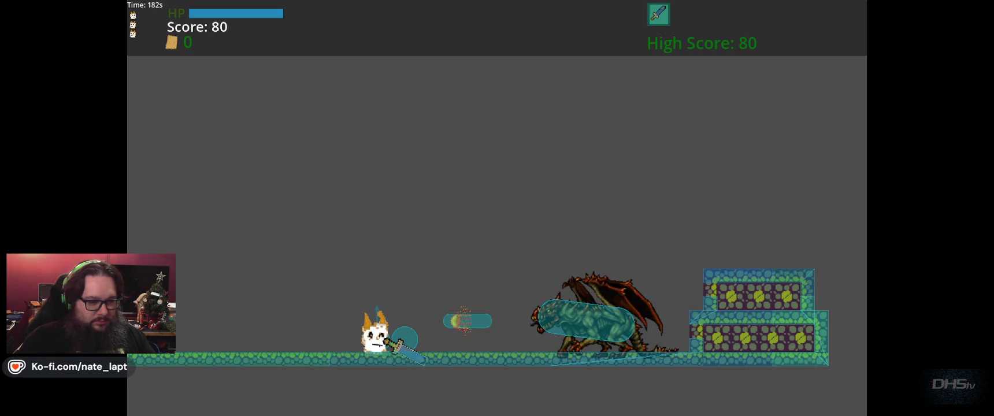
key(Left)
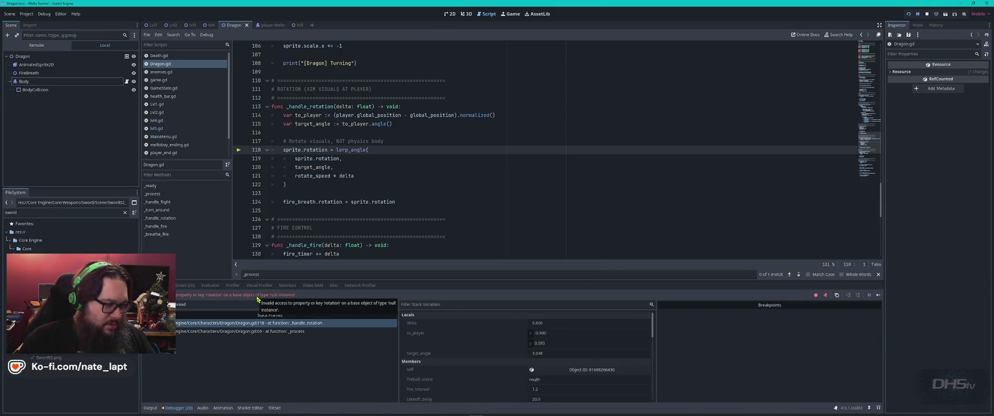
Return to line 51 of Dragon.gd and select the whole script
click(432, 176)
key(ctrl+z)
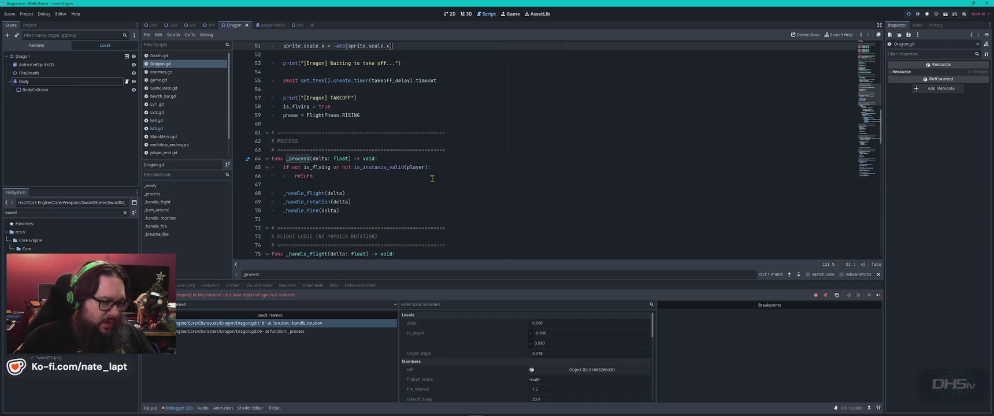
key(ctrl+a)
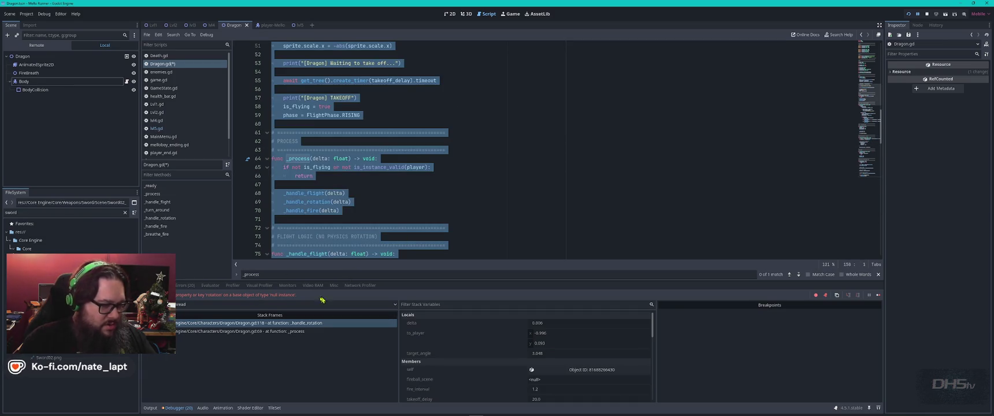
Follow the stack frames for lines 69 and 118, then select the failing sprite.rotation lerp_angle line
click(270, 333)
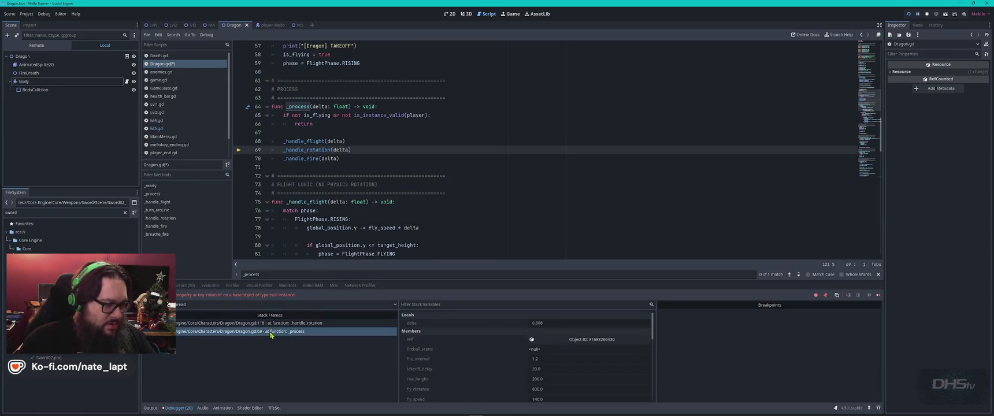
click(255, 323)
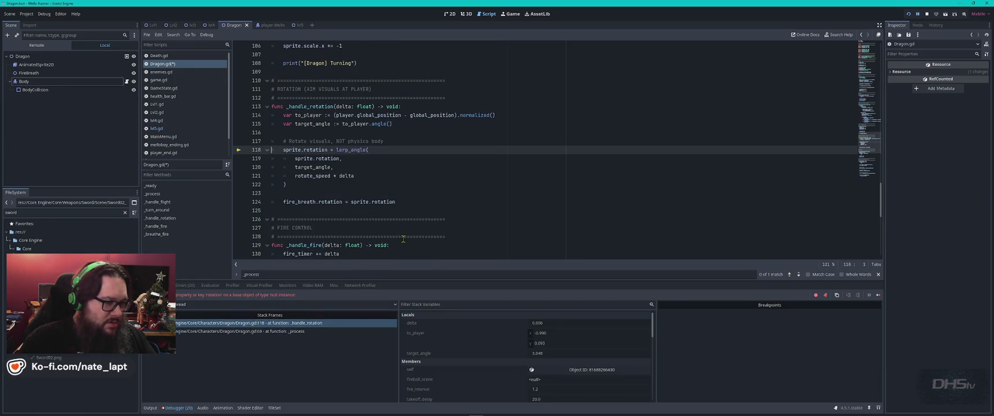
drag(389, 143, 402, 149)
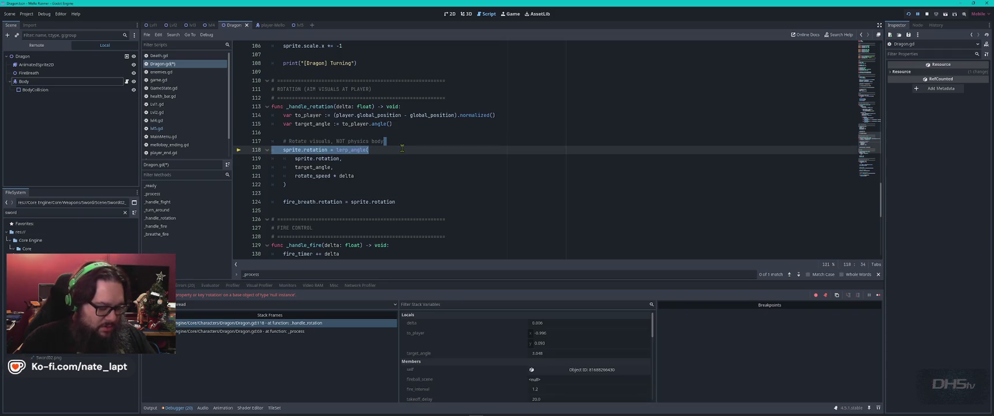
key(alt+Tab)
key(alt+Tab)
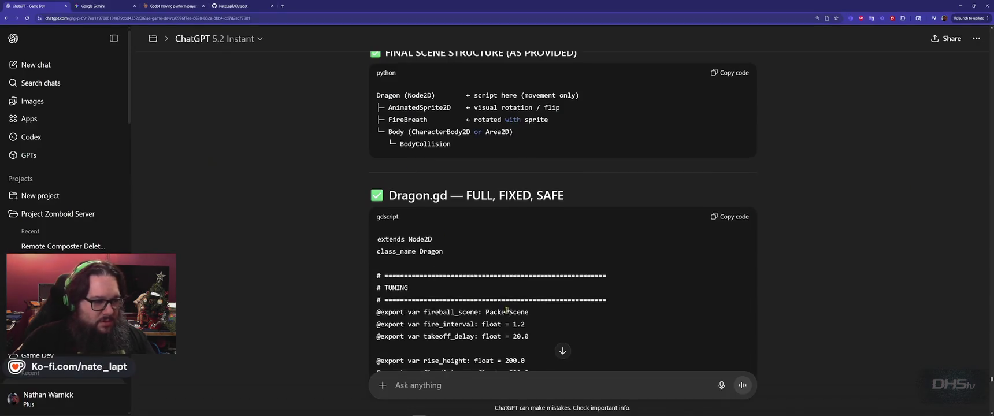
scroll(510, 307, down, 20)
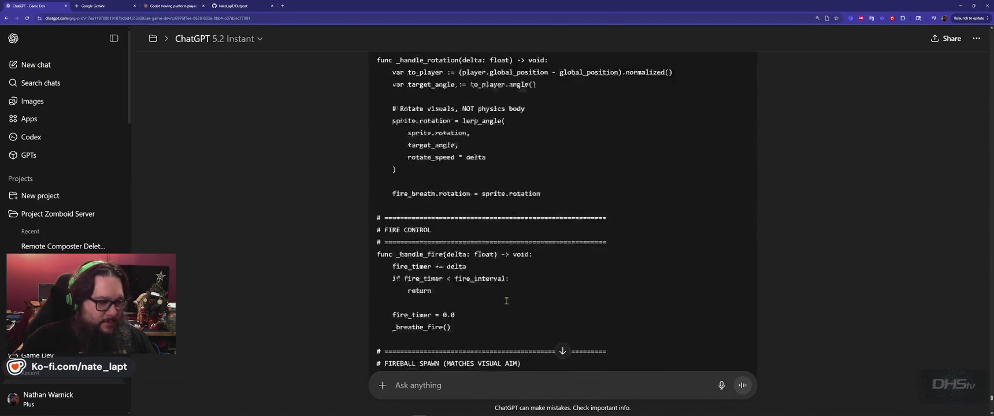
Send ChatGPT 'sprite.rotation = lerp_angle(' with 'Doesn't work' on a second line, then return to Godot
scroll(506, 299, down, 5)
scroll(504, 301, down, 2)
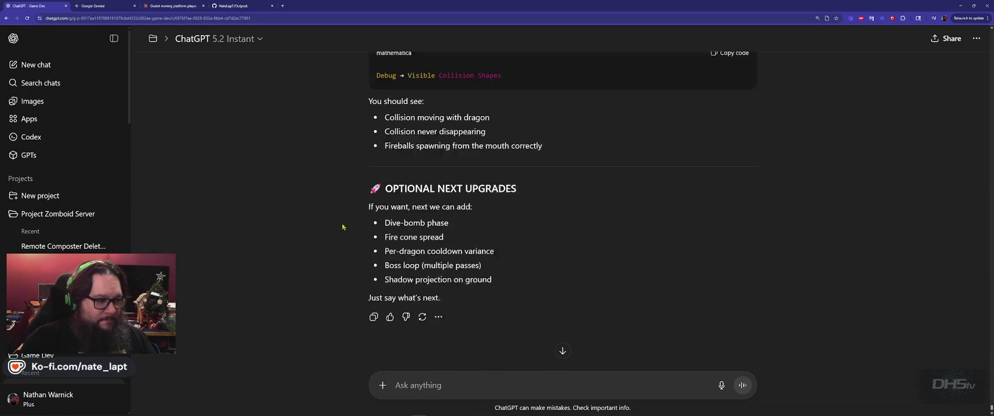
text(sprite.rotation = lerp_angle()
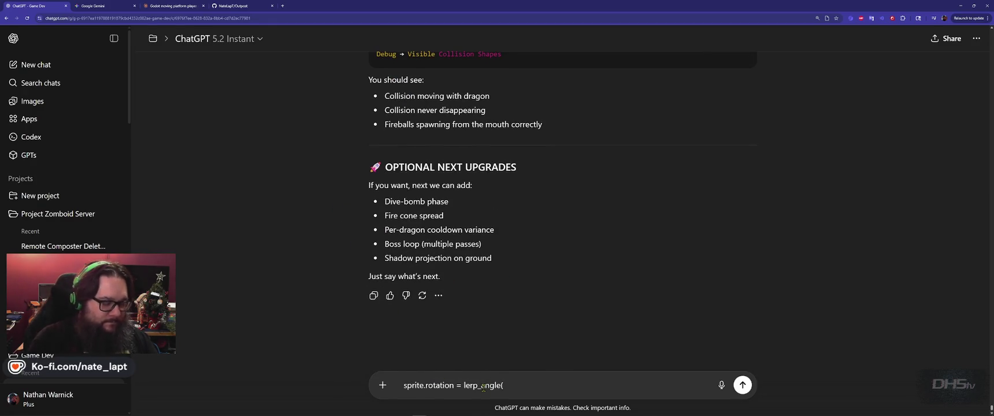
key(shift+Return)
text(Doesn't work.)
key(Return)
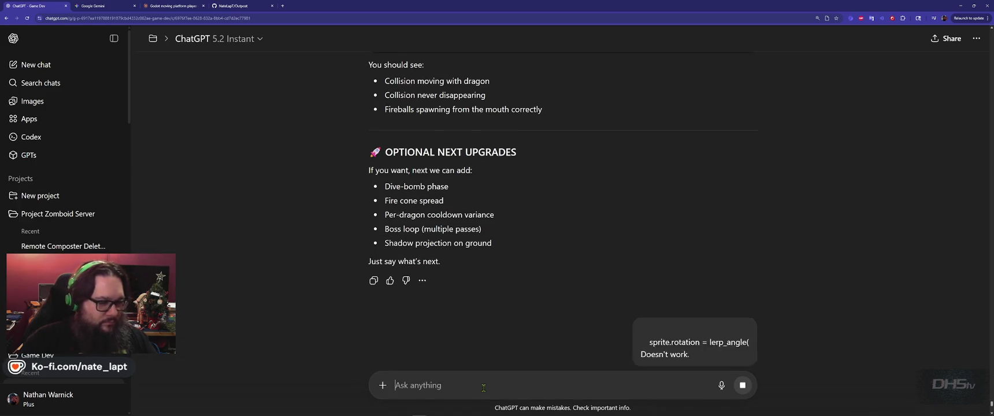
key(alt+Tab)
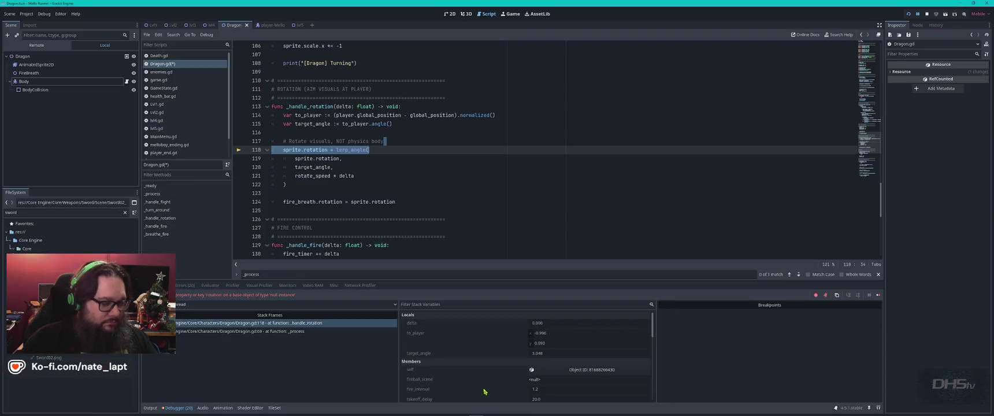
Stop the game, go to the Dragon.gd line 19 error, and drag in the AnimatedSprite2D node reference
key(F8)
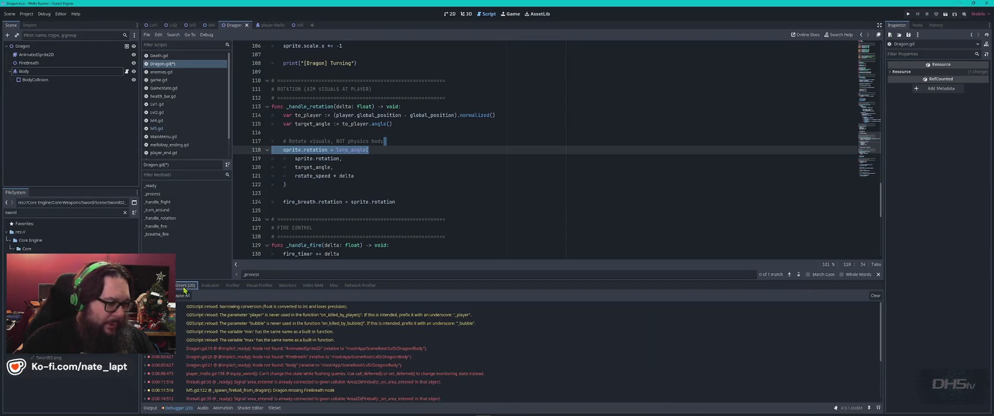
mouse_move(438, 358)
click(430, 348)
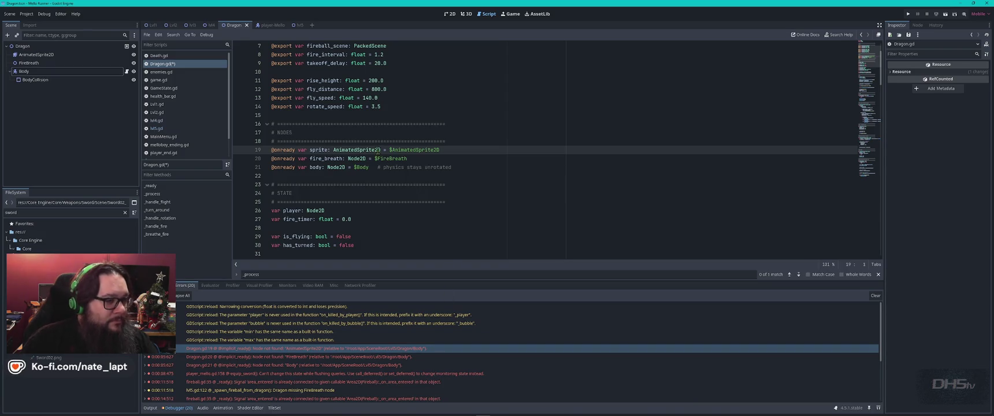
mouse_move(24, 75)
mouse_down()
mouse_move(439, 103)
mouse_move(466, 152)
mouse_up()
key(ctrl+z)
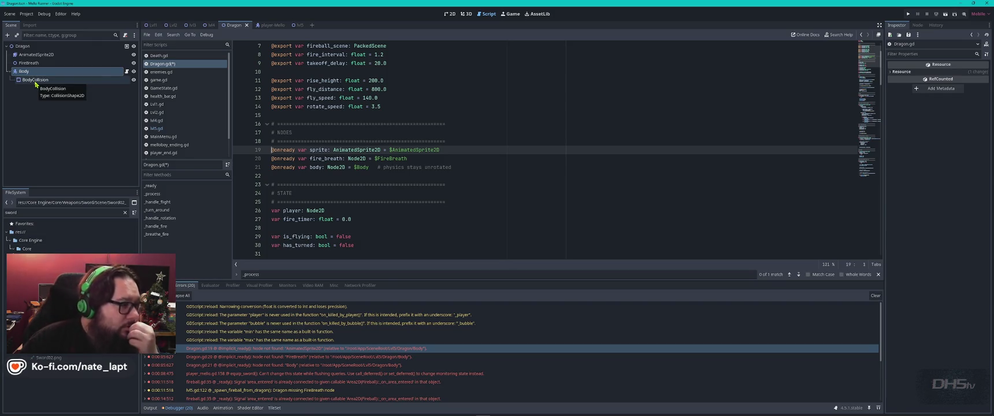
mouse_move(35, 54)
mouse_down()
mouse_move(368, 110)
mouse_move(453, 151)
mouse_up()
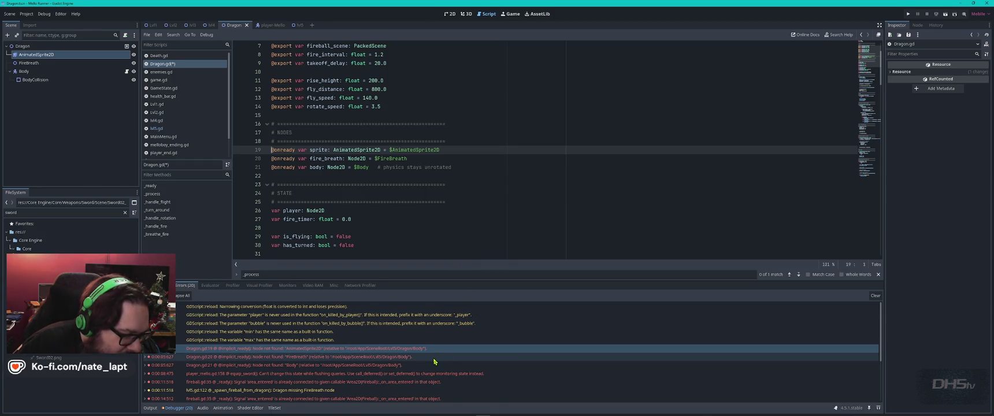
Open the Lvl5 scene and inspect its Dragon instance before returning to ChatGPT
mouse_move(434, 361)
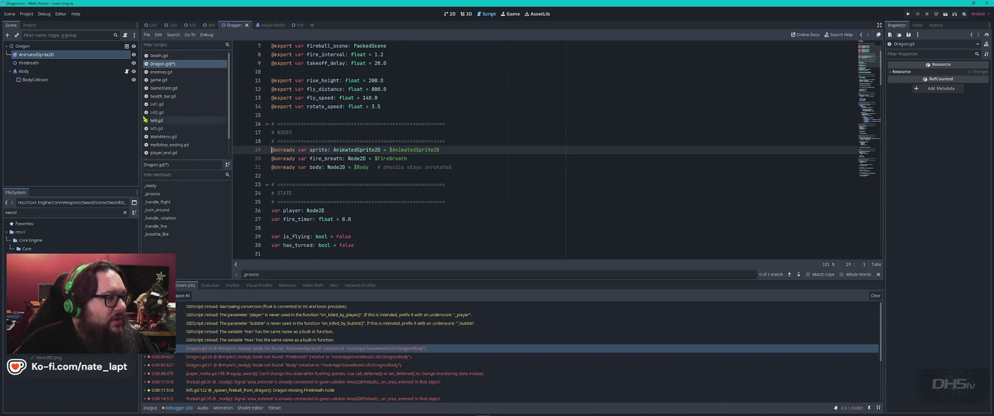
click(295, 25)
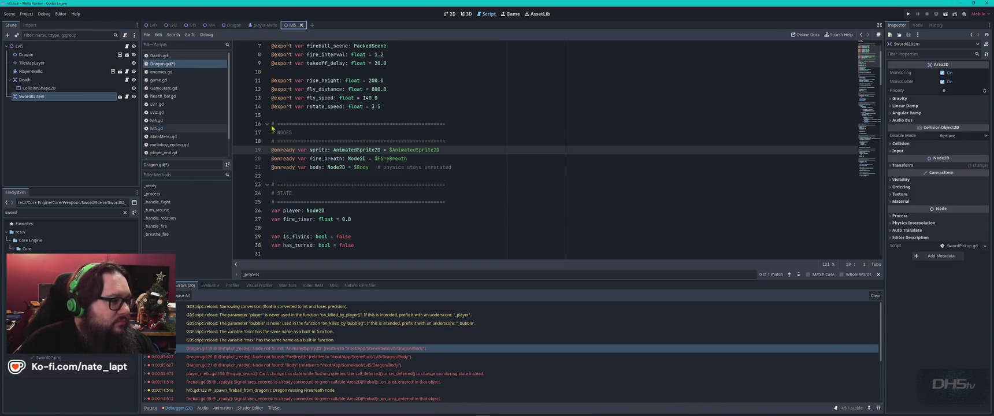
click(30, 56)
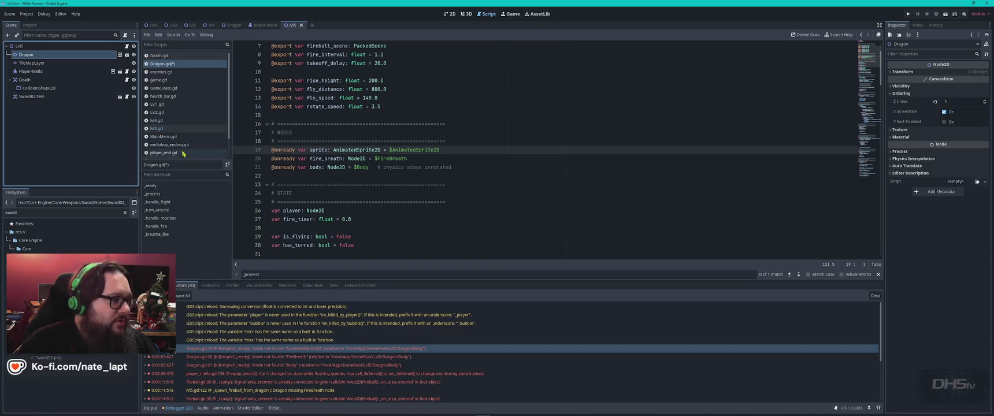
click(87, 150)
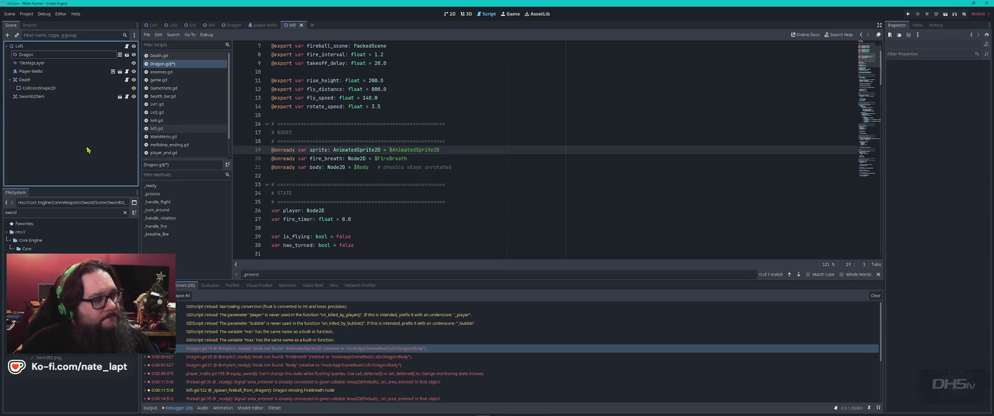
key(alt+Tab)
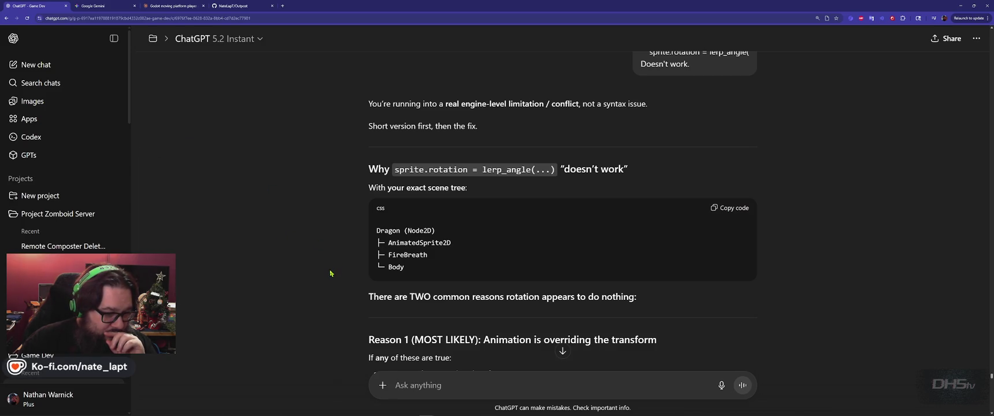
Rerun the project so it halts on the null sprite.scale error at Dragon.gd line 51
scroll(330, 273, down, 3)
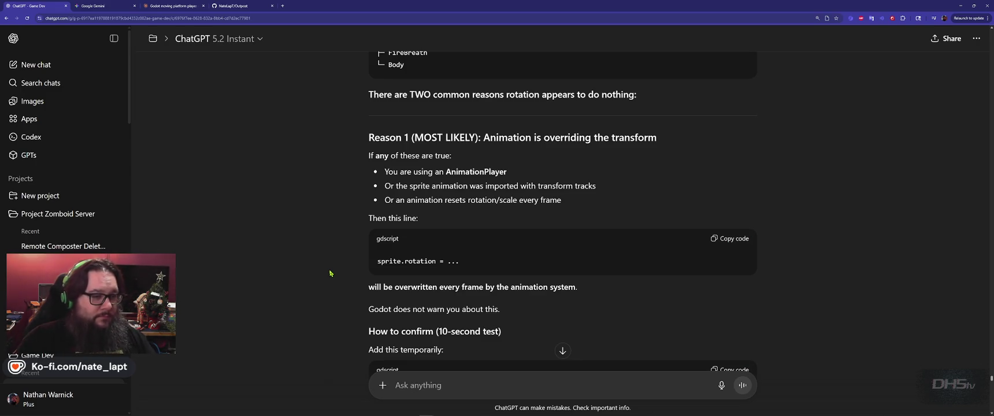
key(alt+Tab)
key(F5)
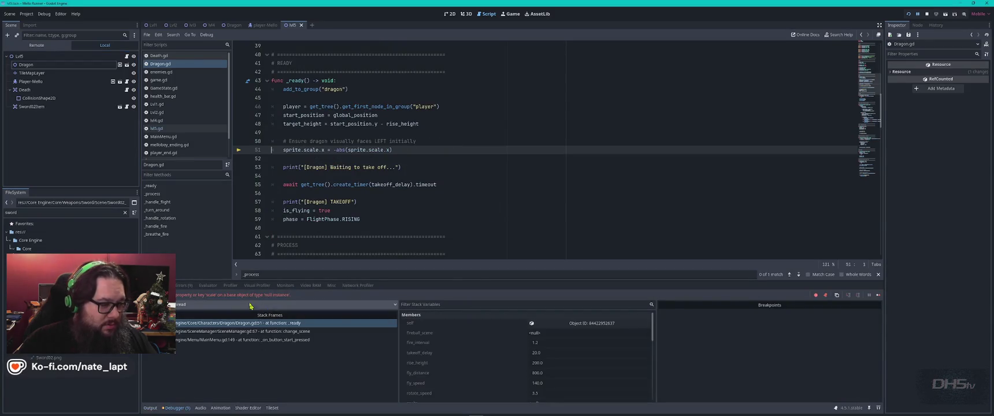
Copy the null 'scale' debugger error and send it to ChatGPT
right_click(247, 296)
click(257, 301)
key(alt+Tab)
key(Tab)
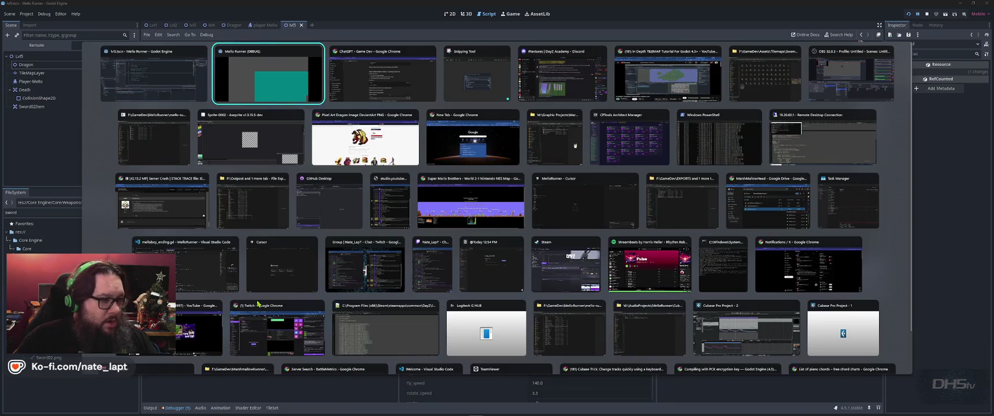
scroll(472, 323, down, 15)
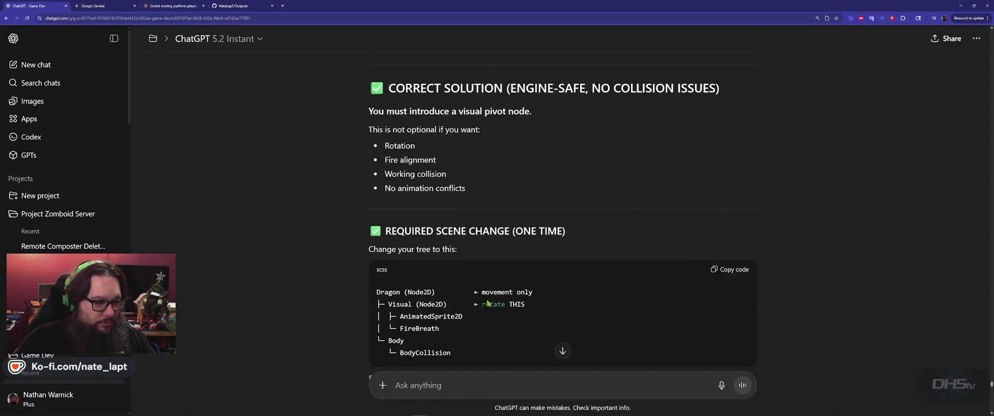
scroll(452, 299, down, 4)
scroll(452, 298, down, 2)
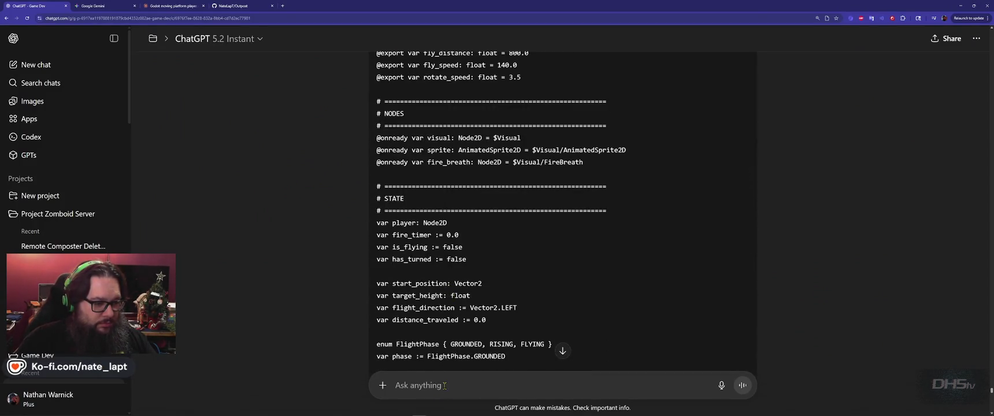
click(442, 383)
text(Invalid access to property or key 'scale' on a base object of type 'null instance'.)
key(Return)
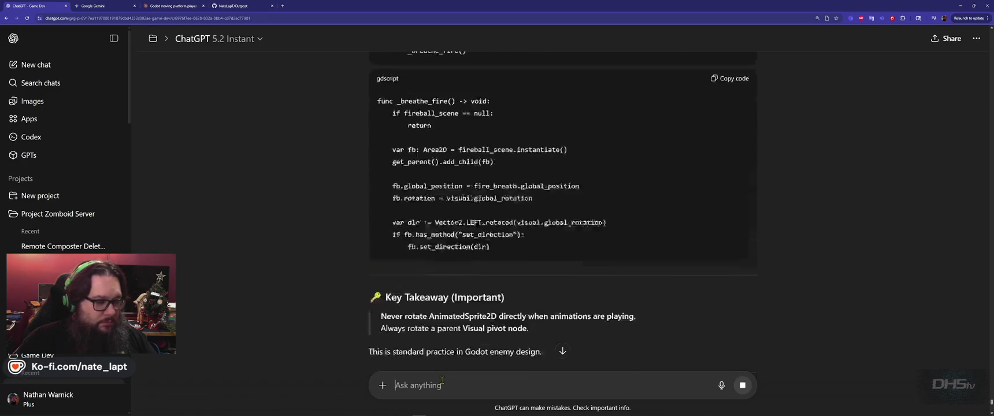
key(alt+Tab)
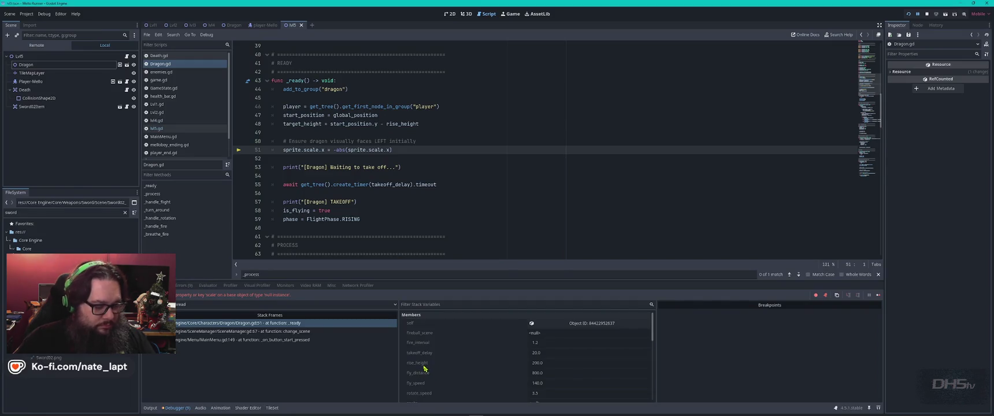
Switch back to ChatGPT to read its diagnosis of the missing Visual node
key(alt+Tab)
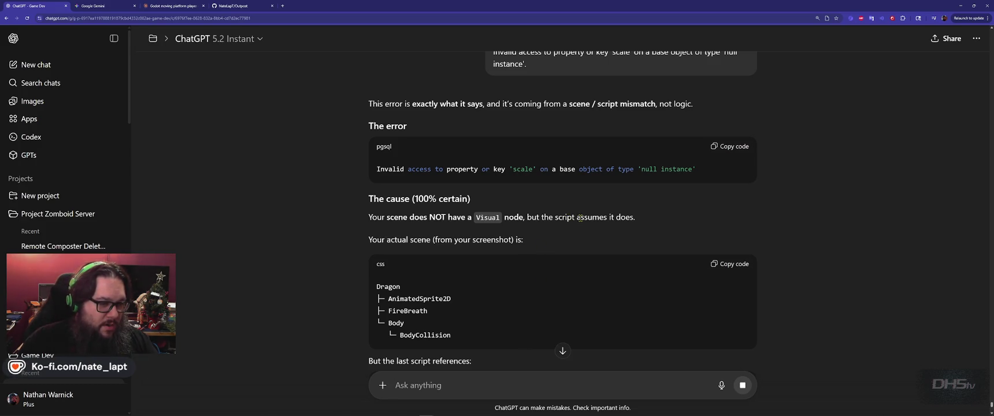
Scroll ChatGPT's reply down to Option A's Visual Node2D scene tree, then return to Godot
scroll(347, 255, down, 3)
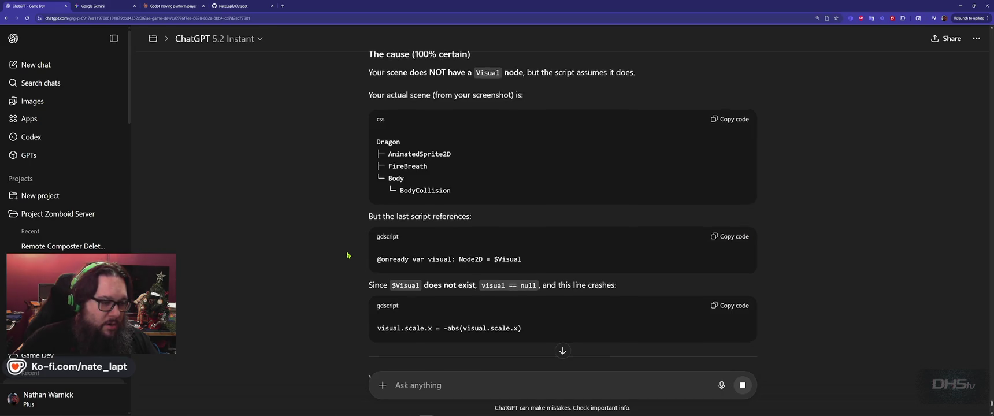
scroll(347, 255, down, 4)
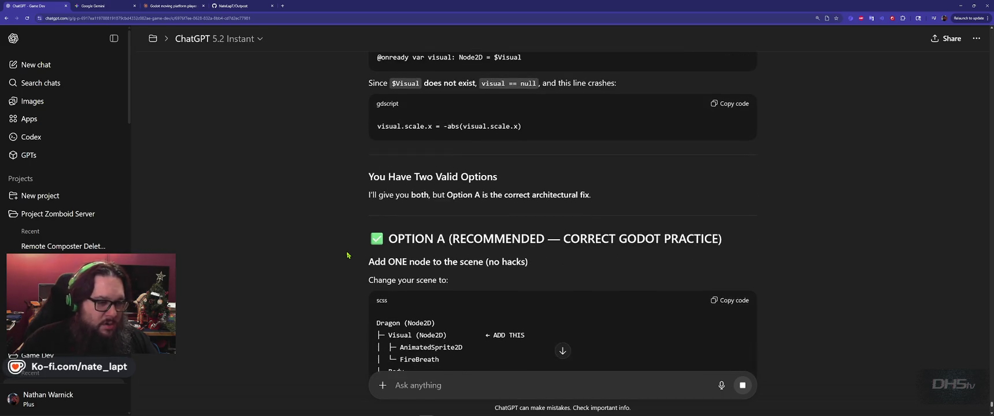
scroll(348, 255, down, 3)
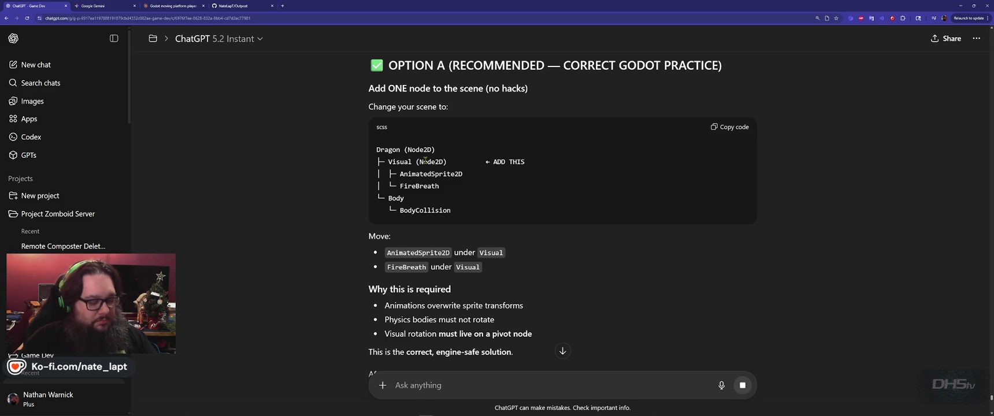
key(alt+Tab)
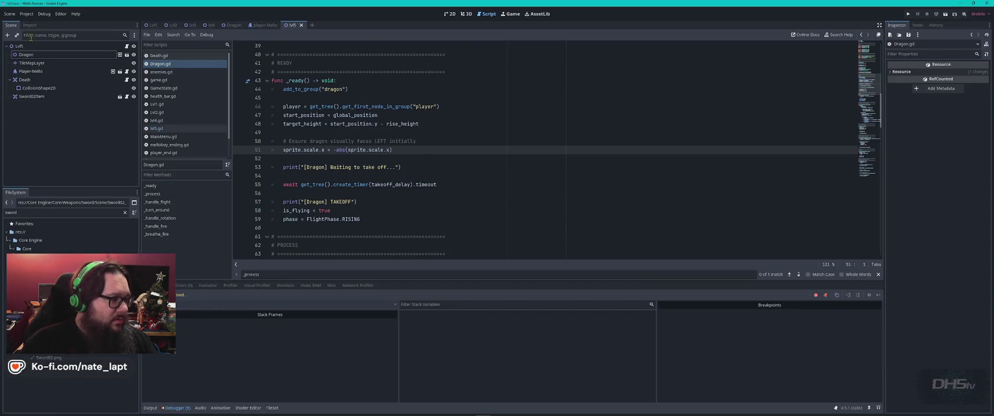
Open the Dragon scene and add a Node2D child under the Dragon root, renamed Visual
double_click(61, 54)
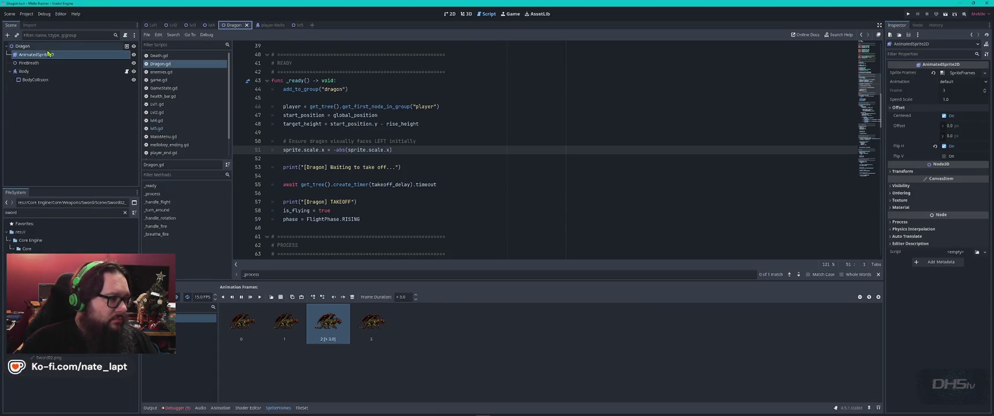
click(36, 47)
key(ctrl+a)
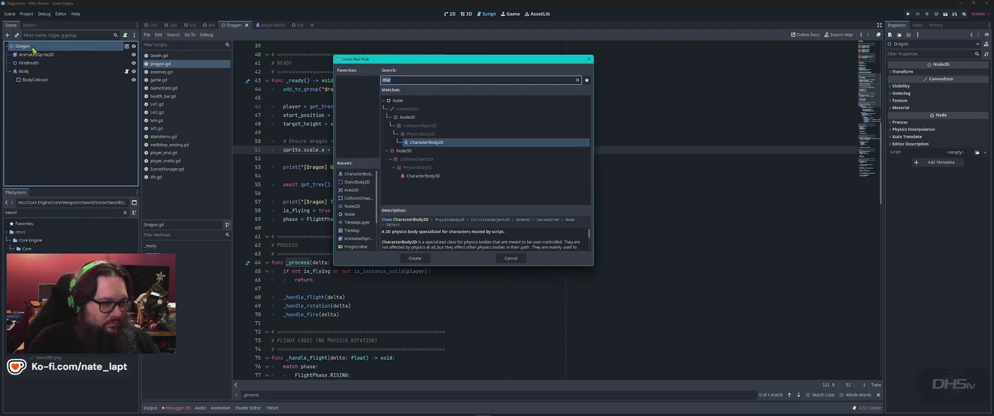
text(node2d)
key(Return)
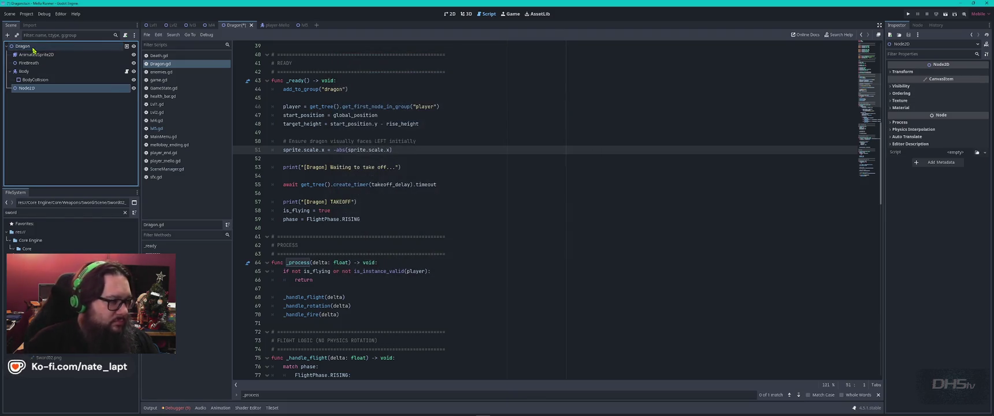
double_click(31, 89)
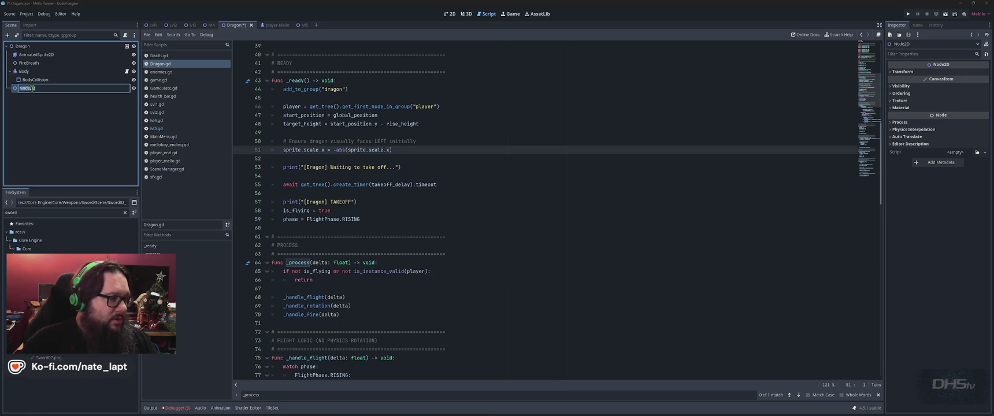
text(Visual)
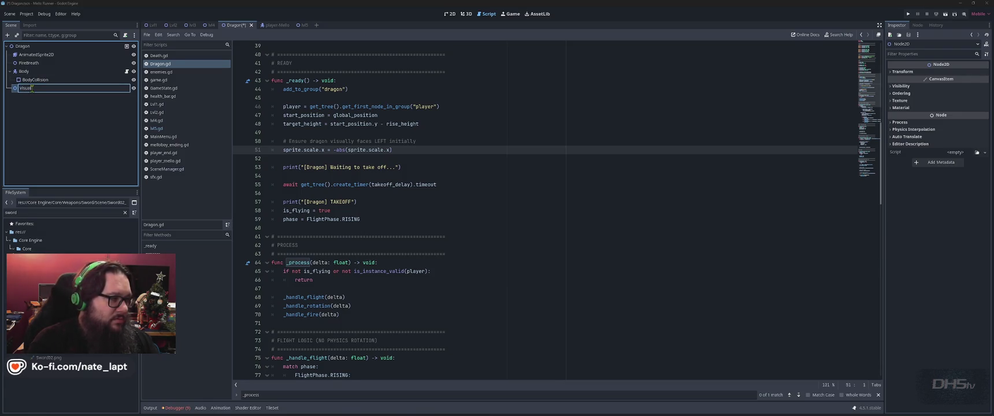
key(Return)
Move AnimatedSprite2D and FireBreath under the Visual node
drag(32, 55, 31, 88)
drag(29, 54, 36, 91)
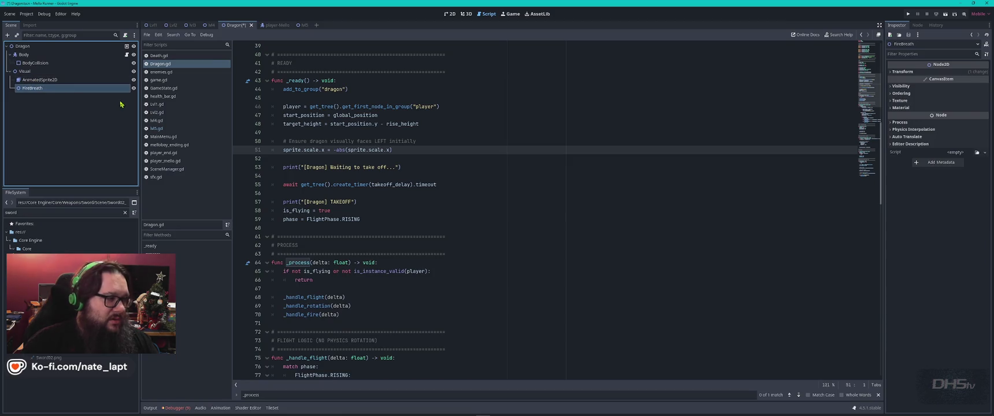
key(alt+Tab)
Scroll back and forth through ChatGPT's Option A explanation
scroll(516, 186, down, 3)
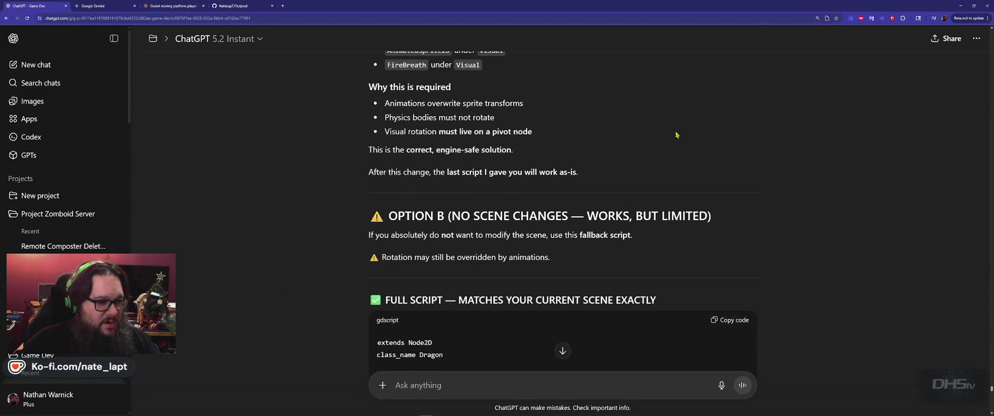
scroll(676, 135, up, 10)
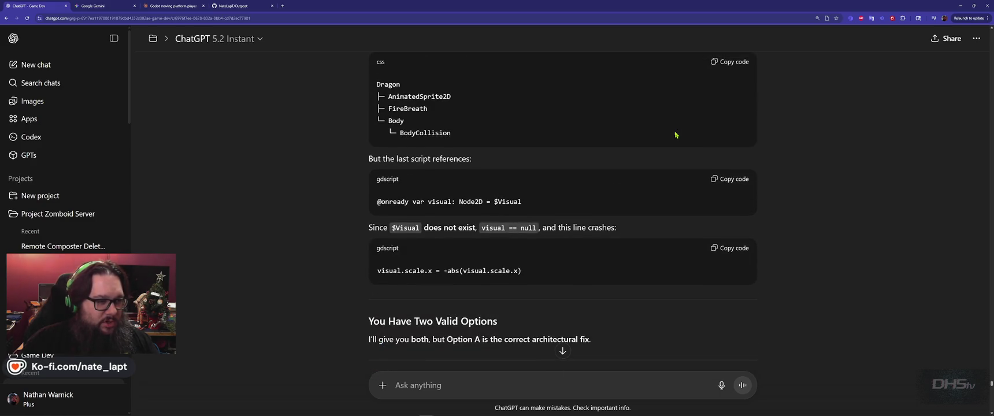
scroll(668, 130, down, 3)
scroll(666, 129, down, 9)
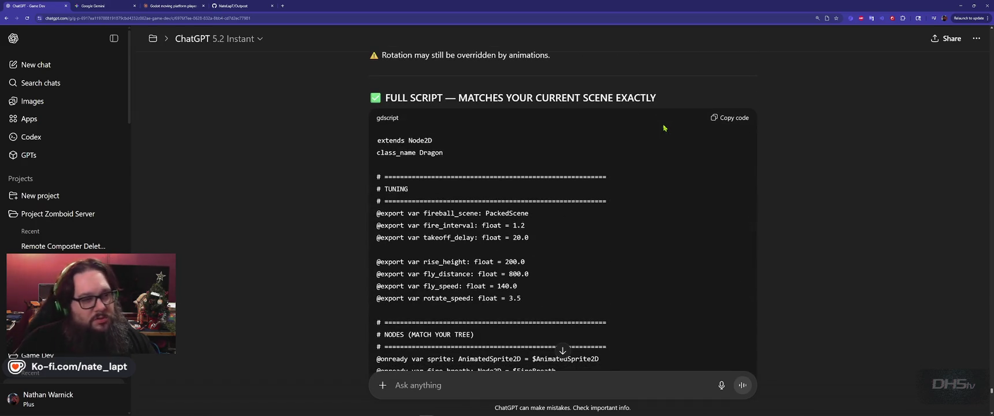
scroll(664, 128, up, 4)
scroll(664, 127, up, 1)
scroll(664, 128, up, 2)
scroll(664, 127, down, 5)
scroll(664, 124, up, 5)
scroll(664, 128, down, 10)
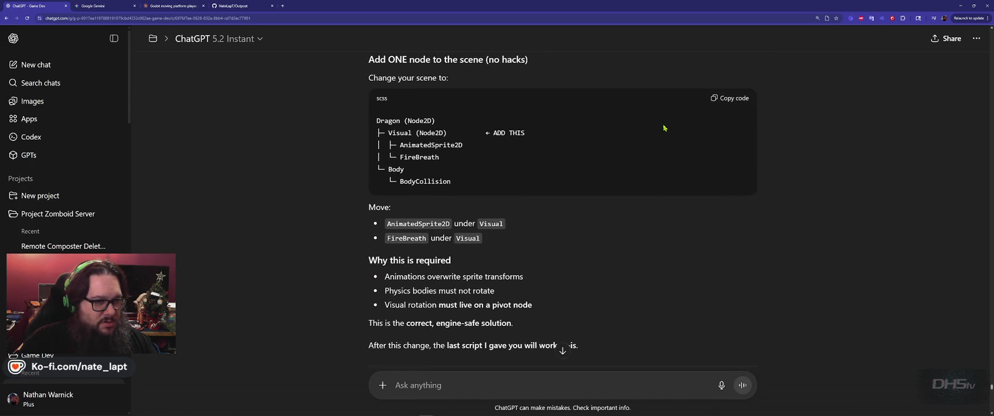
scroll(665, 127, down, 15)
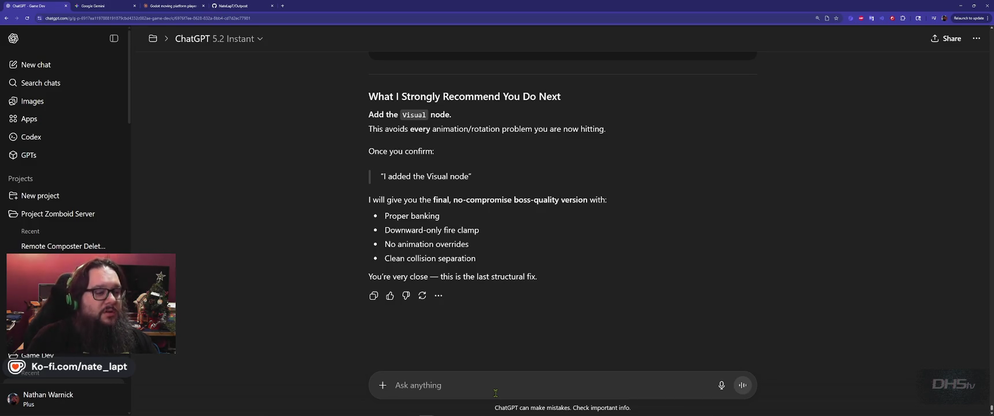
Ask ChatGPT to 'show full code' for Option A and follow the Dragon.gd reply as it streams
text(show )
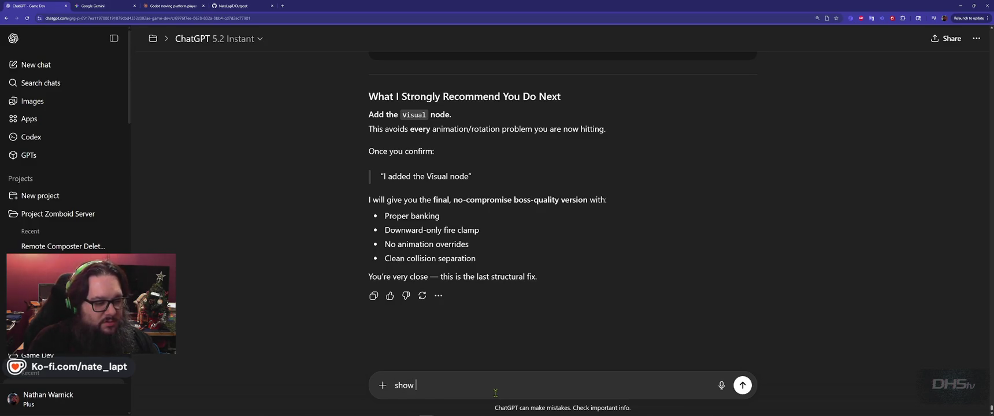
text(full code for option A)
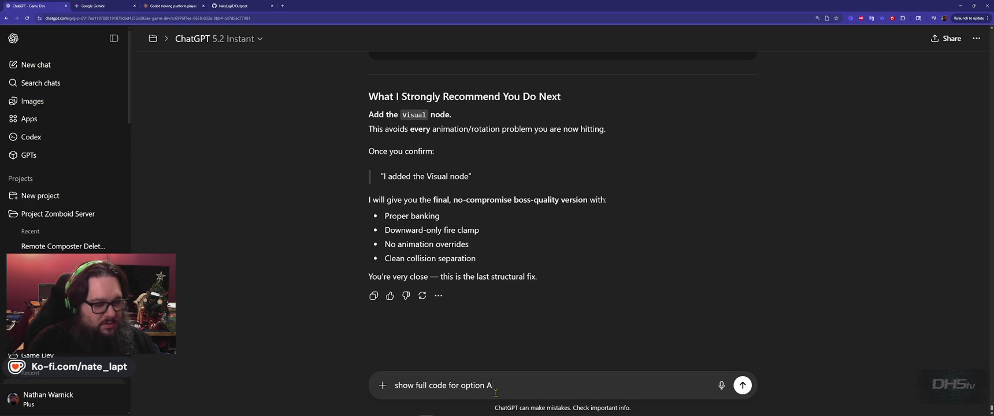
key(Return)
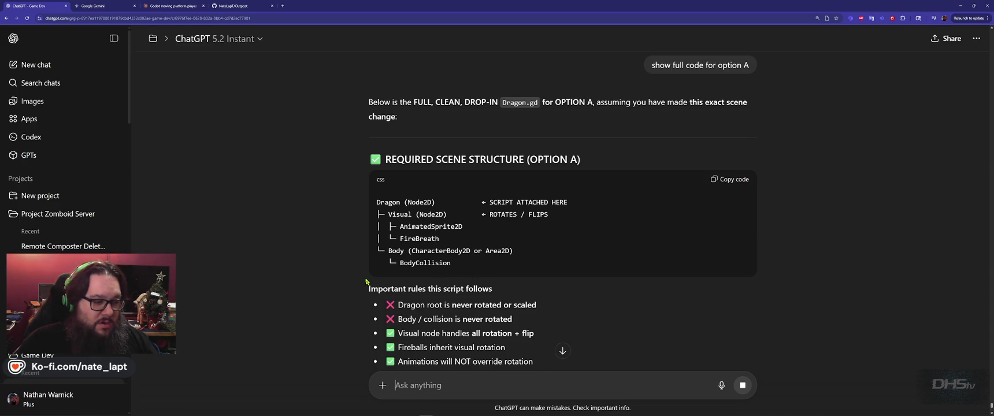
scroll(365, 294, down, 6)
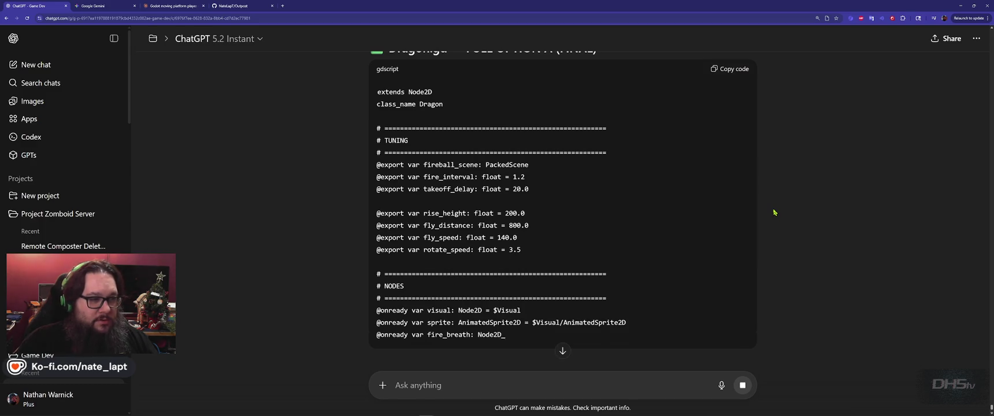
scroll(774, 213, down, 3)
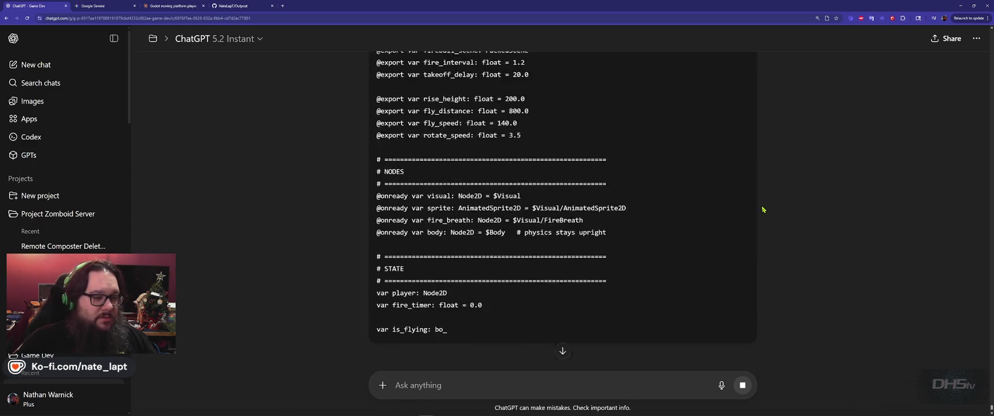
key(super+Tab)
click(783, 186)
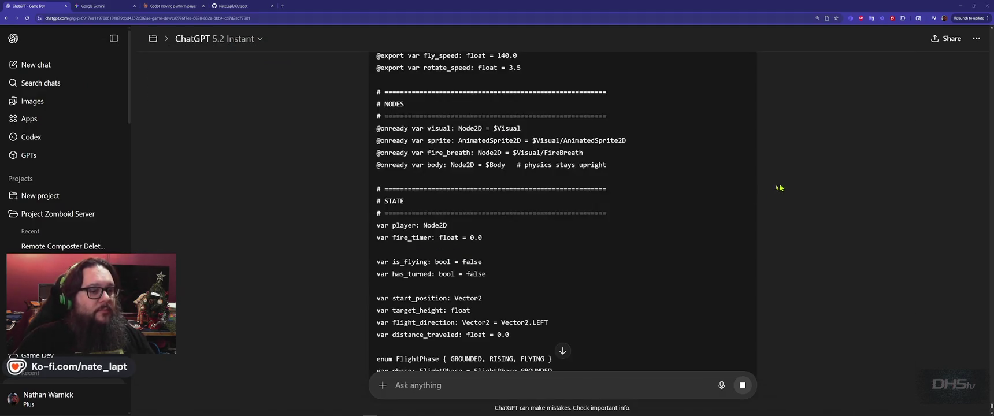
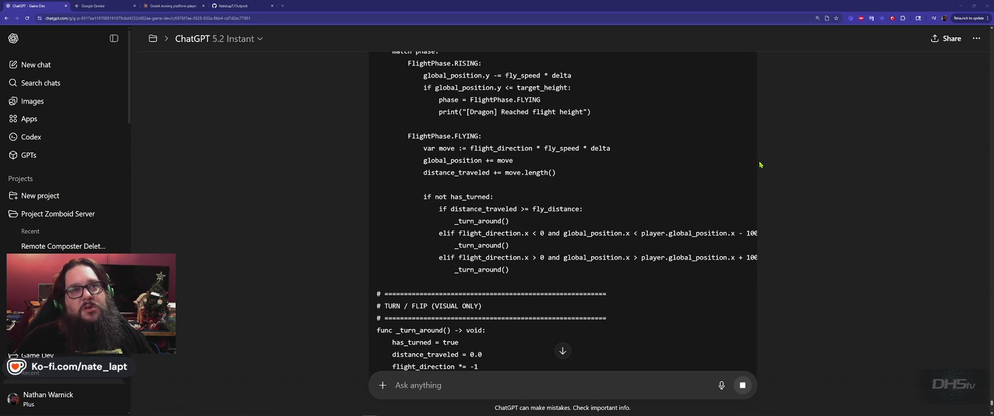
Scroll through ChatGPT's reply and copy the finished Dragon.gd (Option A) code block
scroll(760, 165, down, 1)
scroll(767, 176, down, 3)
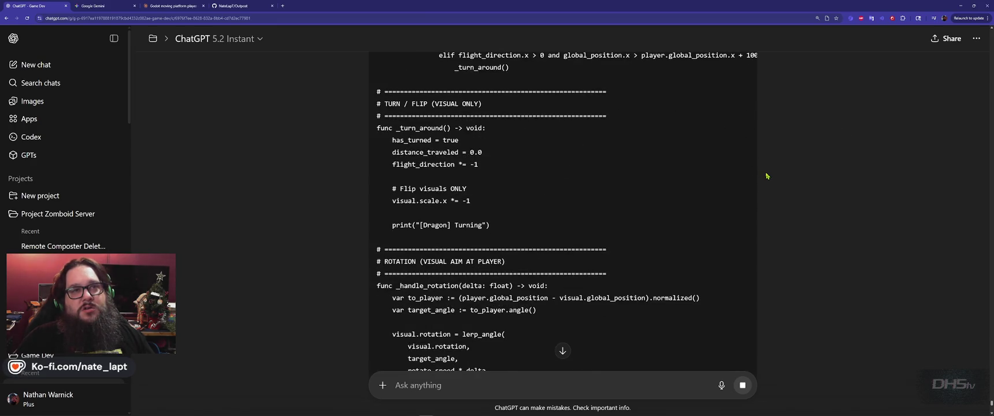
scroll(769, 175, down, 10)
scroll(766, 175, up, 20)
scroll(763, 173, up, 6)
scroll(763, 173, down, 1)
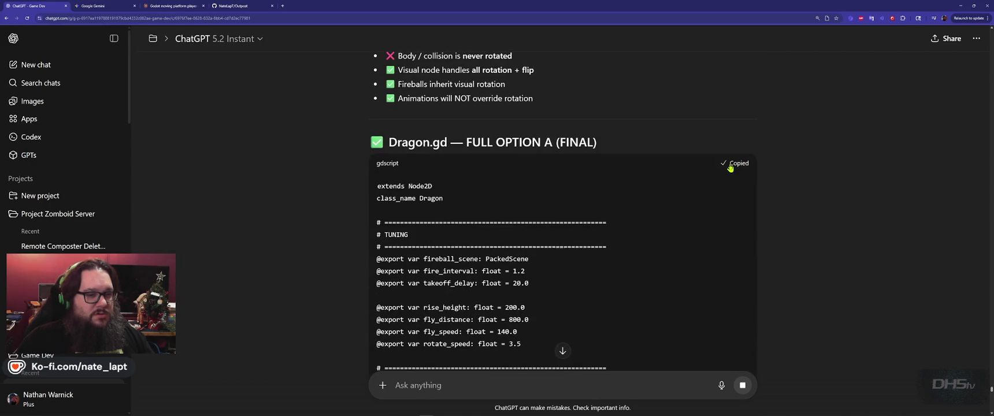
key(alt+Tab)
key(alt+Tab)
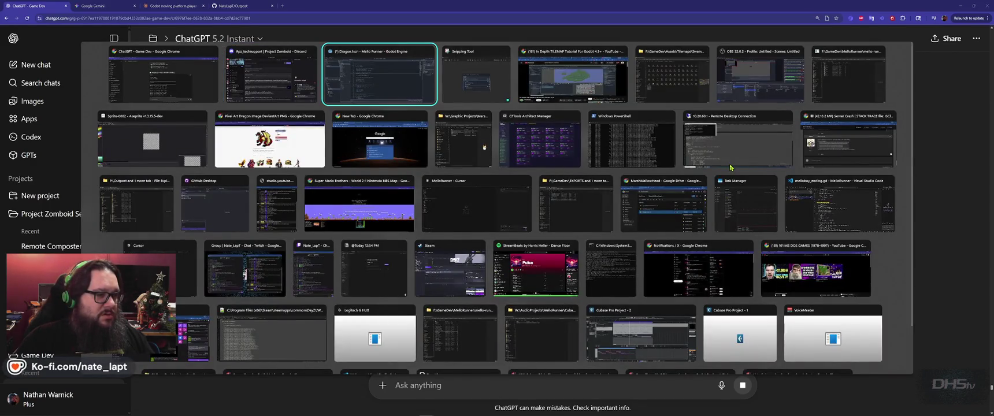
Replace all of Dragon.gd's old code with the copied script
click(548, 202)
key(ctrl+a)
key(ctrl+v)
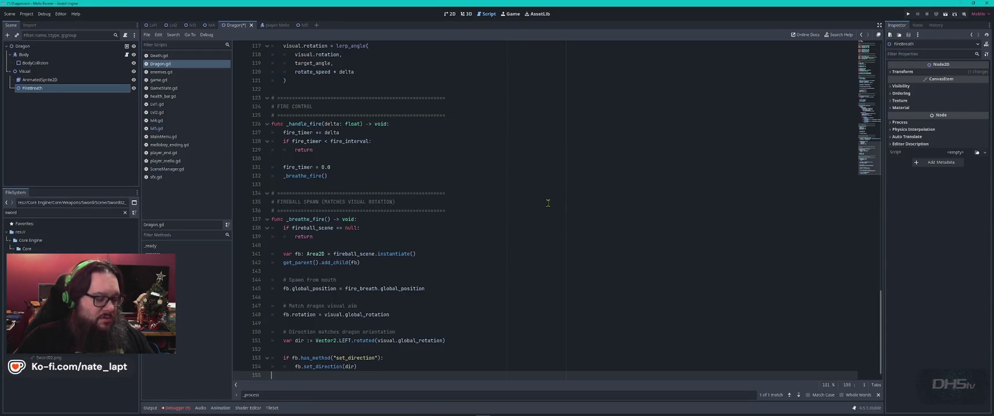
Save and run the game into the level, where it breaks on the null 'scale' error at line 52
key(F5)
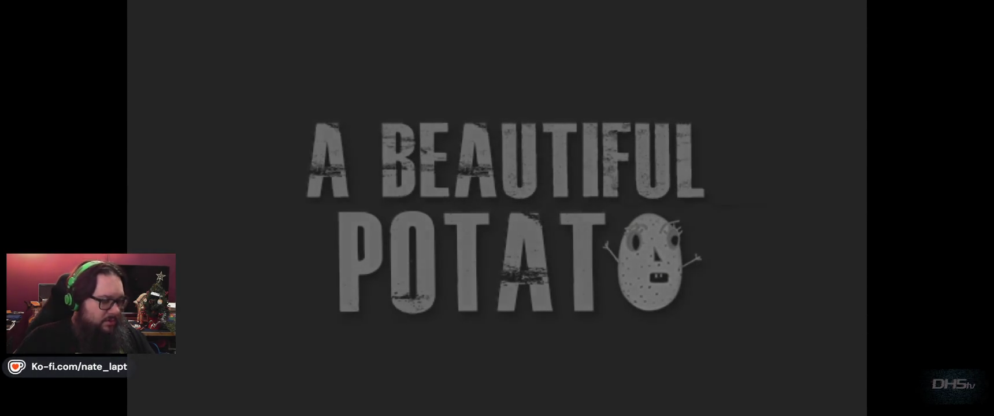
key(Return)
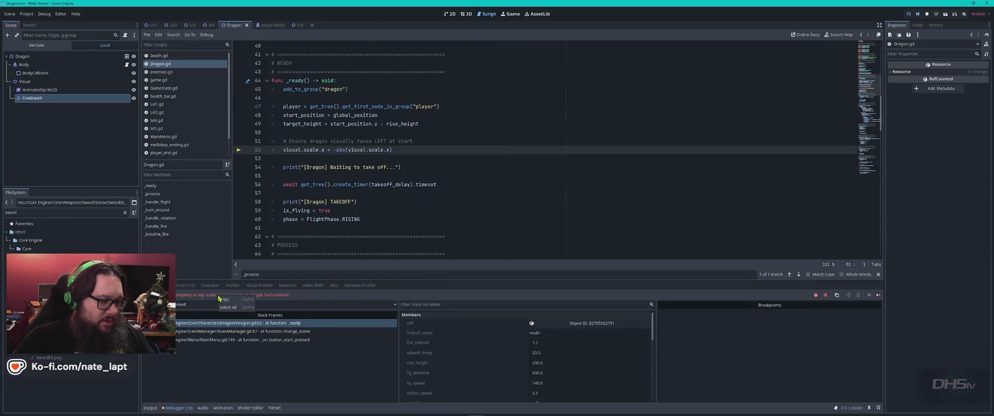
key(alt+Tab)
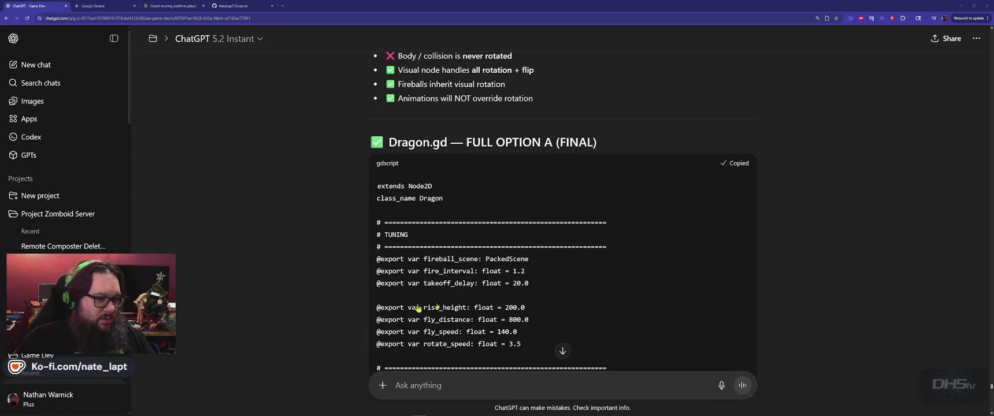
Send the null-instance 'scale' error to ChatGPT and stop the running game
scroll(559, 339, down, 20)
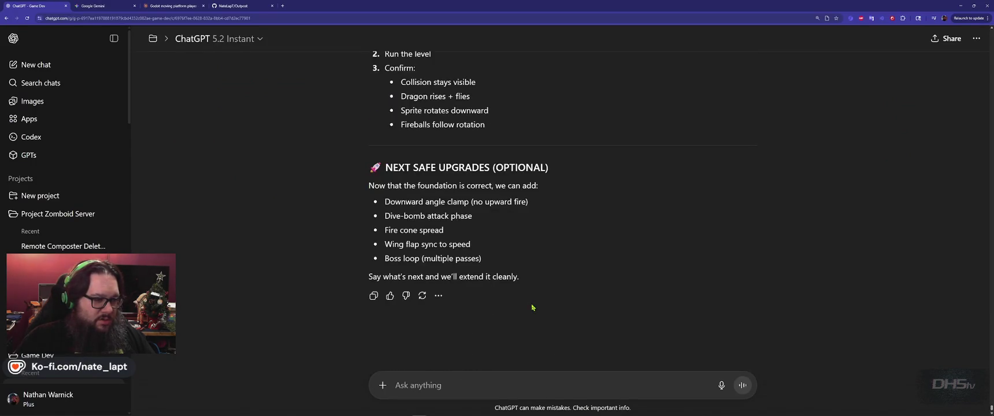
text(Invalid access to property or key 'scale' on a base object of type 'null instance'.)
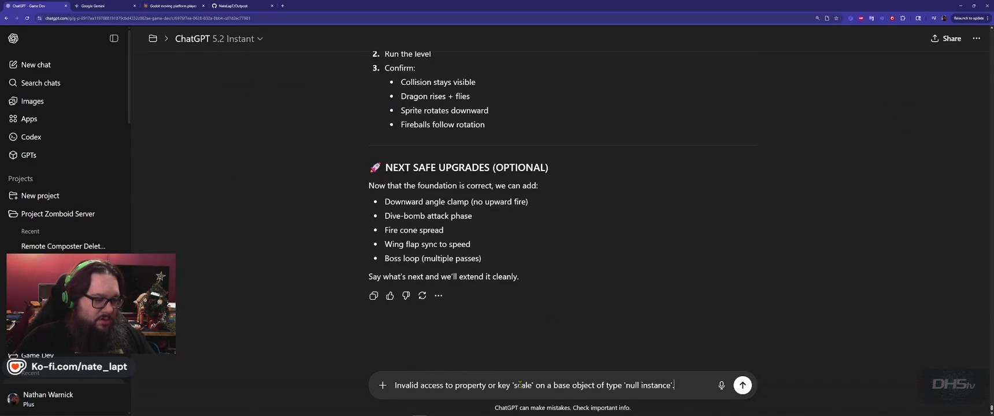
key(Return)
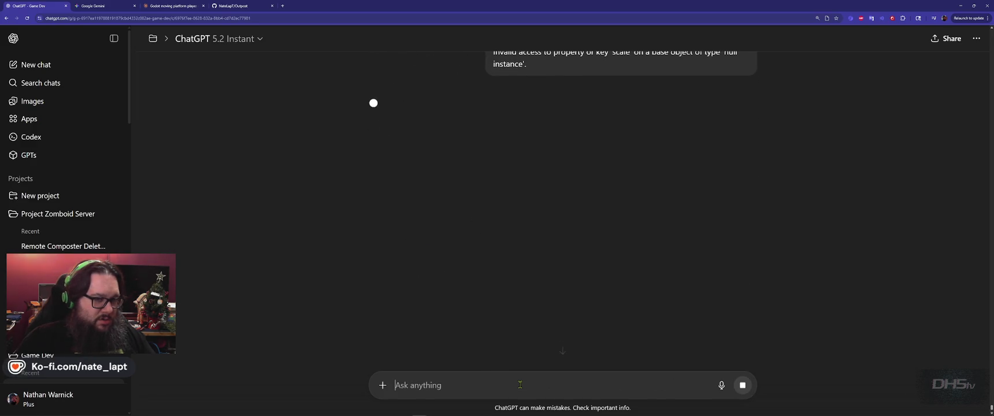
key(alt+Tab)
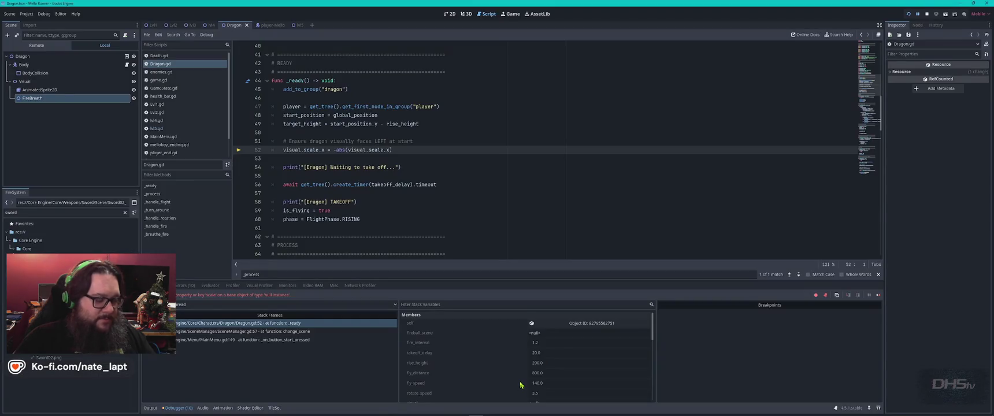
key(F8)
key(super)
Review ChatGPT's required tree: Body with BodyCollision, Visual with AnimatedSprite2D and FireBreath
key(alt+Tab)
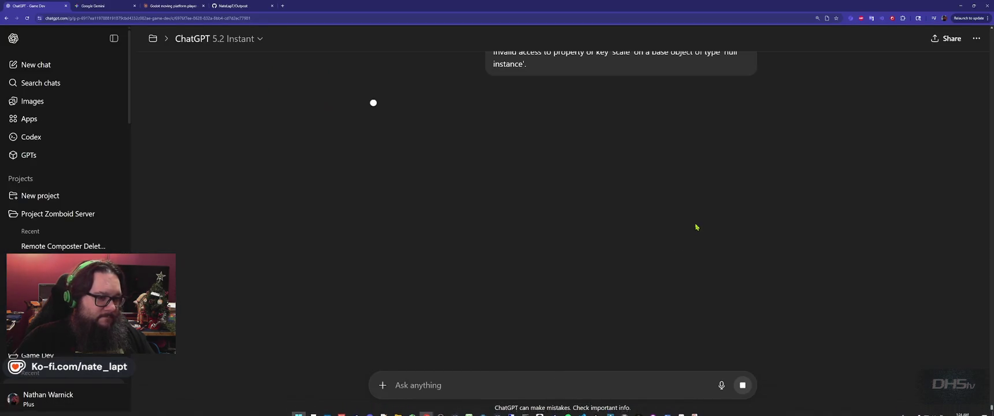
scroll(694, 256, up, 20)
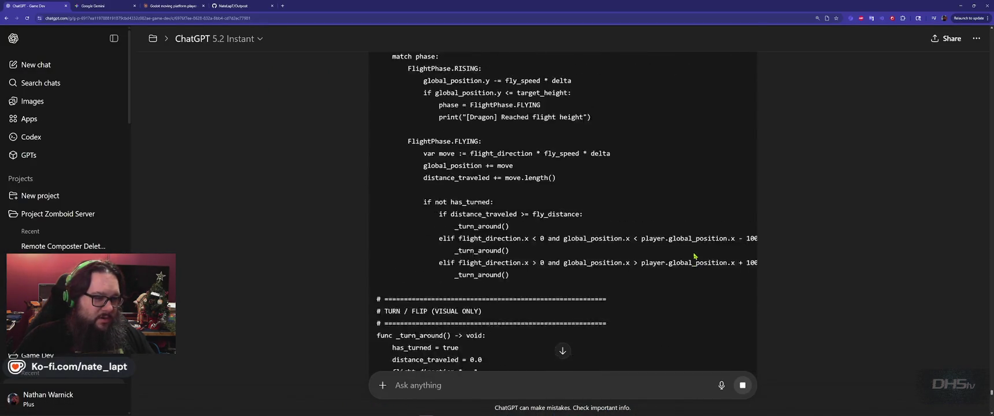
scroll(695, 256, up, 6)
scroll(695, 256, down, 2)
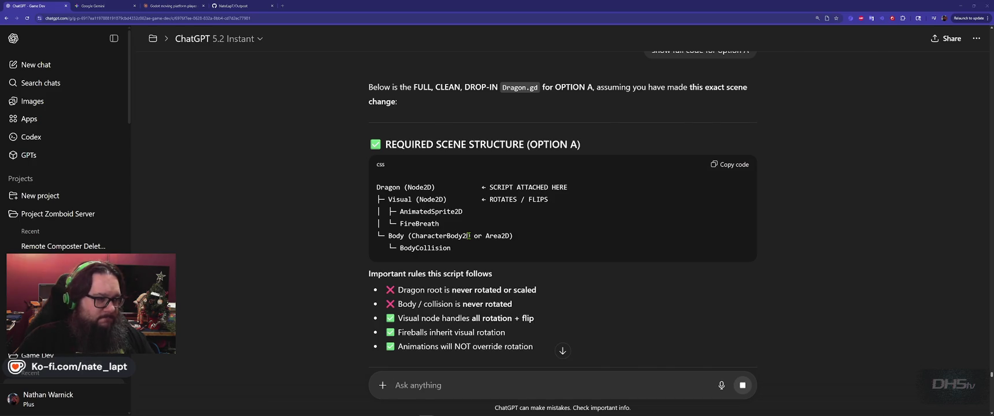
key(alt+Tab)
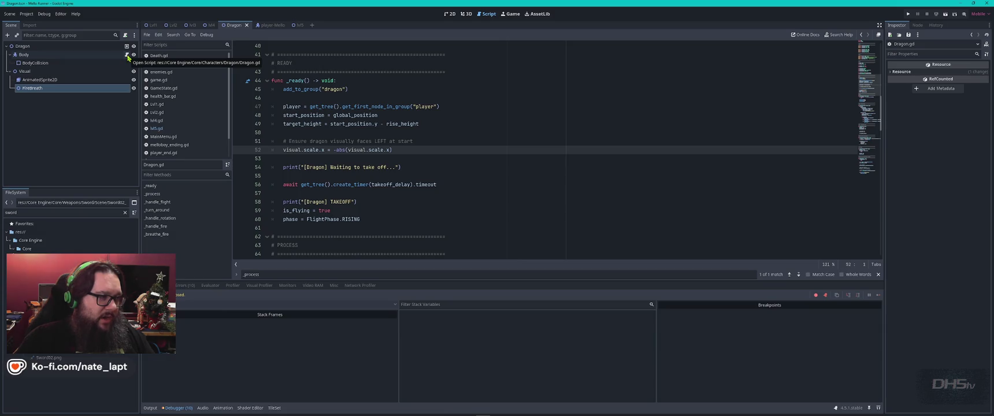
Detach the script from the Body node
click(128, 55)
click(122, 55)
click(126, 56)
click(126, 36)
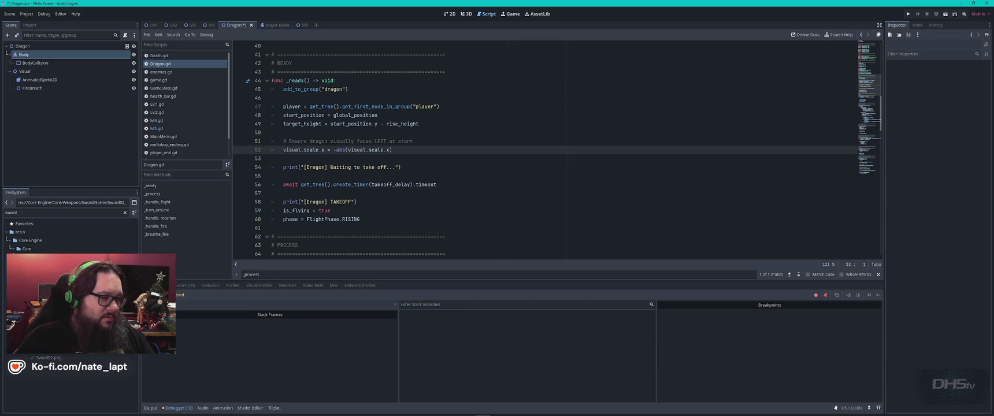
Find Dragon.gd in the FileSystem and attach it to the Dragon root node
key(ctrl+a)
text(d)
key(Down)
drag(48, 71, 23, 47)
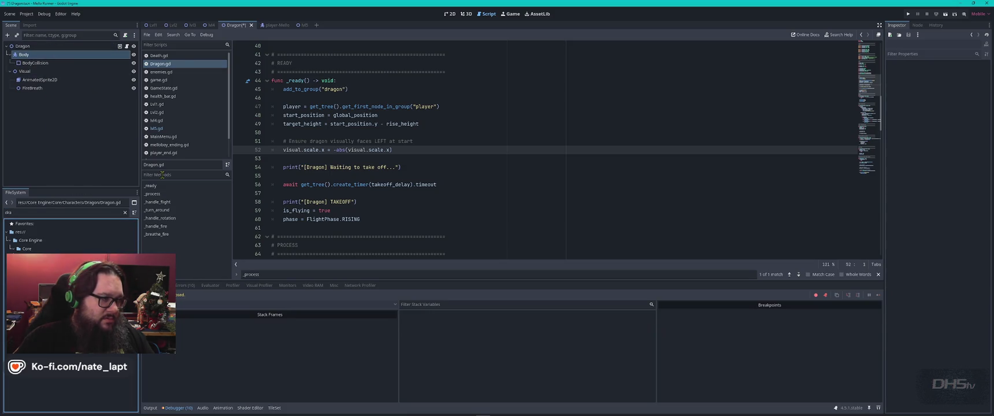
Relaunch the game and play into the level to test the fix
key(F5)
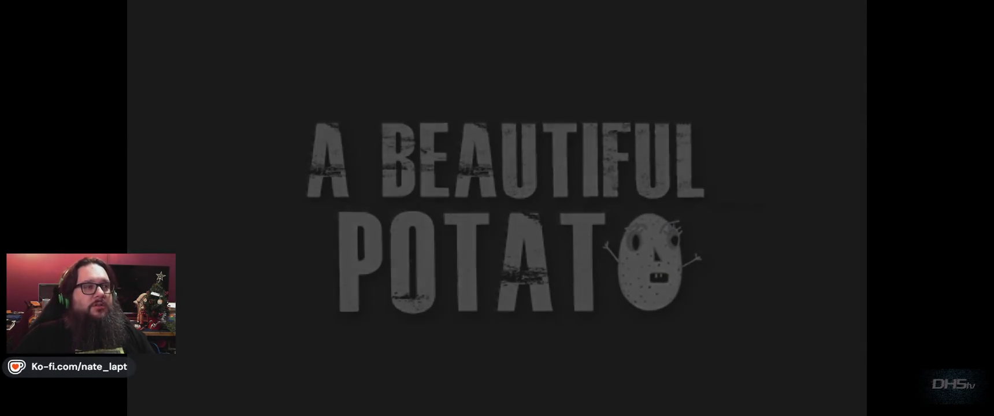
key(Return)
key(space)
key(Right)
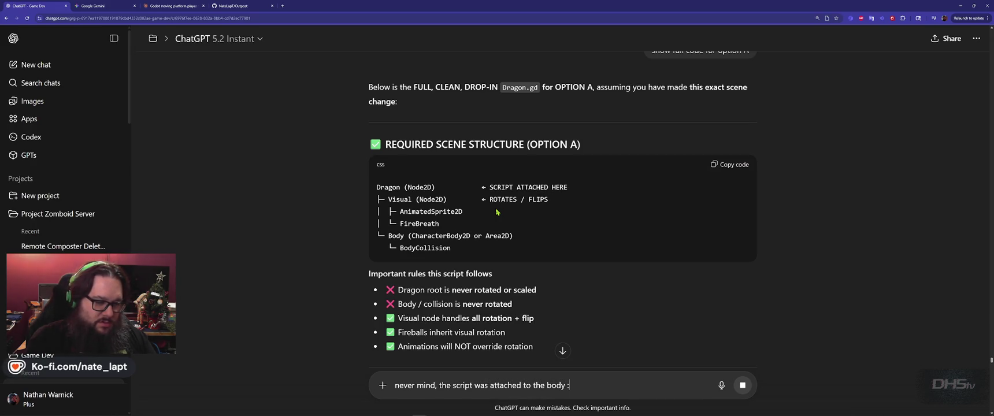
key(alt+Tab)
key(alt+Tab)
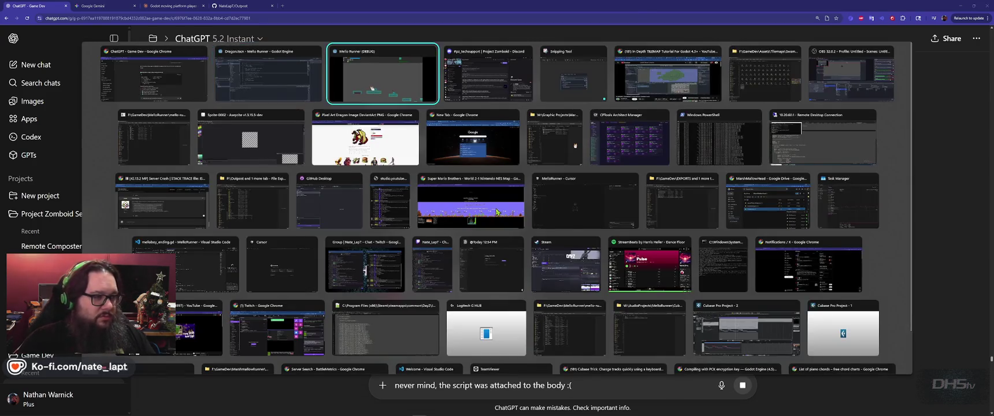
Run and jump right across the platforms to pick up the sword
key(Right)
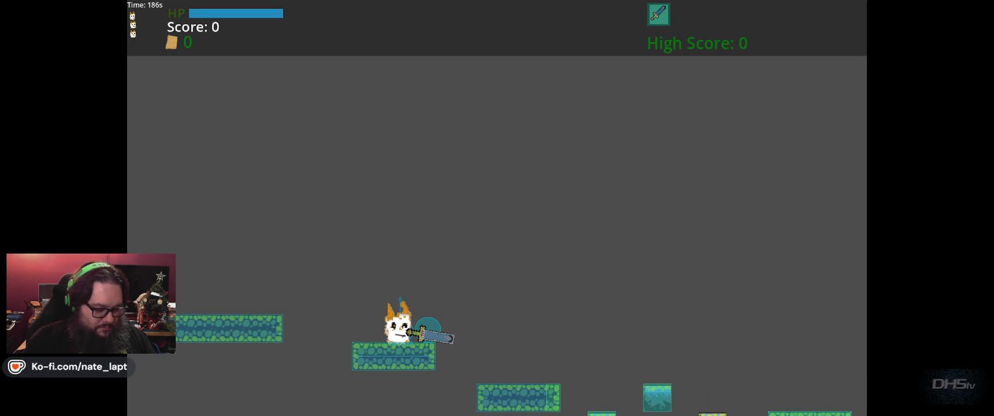
key(Right)
key(Right)
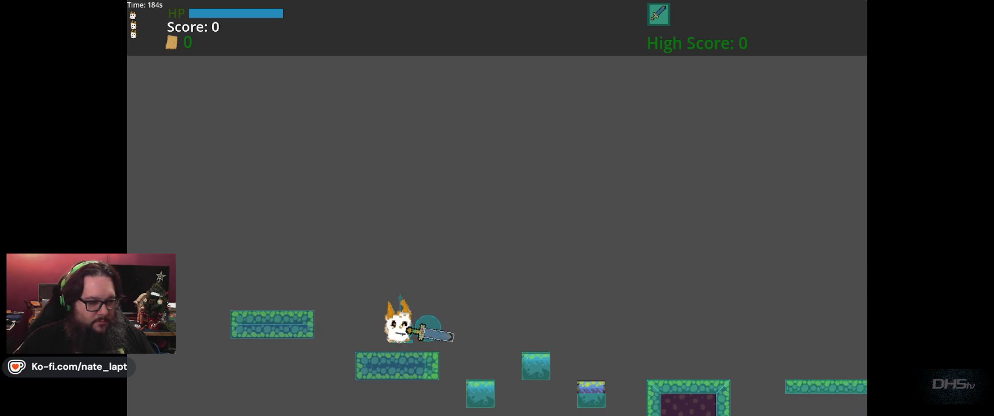
key(space)
key(Right)
key(space)
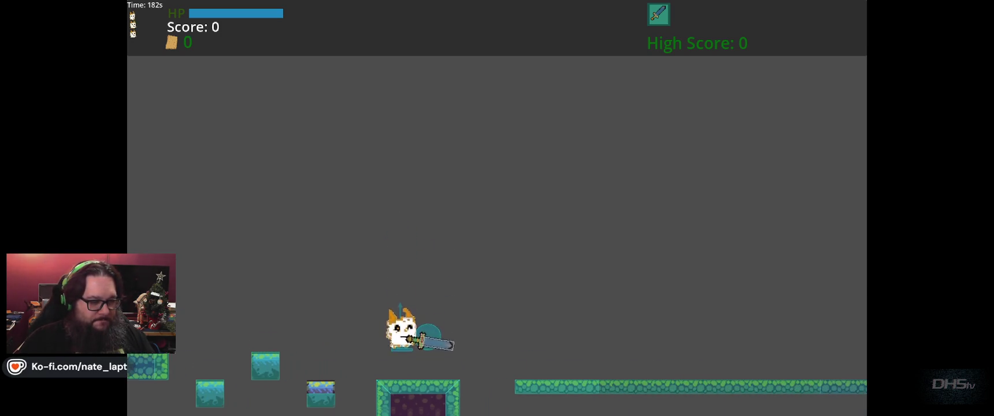
key(space)
key(Right)
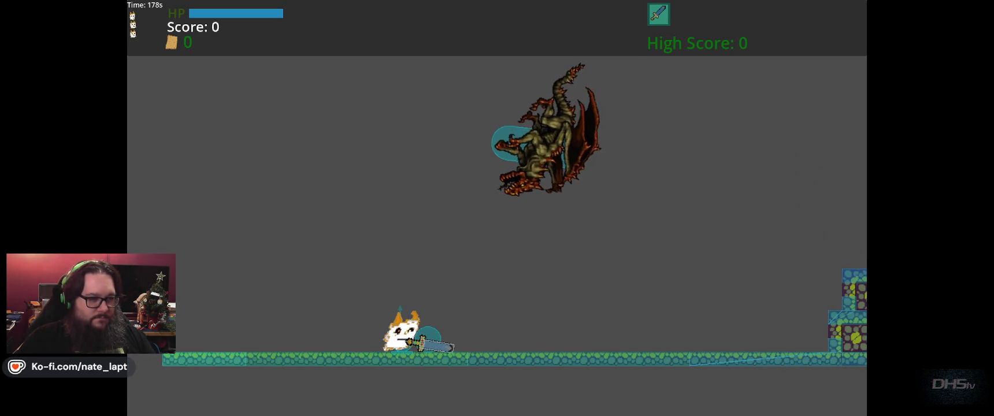
key(Right)
Chase the flying dragon onto the stacked platforms, then leave the running game
key(Left)
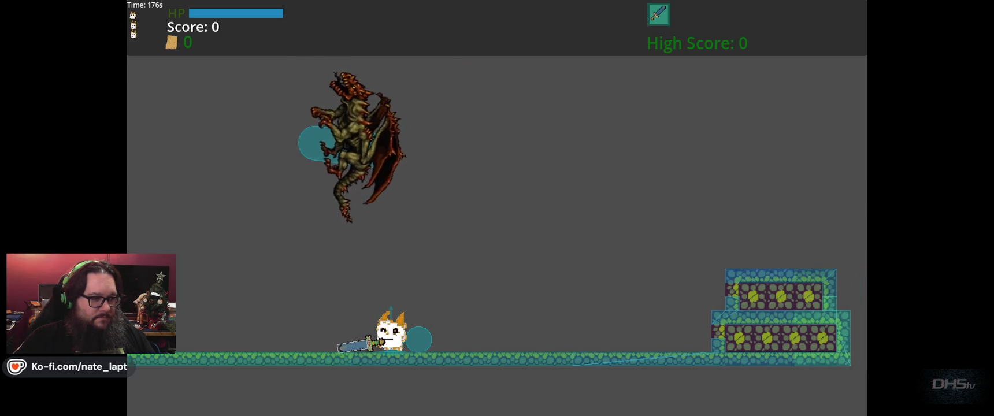
key(Right)
key(space)
key(Right)
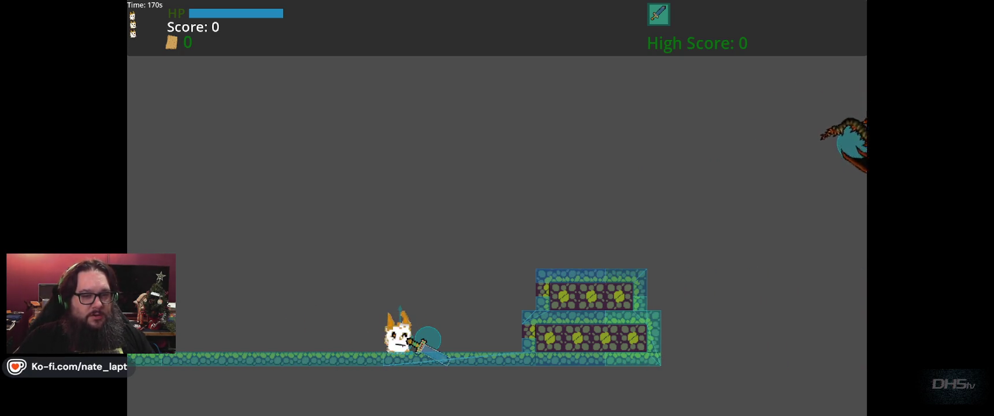
key(Right)
key(space)
key(Right)
key(space)
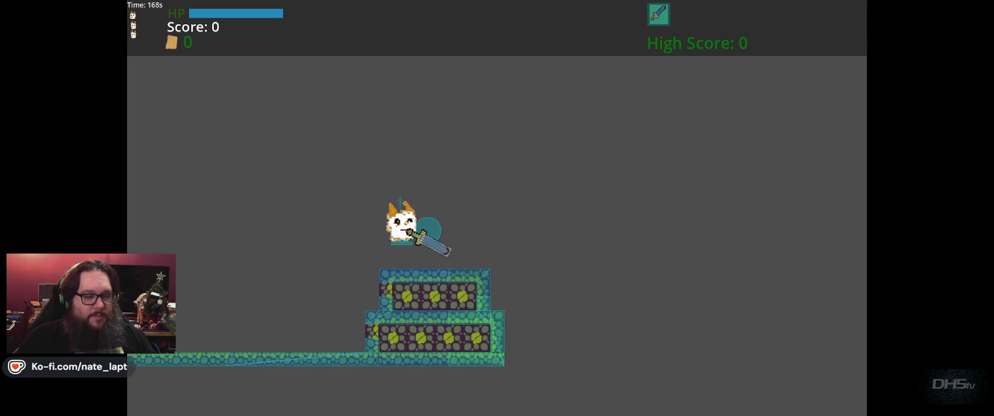
key(Right)
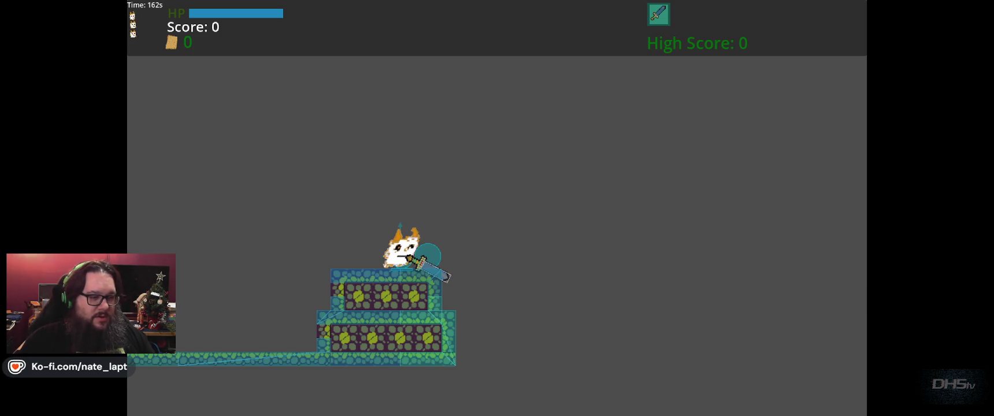
key(alt+Tab)
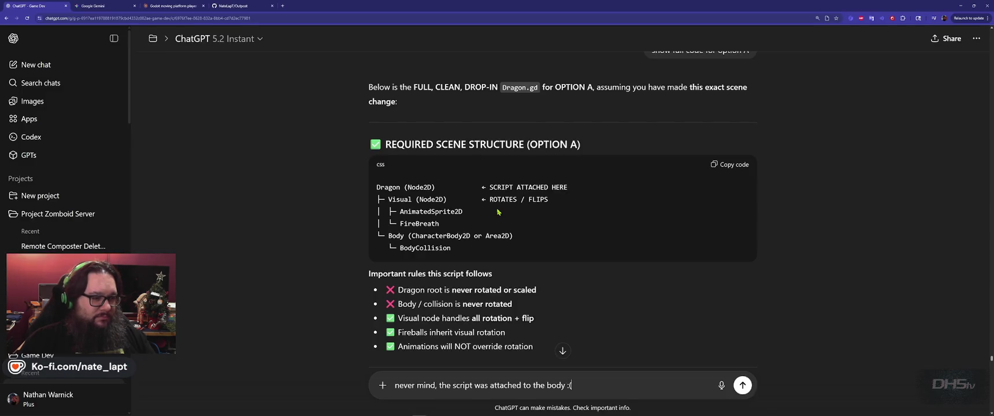
key(alt+Tab)
Set rise_height to 150.0, fly_distance to 300.0 and rotate_speed to 1.5 in Dragon.gd
click(493, 214)
key(ctrl+Home)
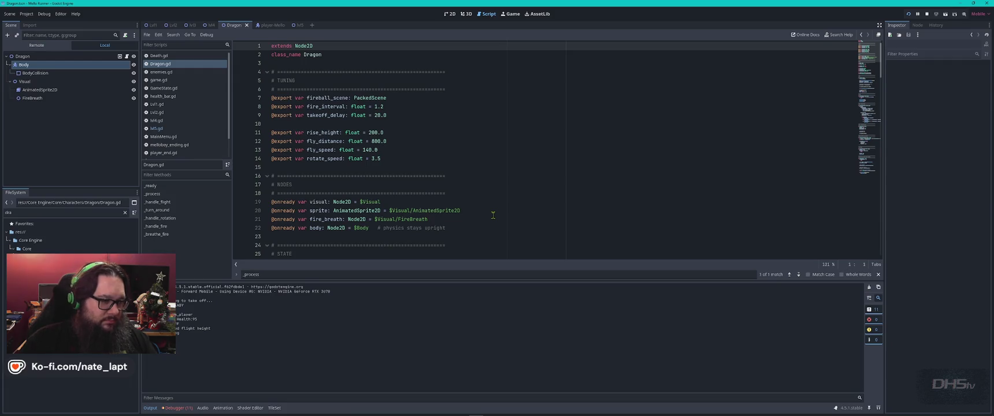
click(373, 141)
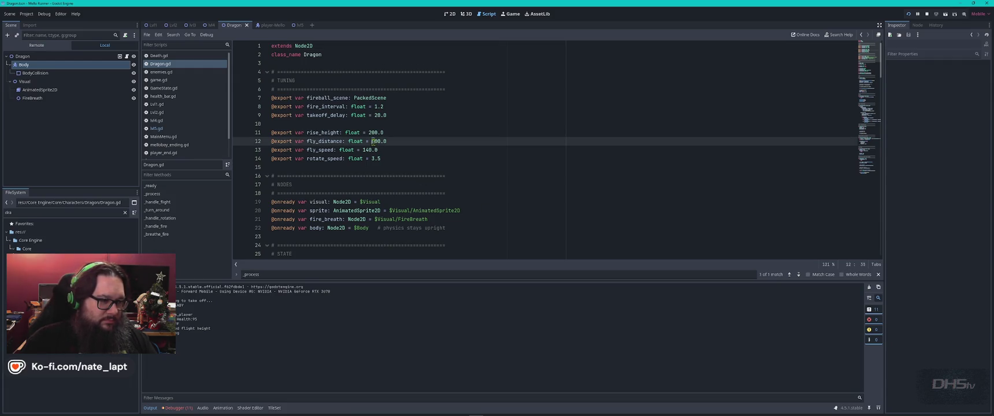
text(3)
key(F5)
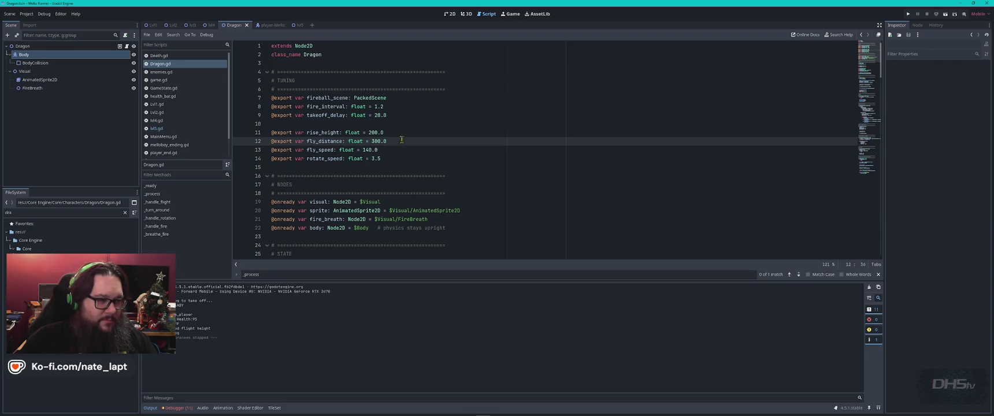
click(371, 132)
text(15)
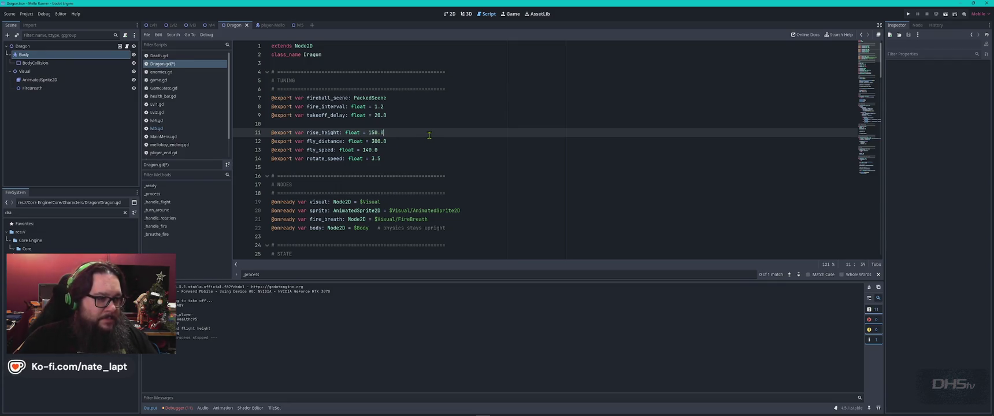
click(375, 158)
text(1)
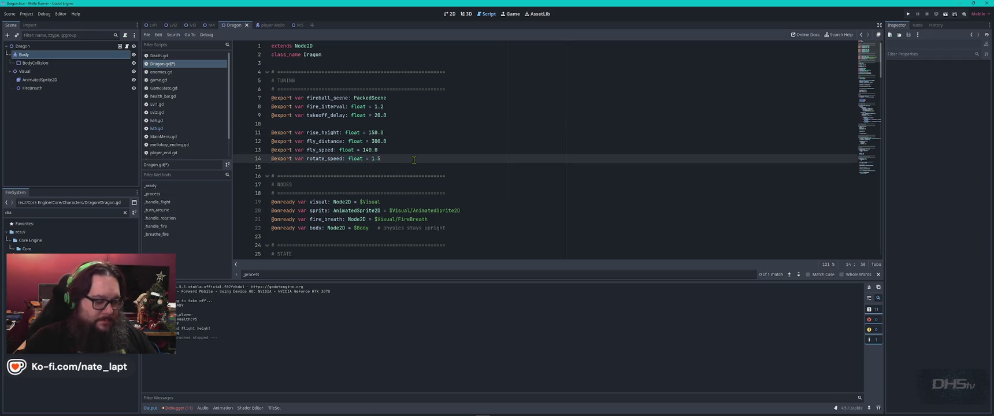
Search the script for 'rotate' matches, then save and relaunch the game
key(ctrl+f)
text(rotate)
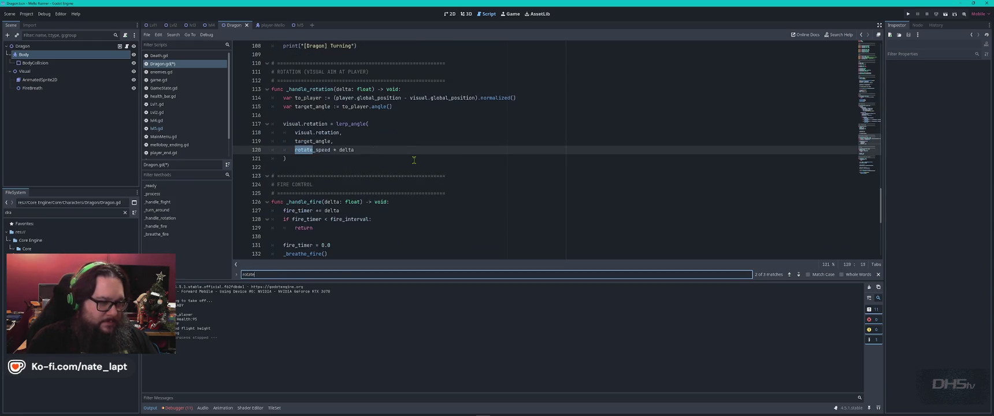
key(Return)
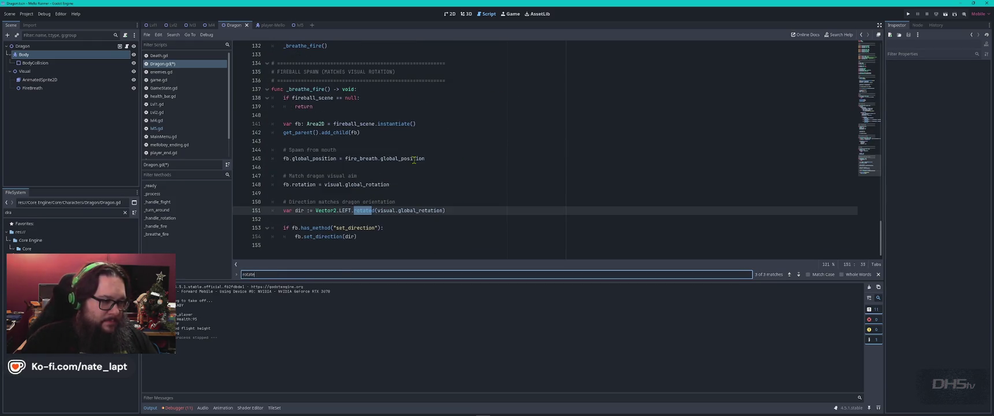
key(shift+Return)
key(F5)
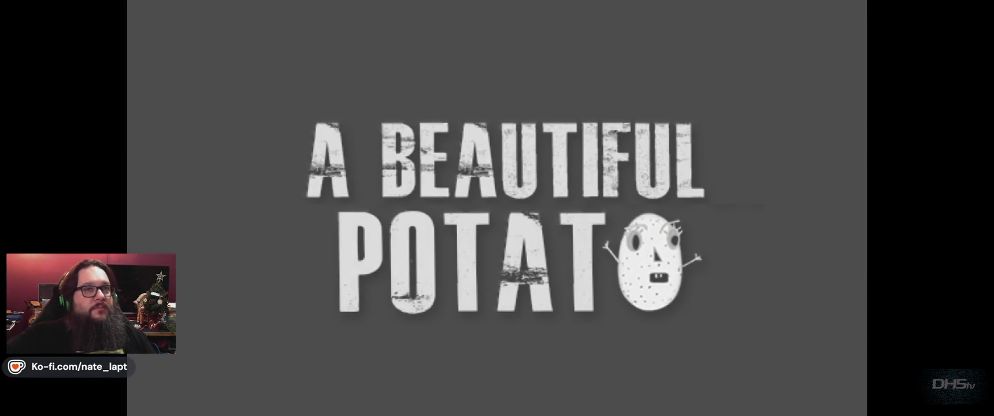
Start the game and jump right to pick up the sword
key(Return)
key(Right)
key(space)
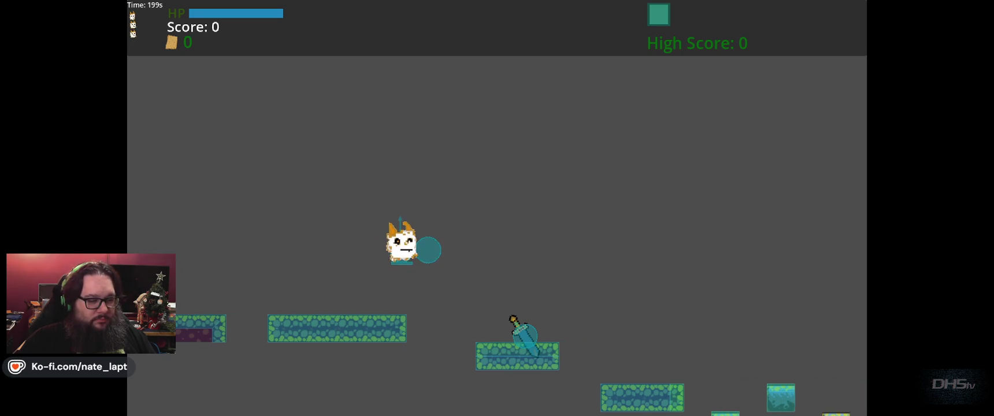
key(space)
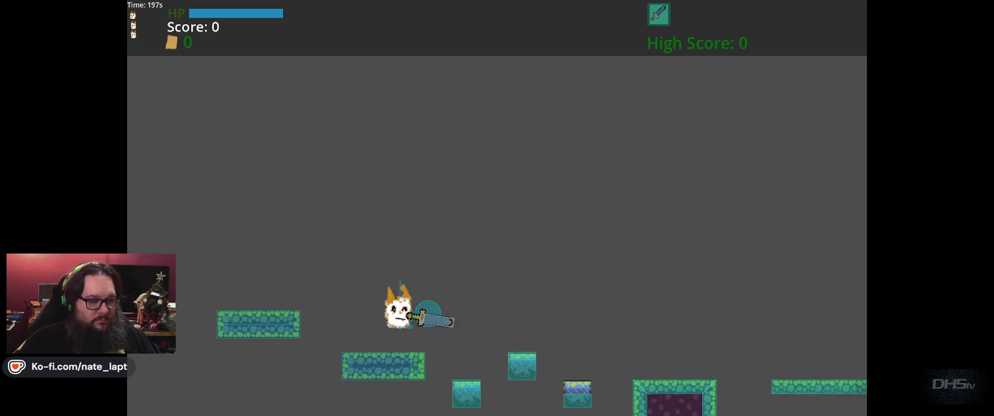
key(space)
key(space)
key(space)
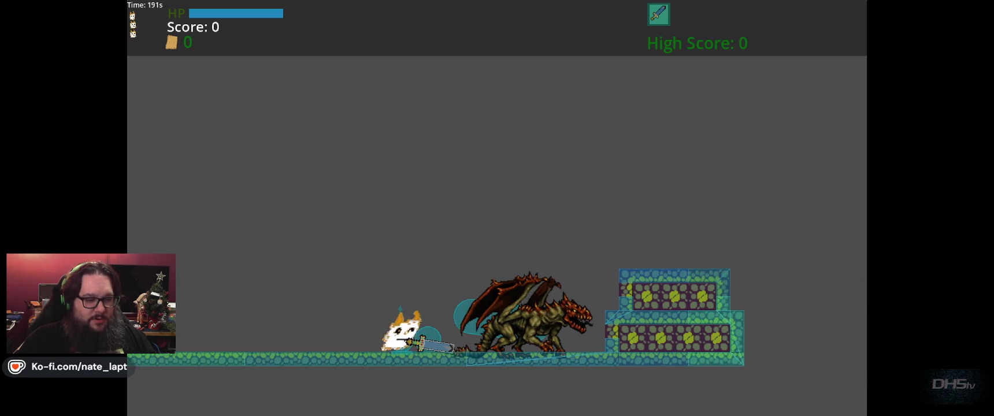
Approach the dragon, climb onto the stone platform, then close the game
key(Left)
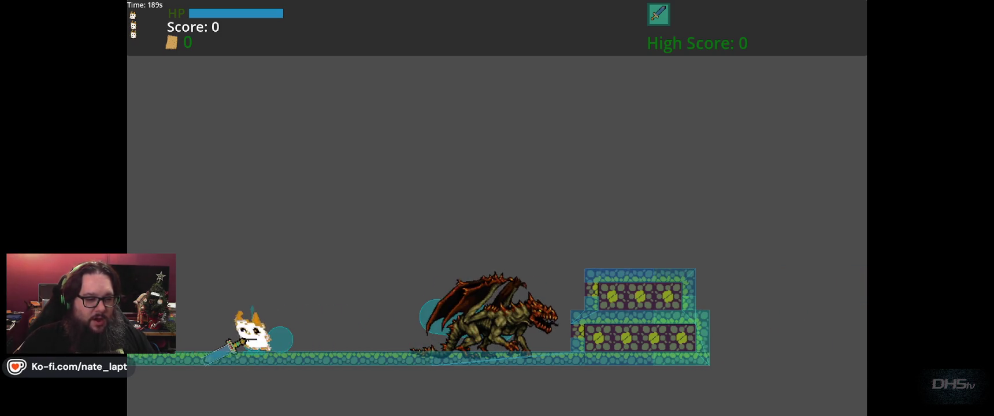
key(Right)
key(Up)
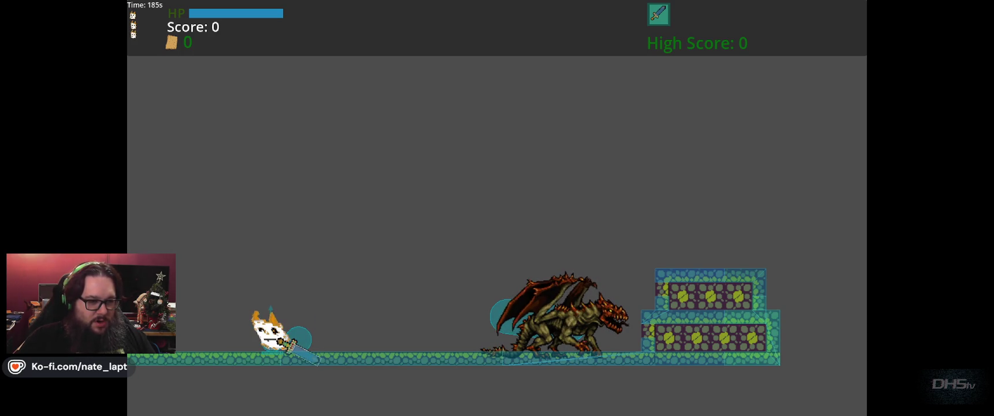
key(Right)
key(Up)
key(Left)
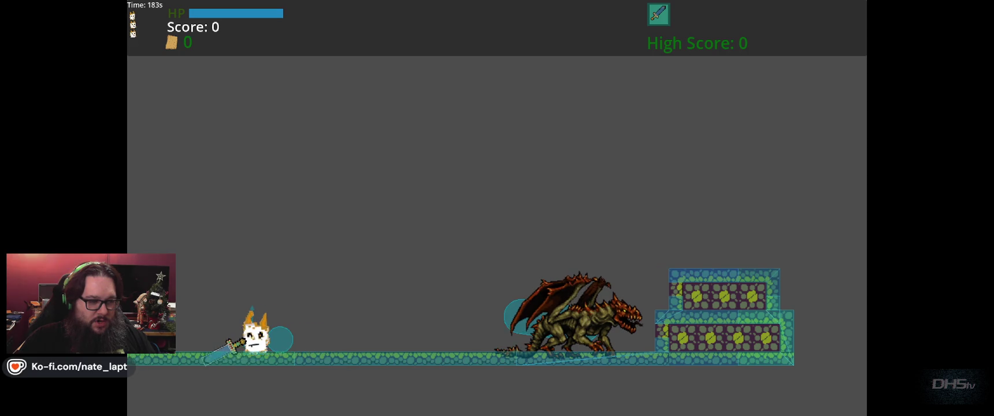
key(Right)
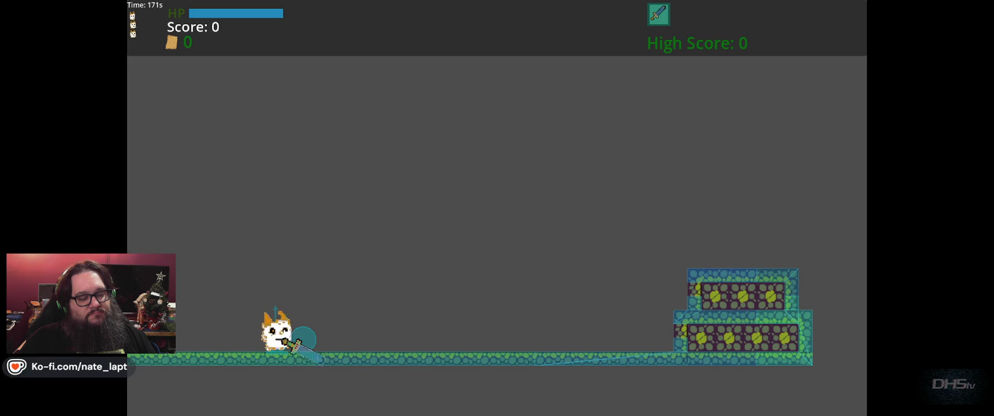
key(Right)
key(Right)
key(space)
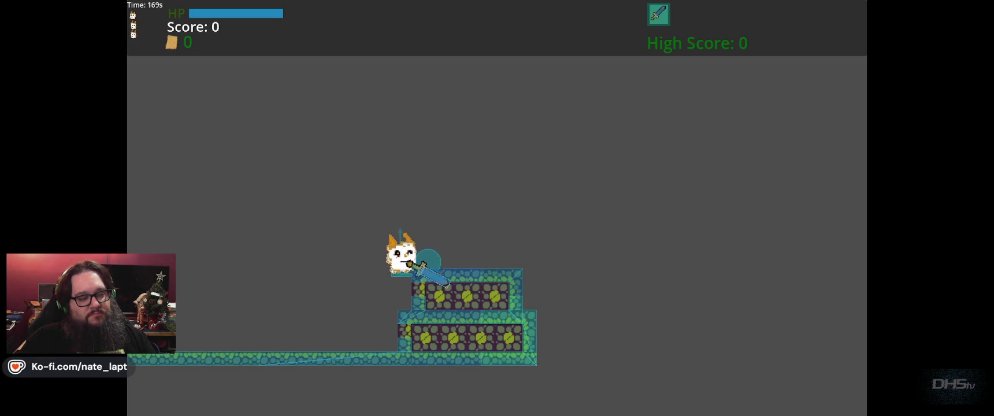
key(Right)
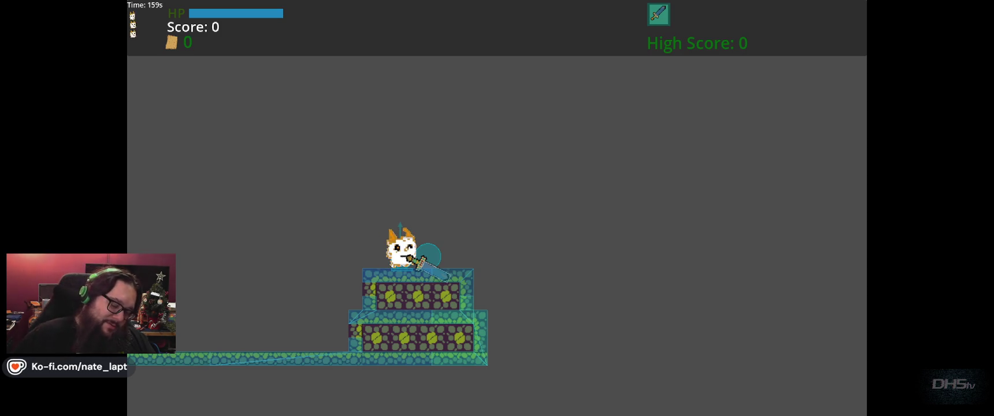
key(F8)
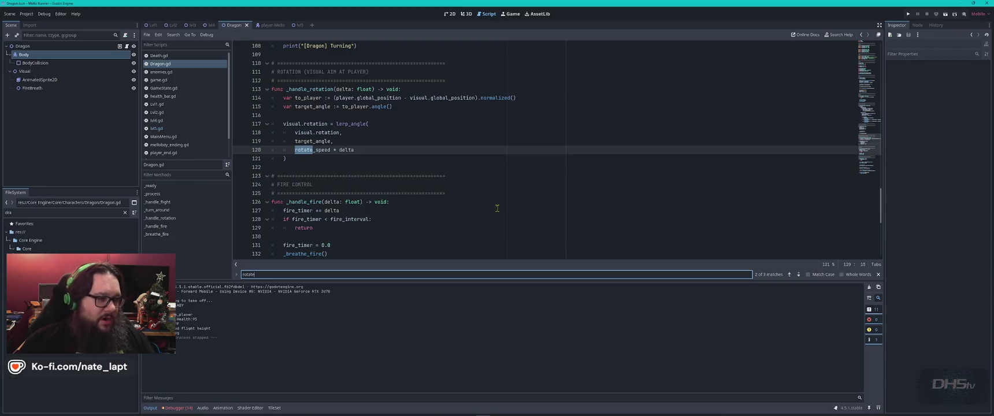
Read ChatGPT's scene-mismatch diagnosis down to its question about adding the Visual node
key(alt+Tab)
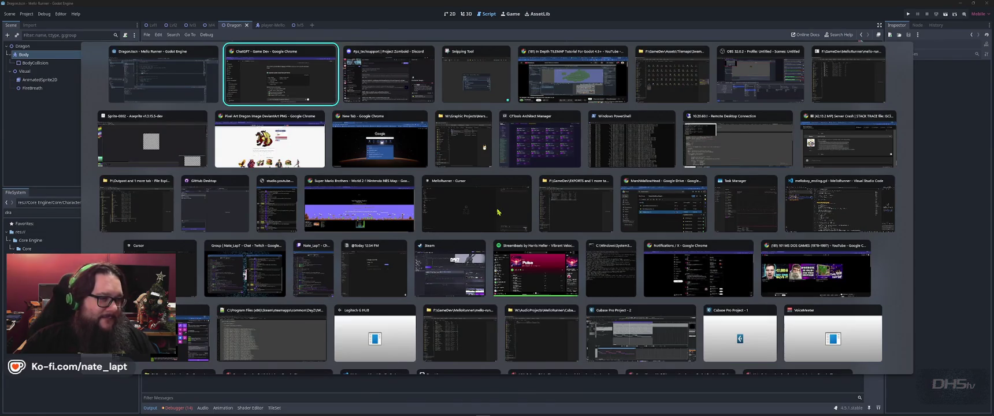
scroll(526, 213, down, 5)
scroll(527, 214, up, 5)
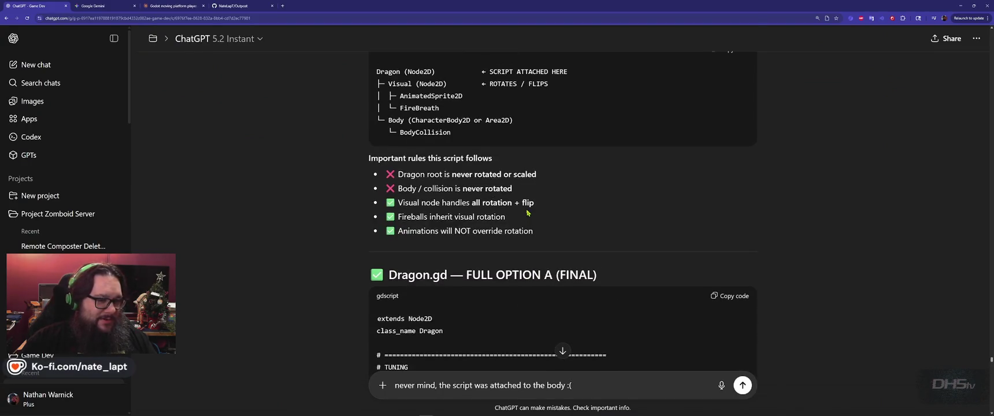
scroll(366, 235, down, 15)
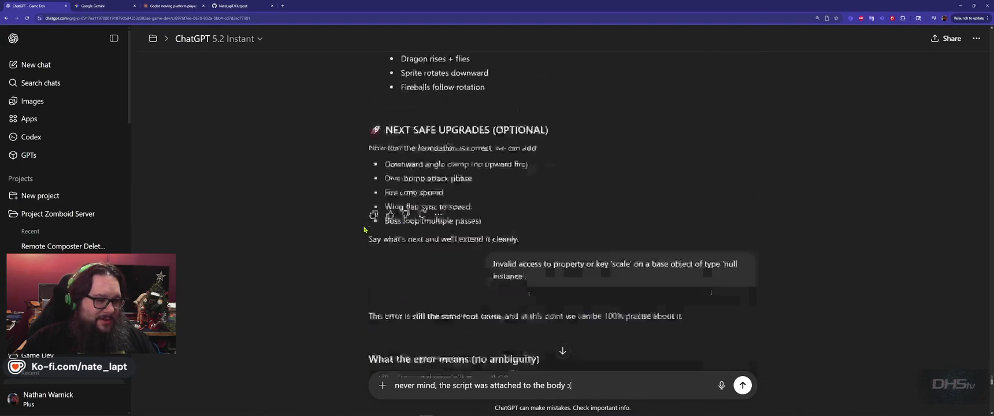
scroll(367, 231, up, 10)
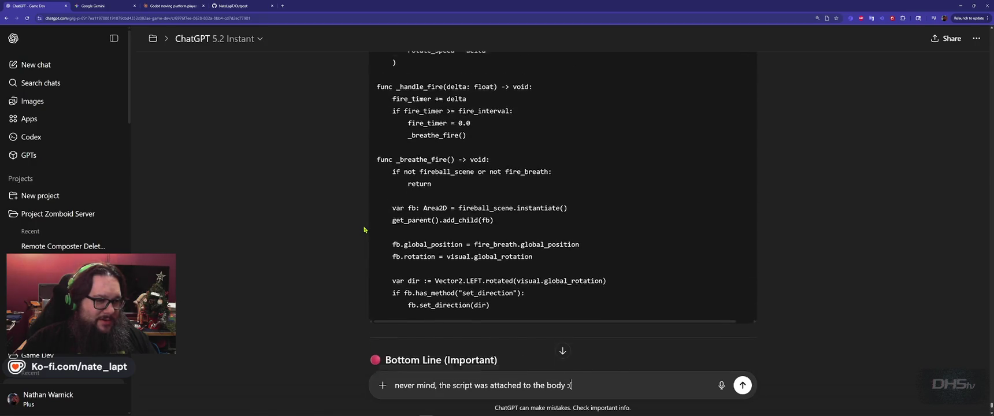
scroll(373, 237, up, 10)
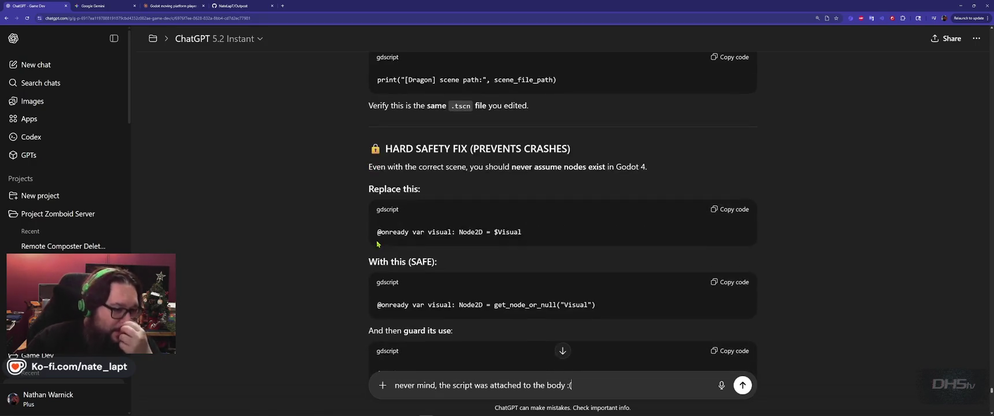
scroll(377, 243, up, 10)
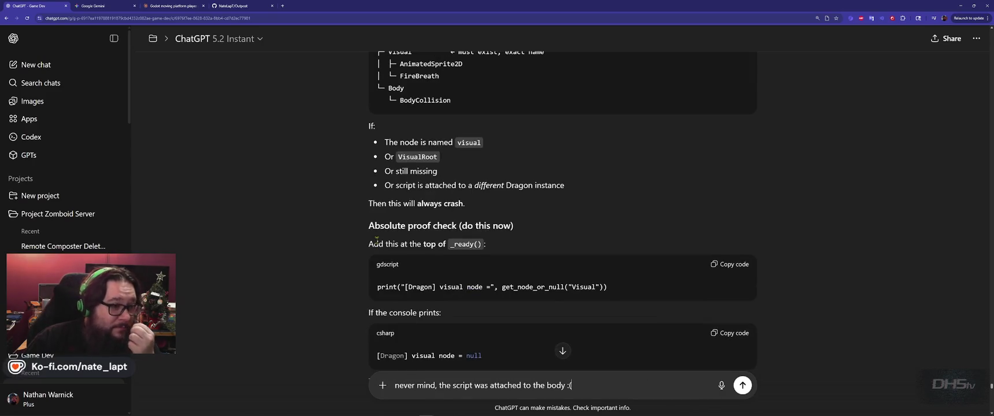
scroll(377, 244, up, 3)
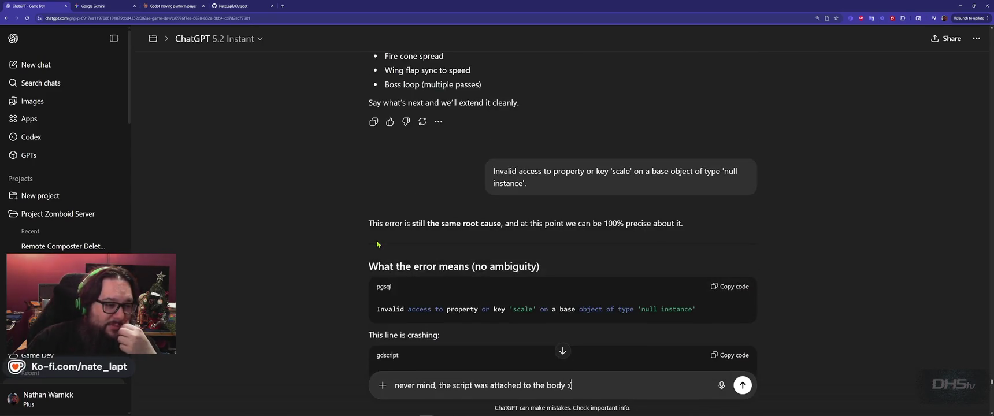
scroll(381, 254, down, 20)
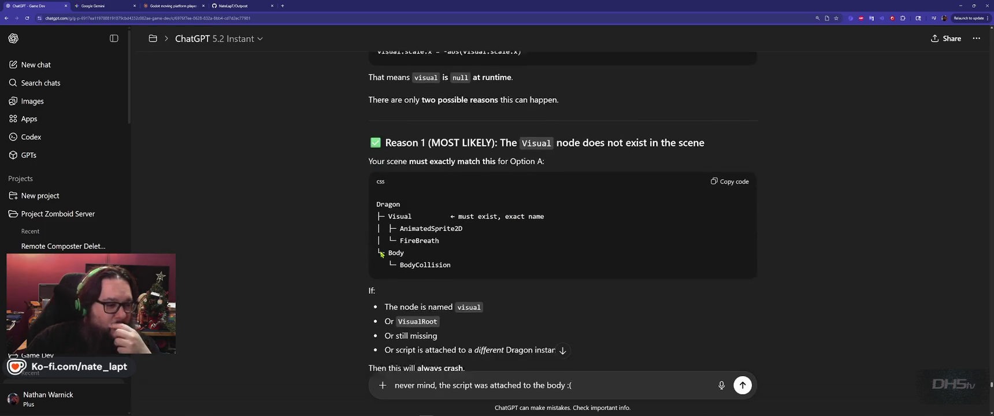
scroll(356, 271, down, 15)
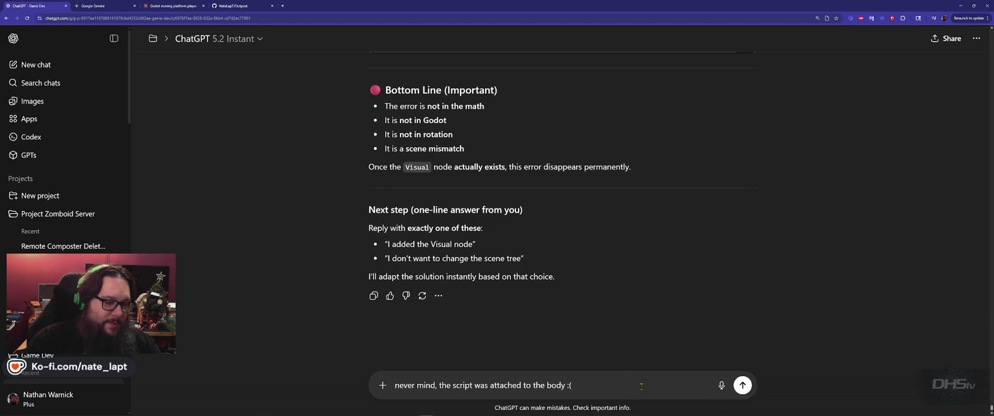
Send a follow-up: dragon flips wrong, flies away, should stay and fight, no longer breathes fire
key(shift+Return)
text(The dragon is)
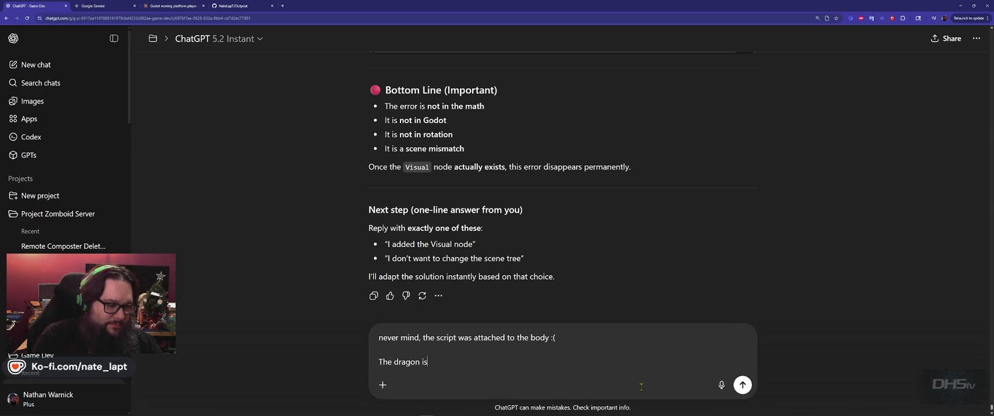
text(now flipping the wrong way,)
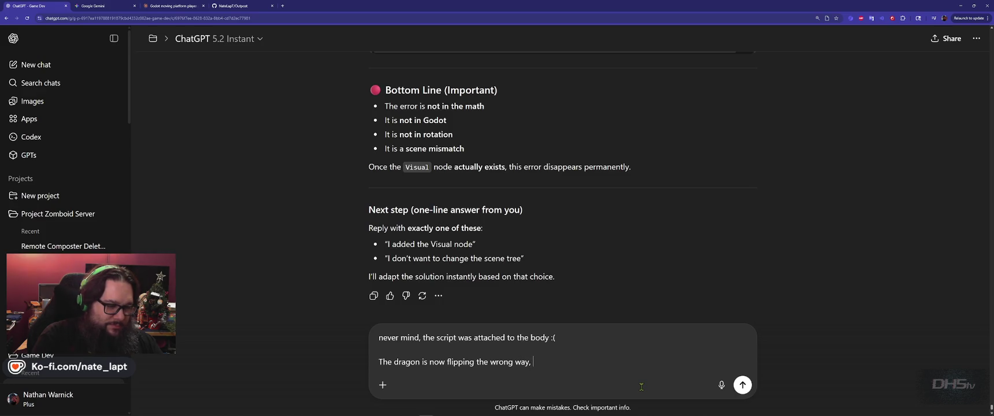
text( then flying away and never coming back...)
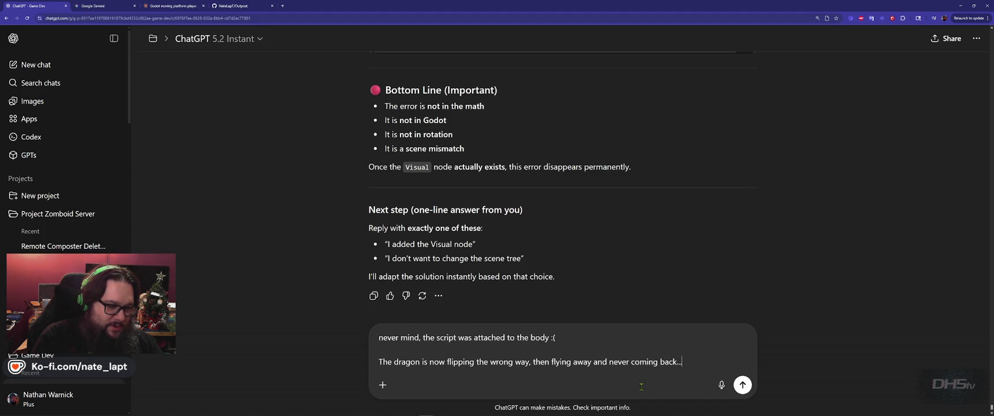
key(shift+Return)
key(shift+Return)
text(The dragon )
text(needs to stay near the player and f)
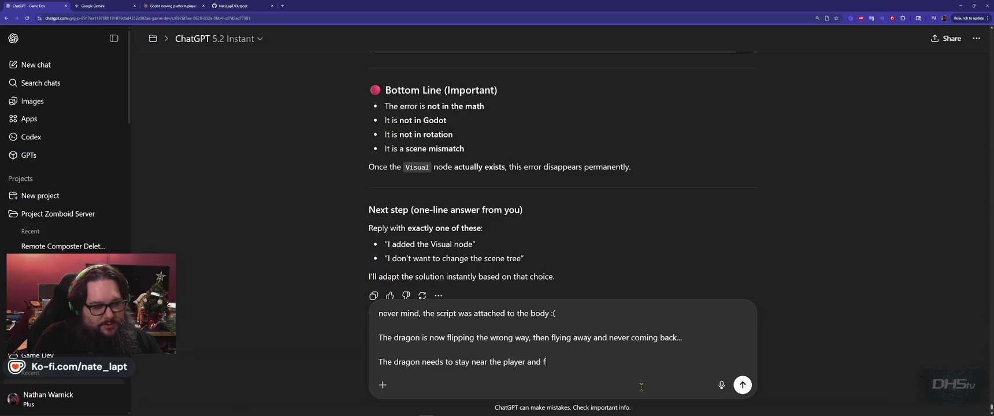
text(!!)
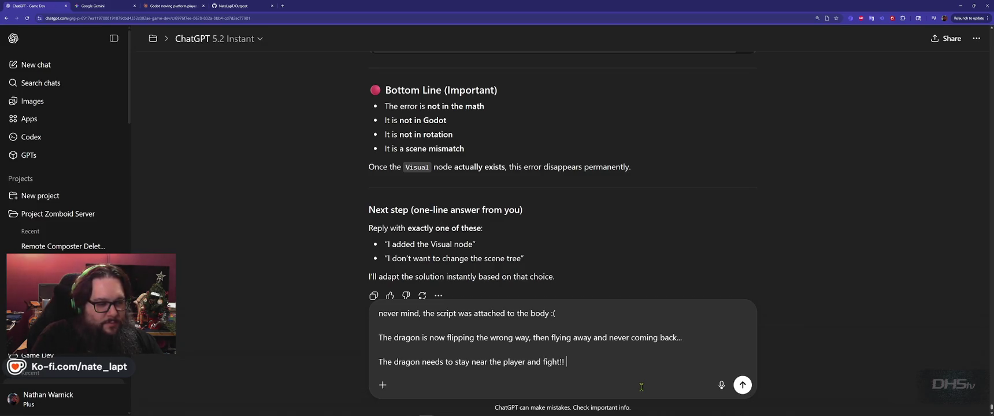
key(shift+Return)
key(shift+Return)
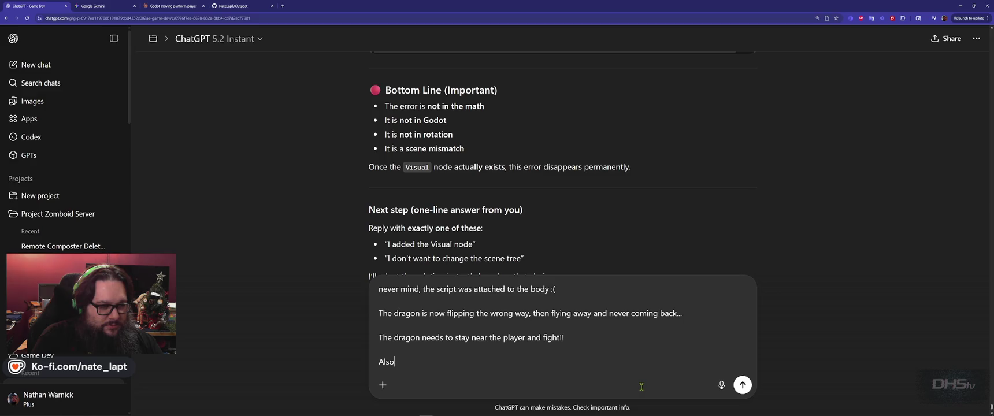
text(Also is not breathing)
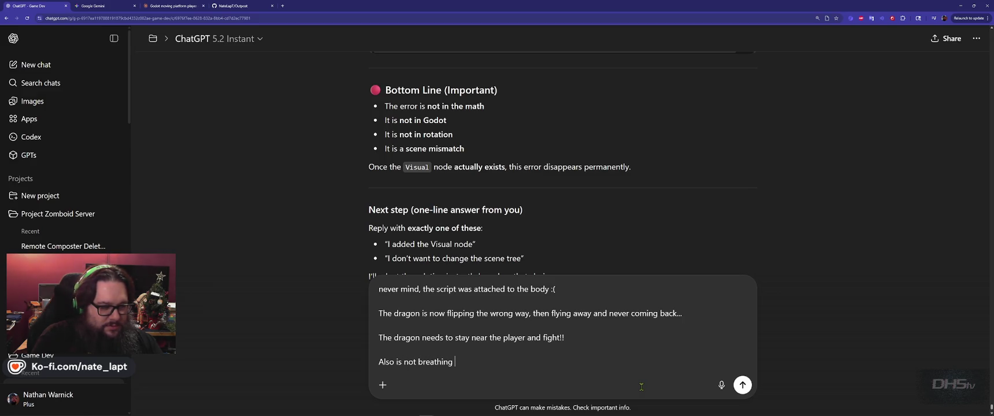
text(Fire anymore.)
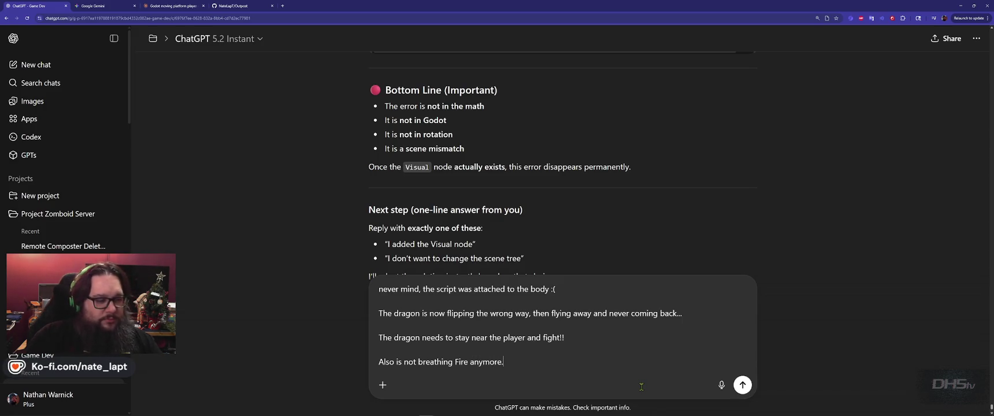
key(Return)
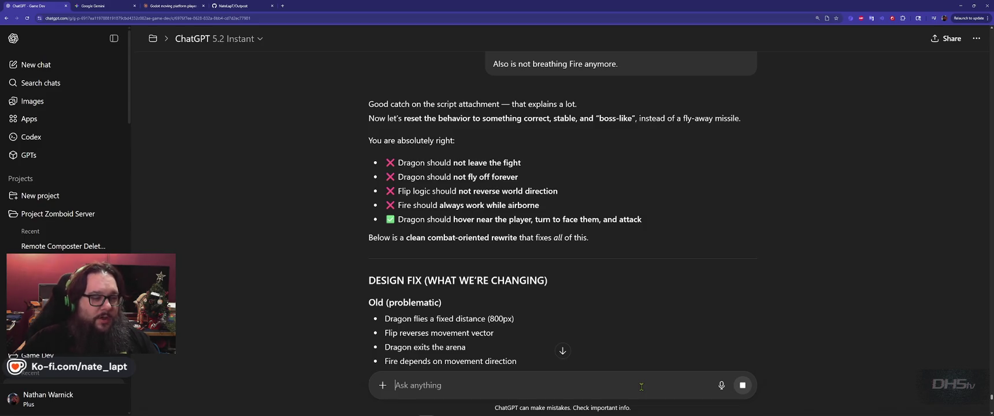
Review the streamed combat rewrite: scene tree, Dragon.gd code, and optional next upgrades
scroll(593, 328, down, 6)
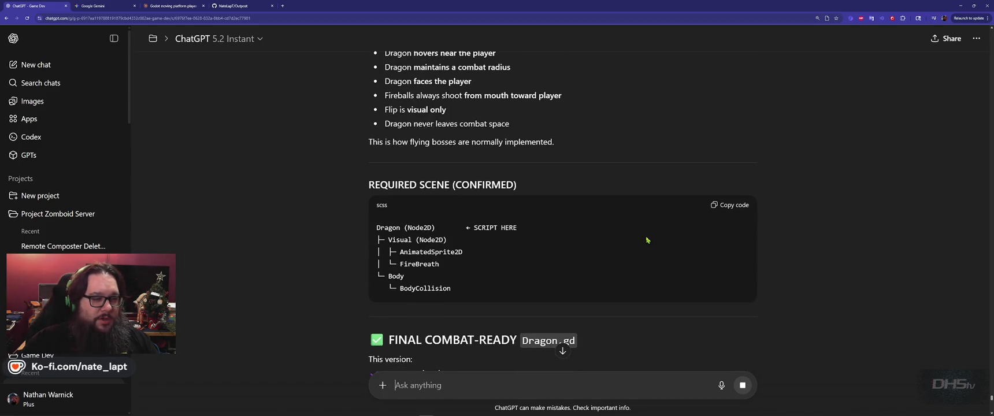
scroll(647, 240, down, 4)
scroll(646, 230, up, 3)
scroll(706, 250, down, 10)
scroll(707, 249, down, 7)
scroll(707, 250, up, 9)
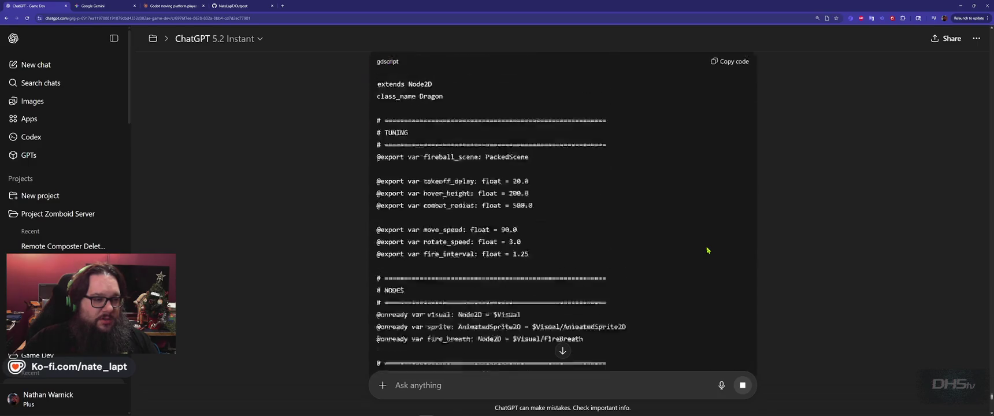
scroll(708, 250, up, 4)
scroll(707, 250, down, 13)
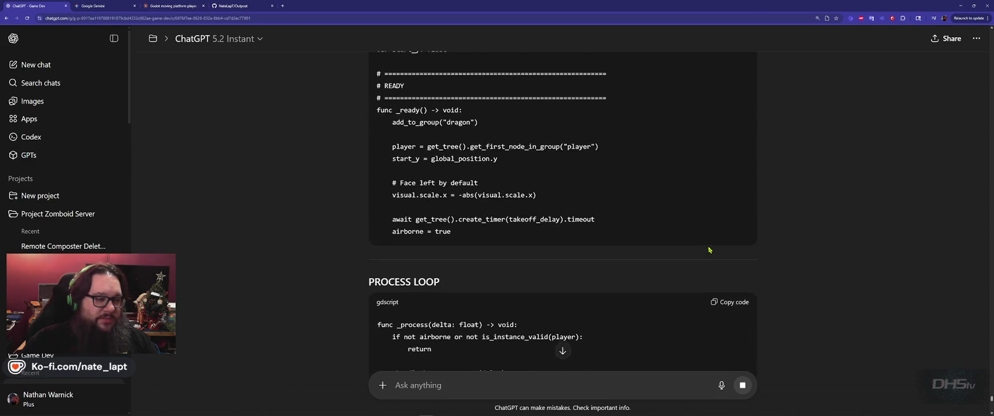
scroll(708, 248, down, 20)
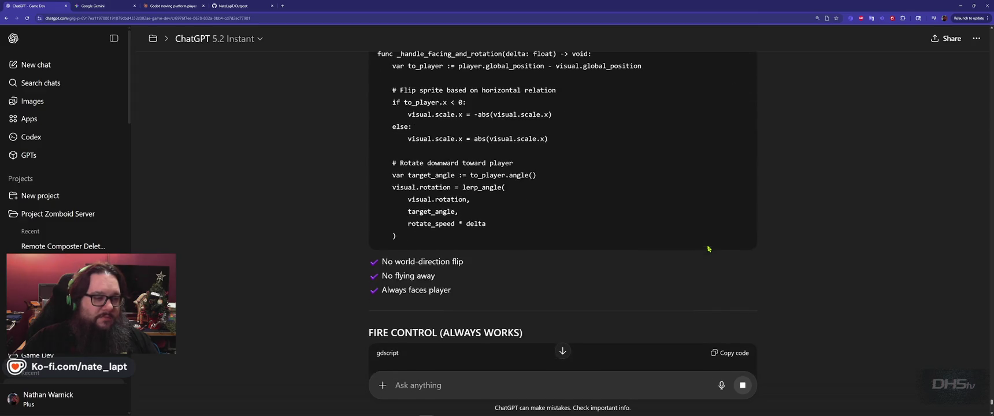
scroll(709, 249, down, 2)
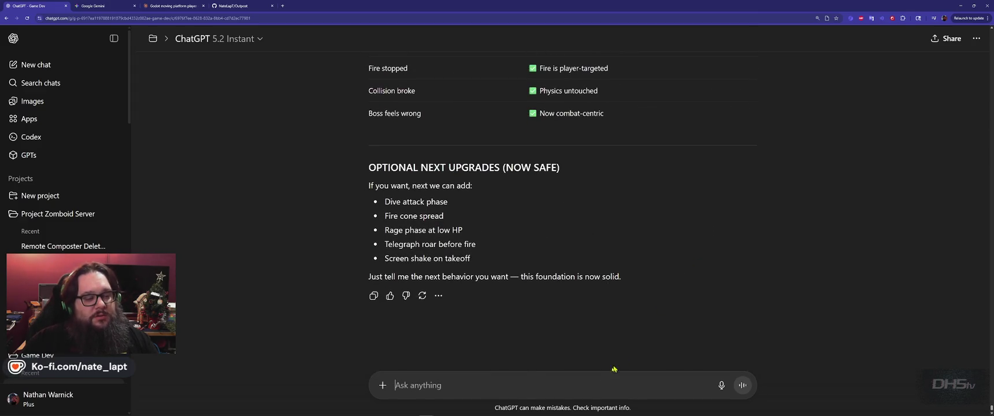
key(Caps_Lock)
Send 'PLEASE MERGE FULL CODE!' and read through the merged combat Dragon.gd reply
text(PLEAS)
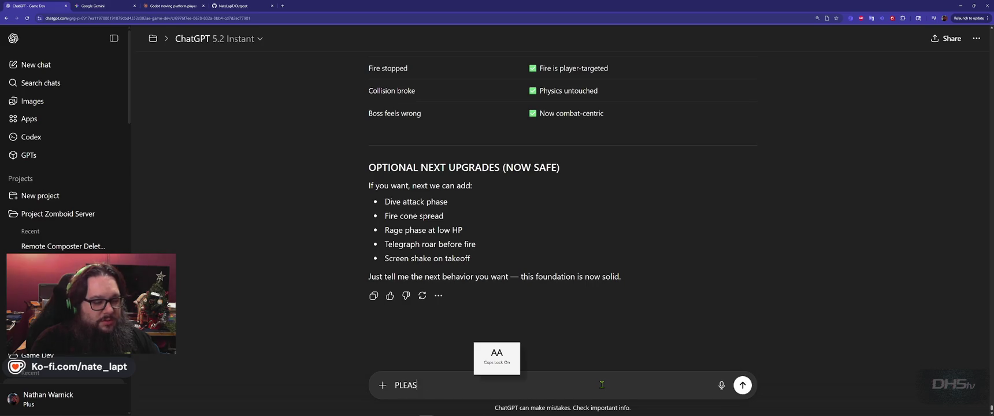
text(E MERGE FULL CODE!)
key(Return)
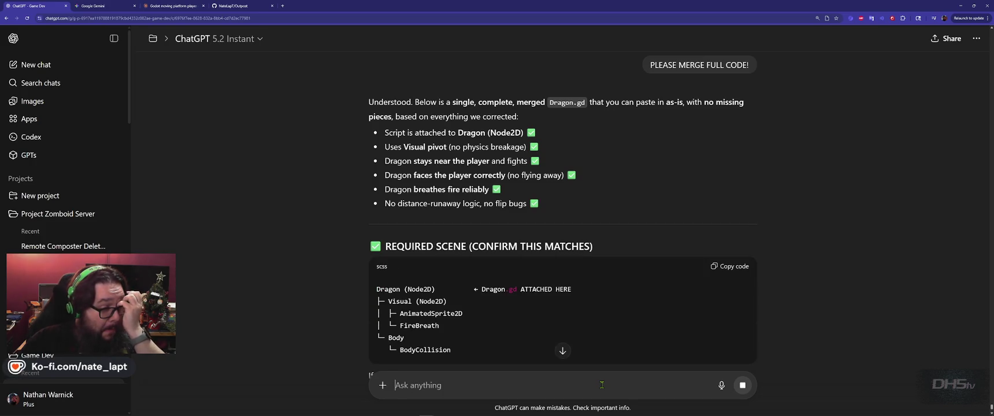
scroll(737, 241, down, 3)
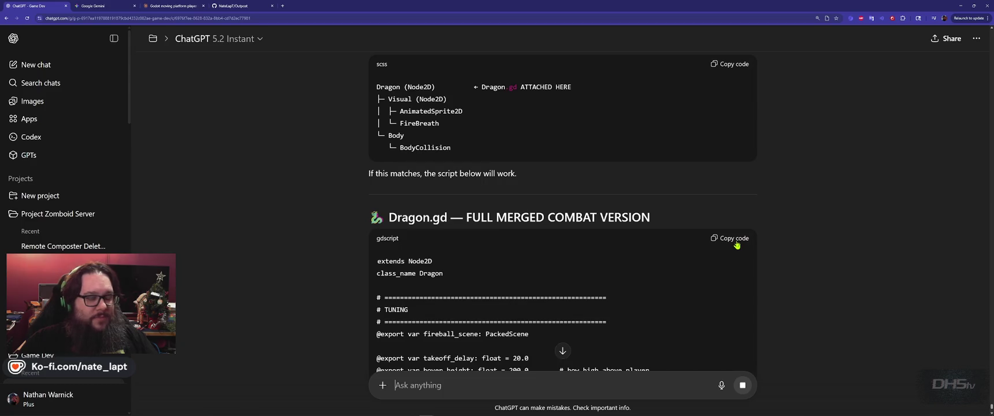
scroll(740, 240, down, 5)
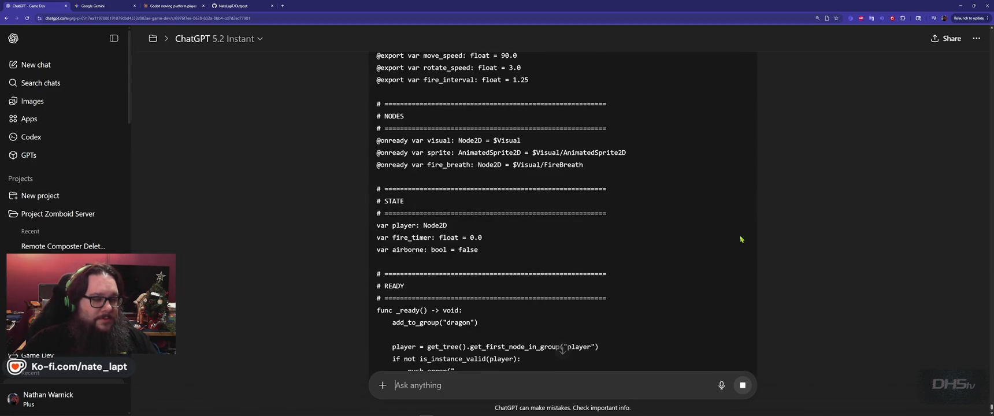
scroll(742, 239, down, 8)
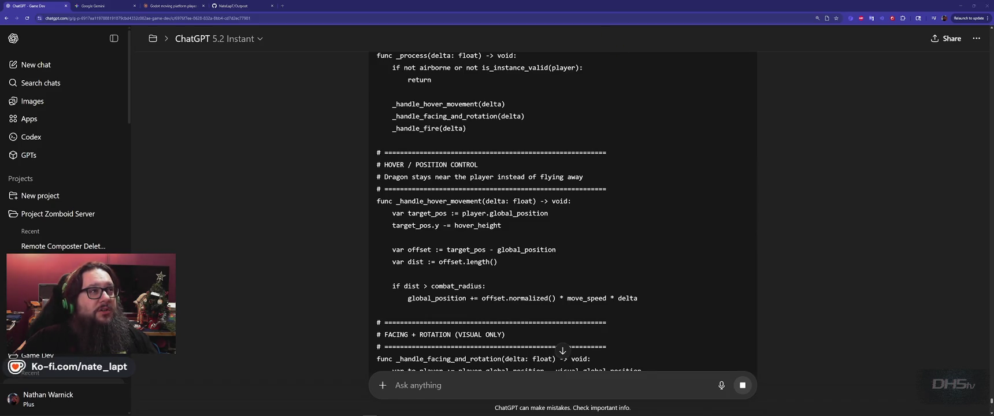
scroll(671, 156, down, 15)
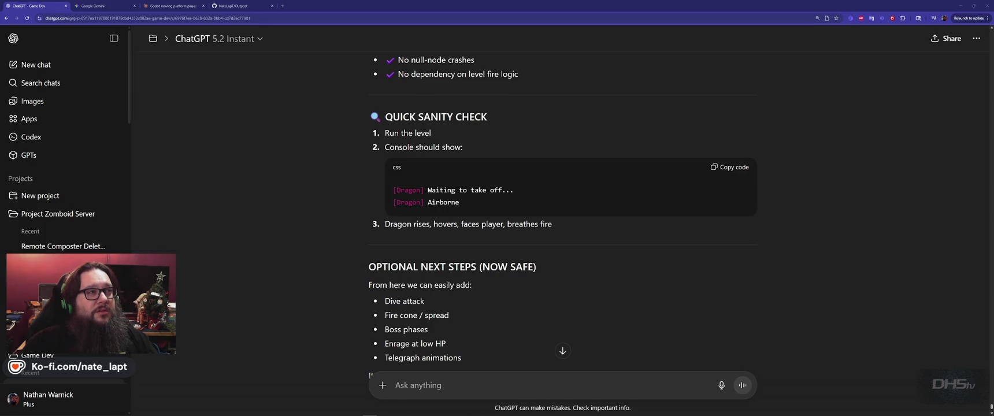
scroll(645, 114, up, 10)
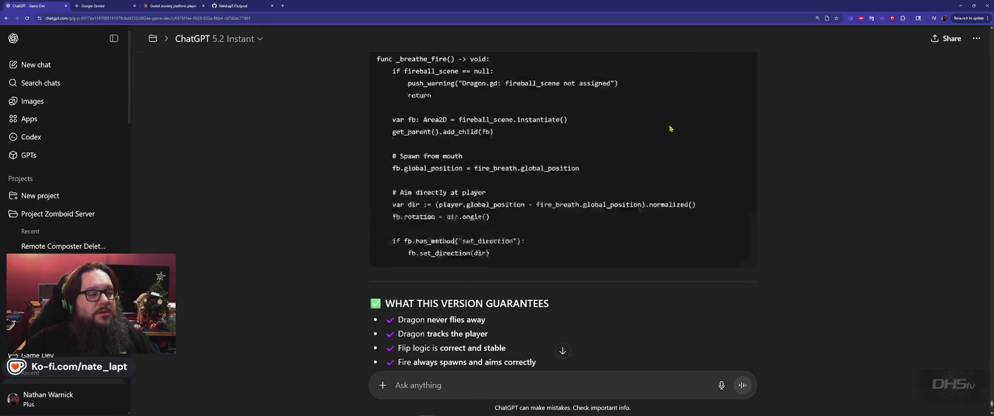
scroll(672, 130, up, 10)
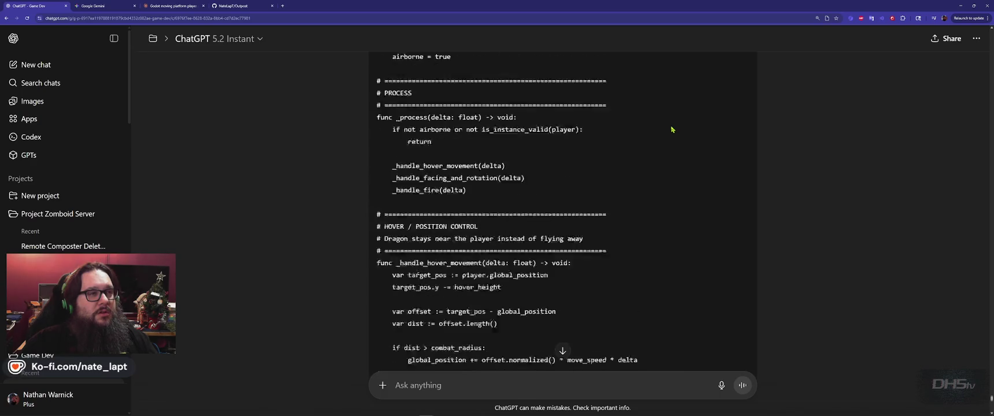
Copy the merged combat script over Dragon.gd's contents, save, and run the game again
click(729, 263)
key(alt+Tab)
key(alt+Tab)
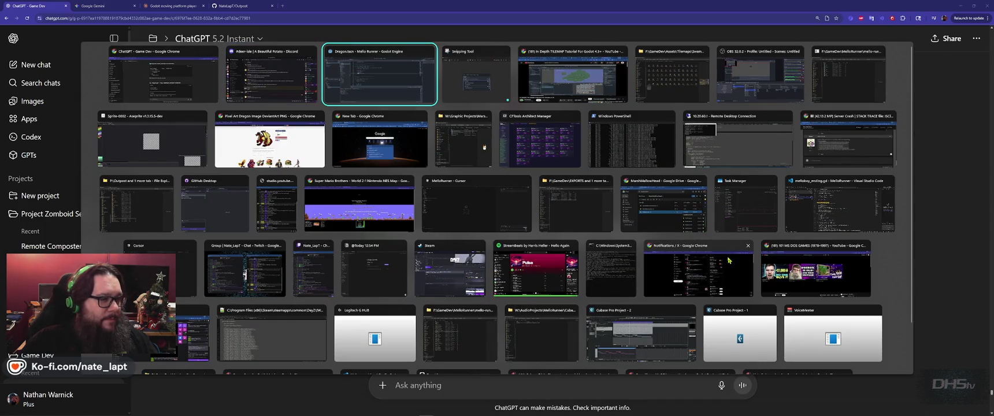
key(ctrl+a)
key(ctrl+v)
key(F5)
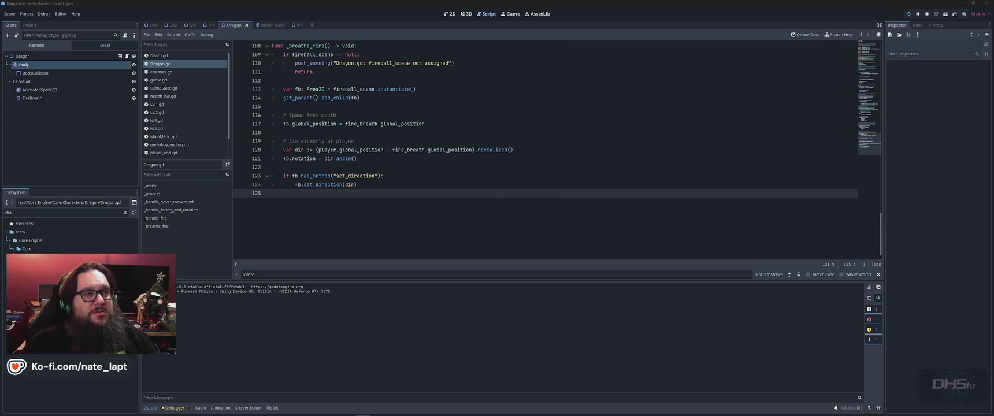
key(F5)
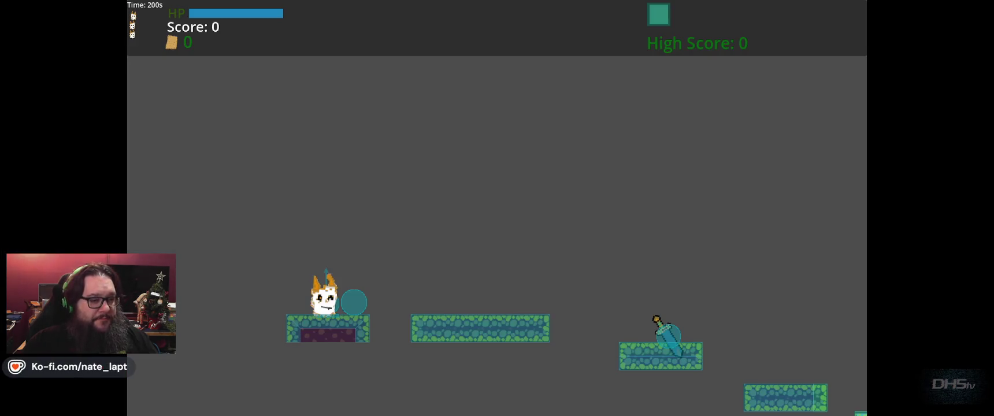
Run and jump right across the platforms, grab the sword, and drop into the dragon's arena
key(space)
key(Right)
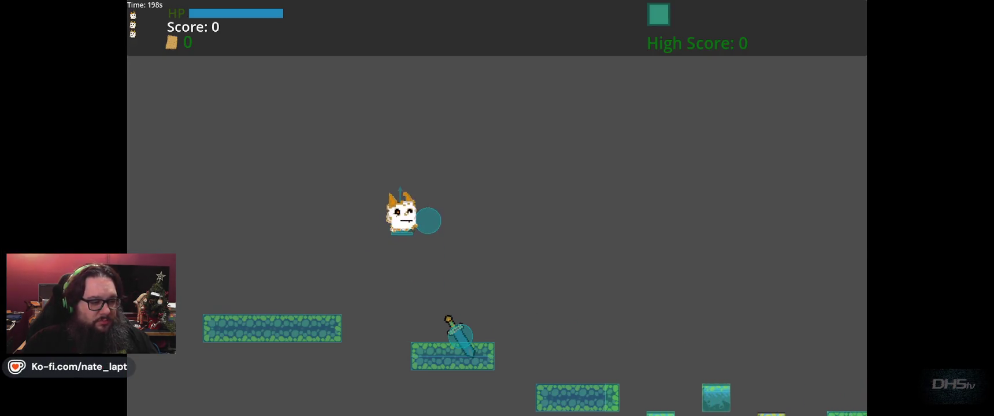
key(Right)
key(space)
key(space)
key(Right)
key(space)
key(space)
key(Right)
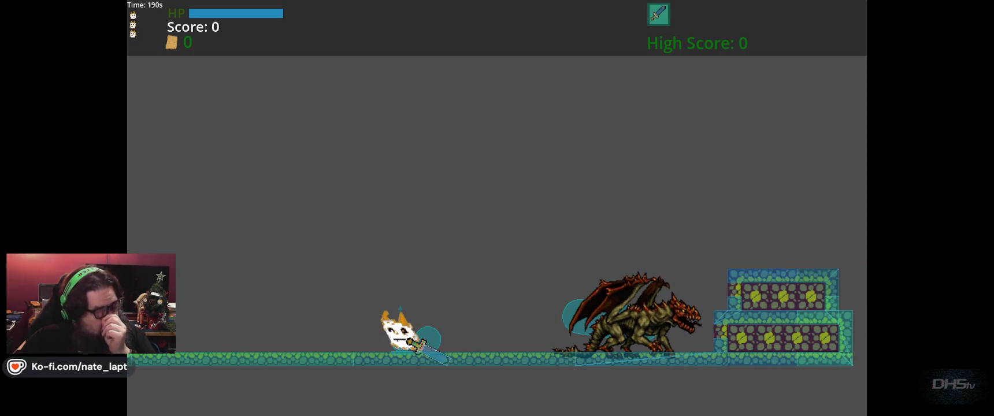
Jump repeatedly near the dragon, stepping toward and away from it to provoke it
key(space)
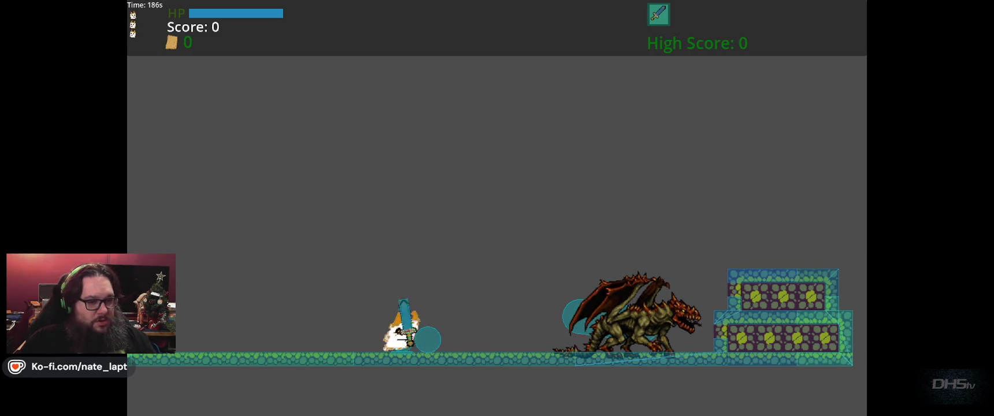
key(Right)
key(Left)
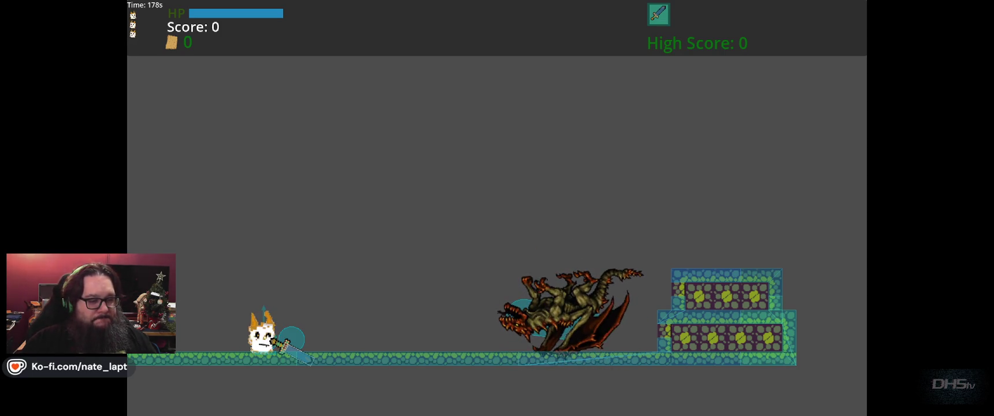
key(Up)
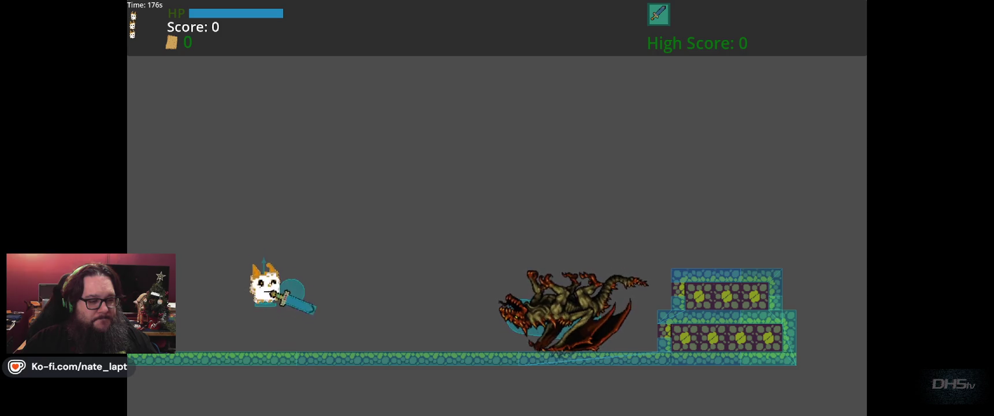
key(Up)
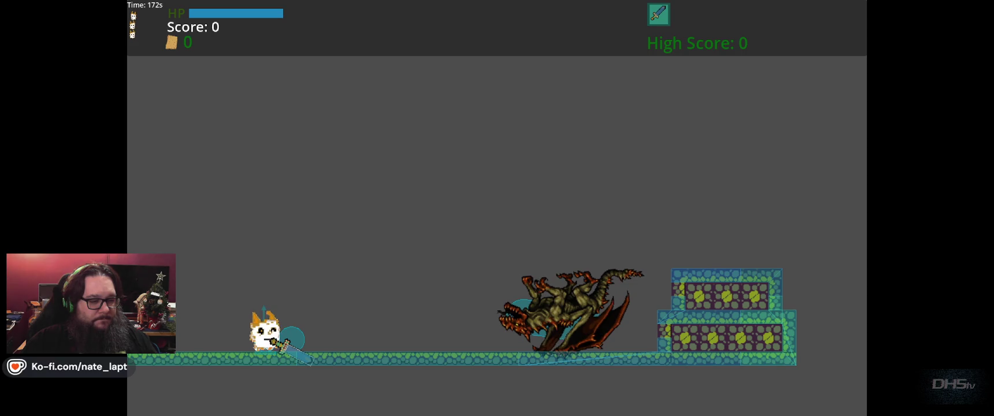
key(Up)
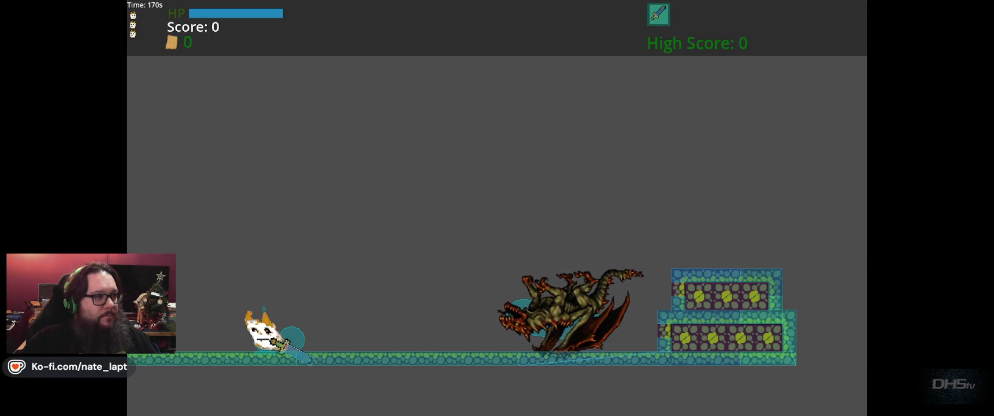
key(Up)
Jump onto and over the dragon and the block platform, then close the game with F8
key(Right)
key(space)
key(Right)
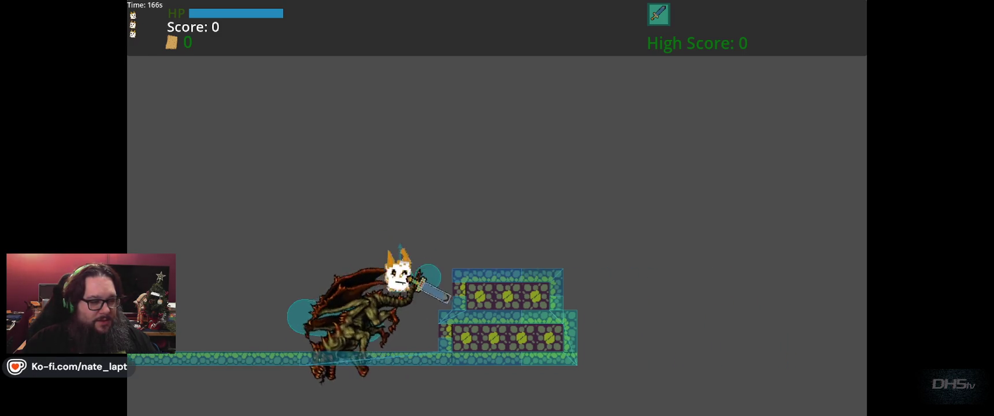
key(Left)
key(space)
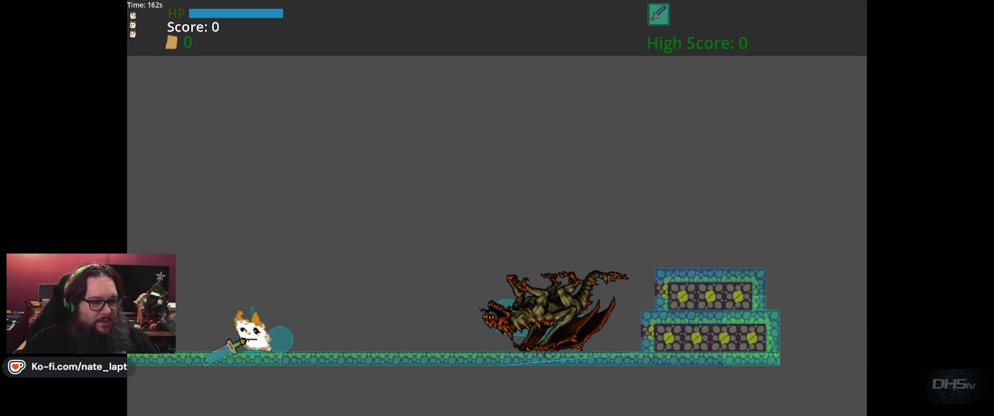
key(Right)
key(space)
key(Right)
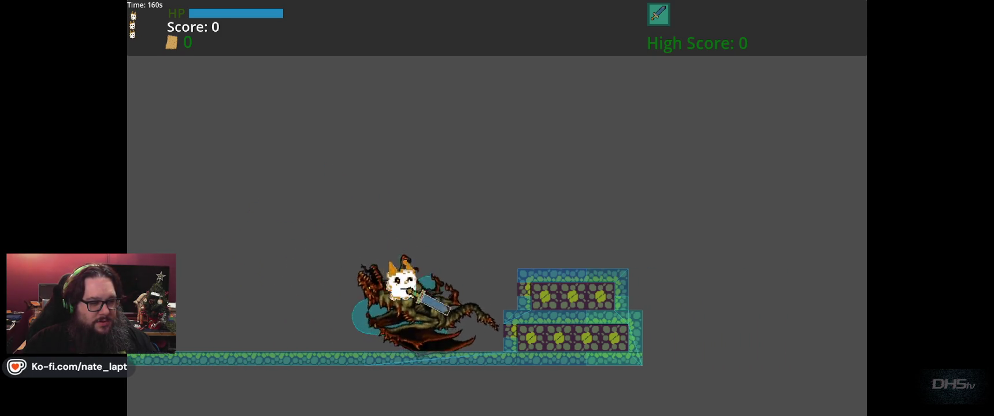
key(Left)
key(Left)
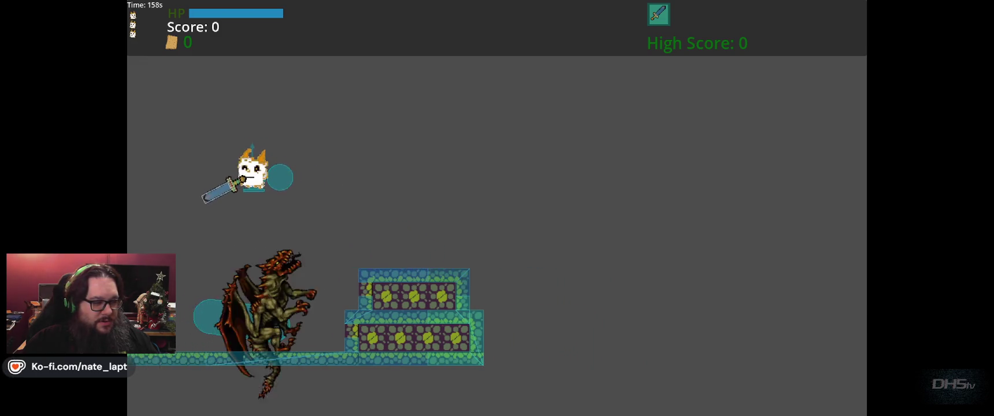
key(Left)
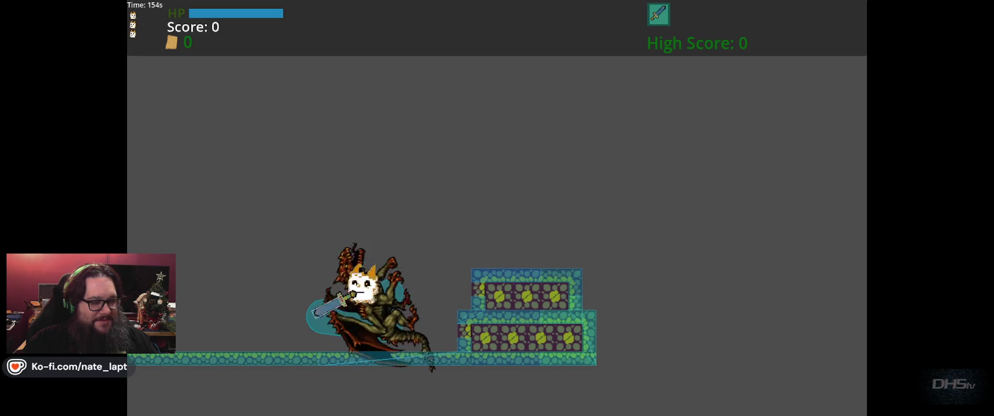
key(Right)
key(Up)
key(Left)
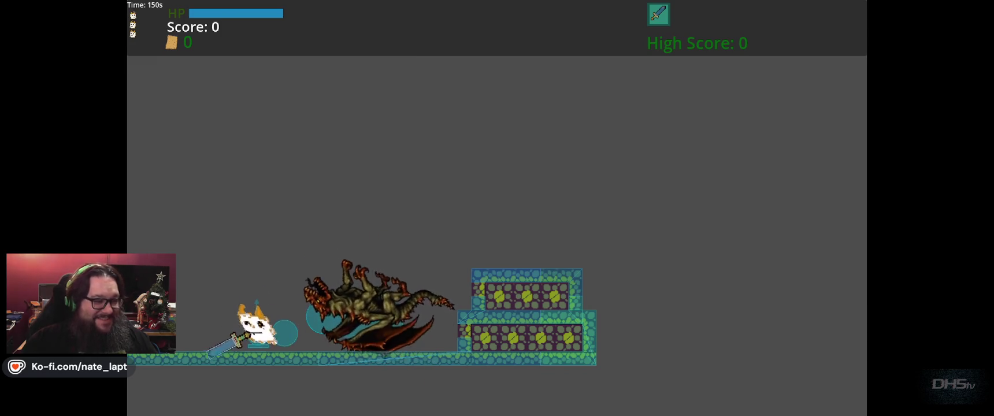
key(F8)
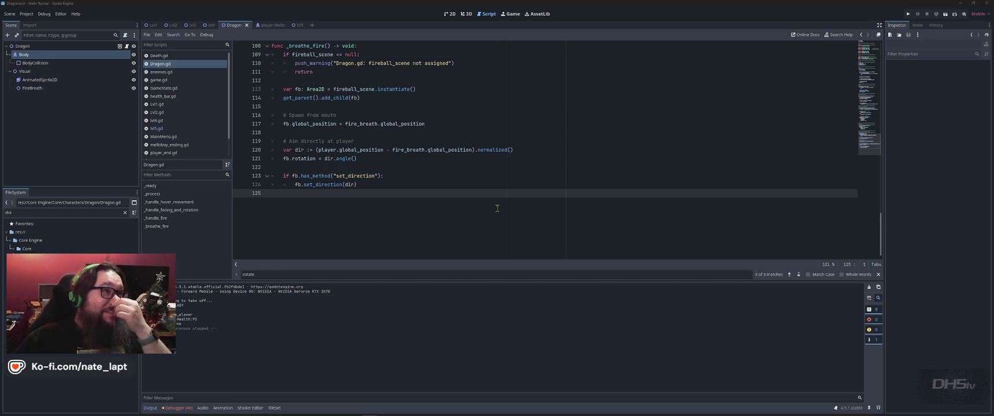
Return to ChatGPT's dragon-fix reply and scroll to its Quick Sanity Check section
key(alt+Tab)
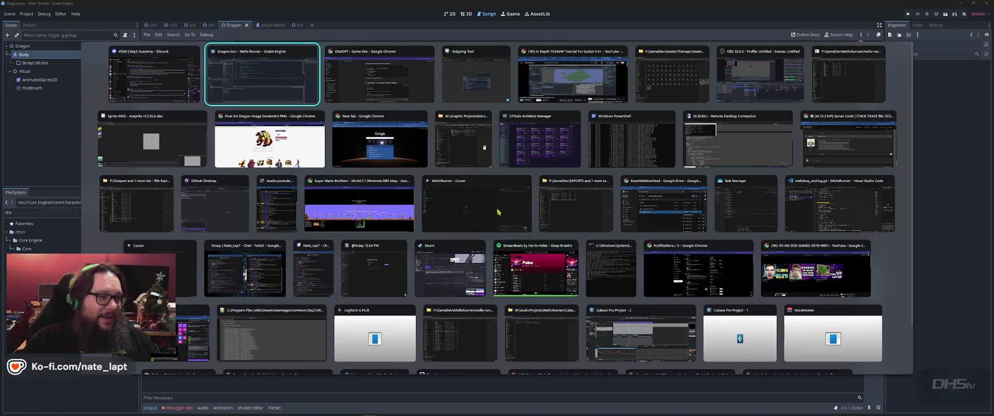
scroll(500, 225, down, 5)
scroll(498, 238, down, 15)
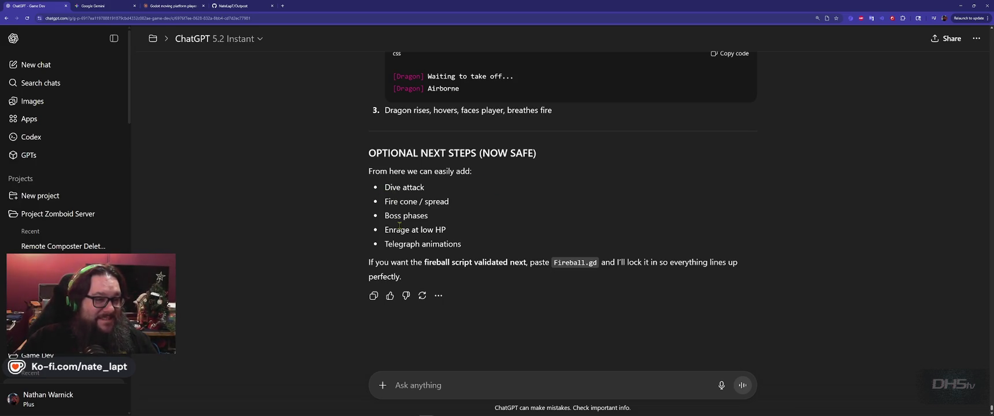
scroll(401, 227, up, 3)
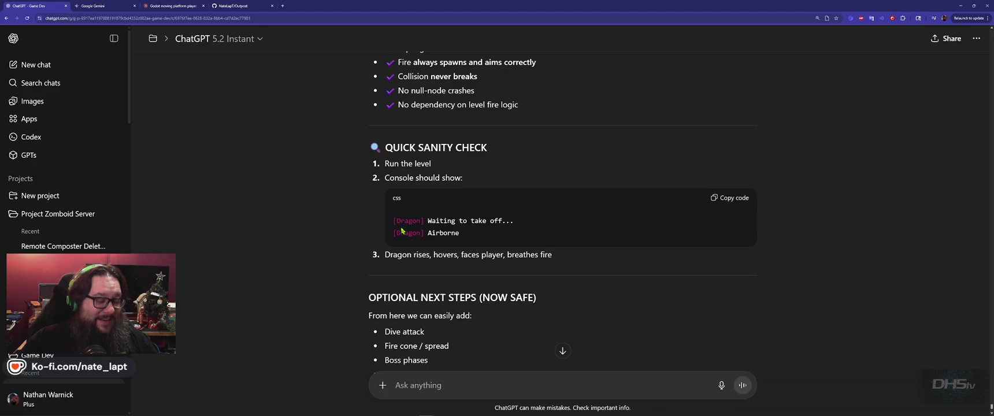
key(alt+Tab)
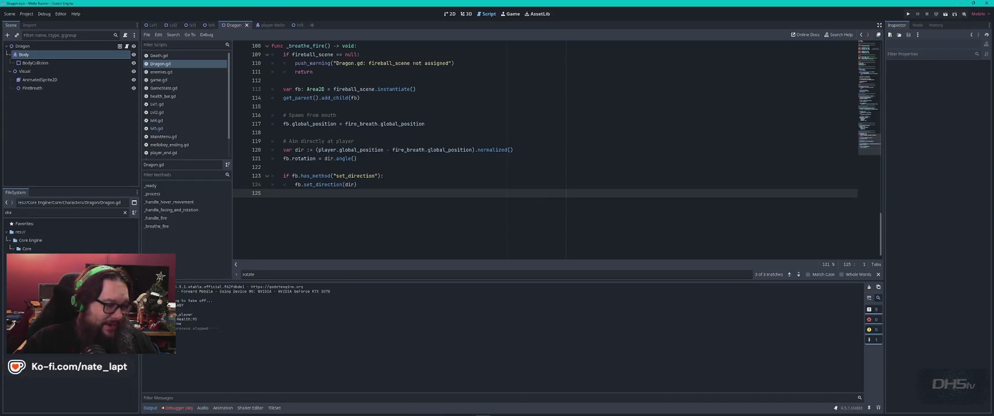
key(alt+Tab)
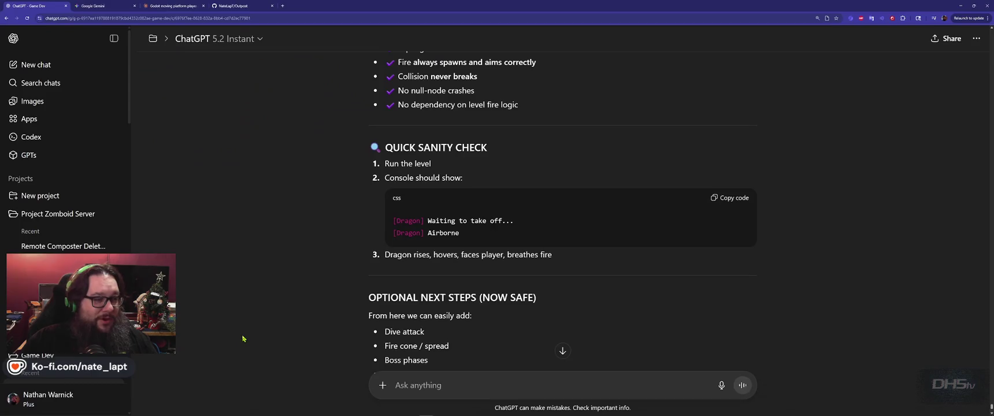
scroll(502, 342, down, 2)
Send a three-line report: the dragon won't fly, is upside down, and won't shoot fire anymore
text(DRA)
key(Caps_Lock)
key(BackSpace)
key(BackSpace)
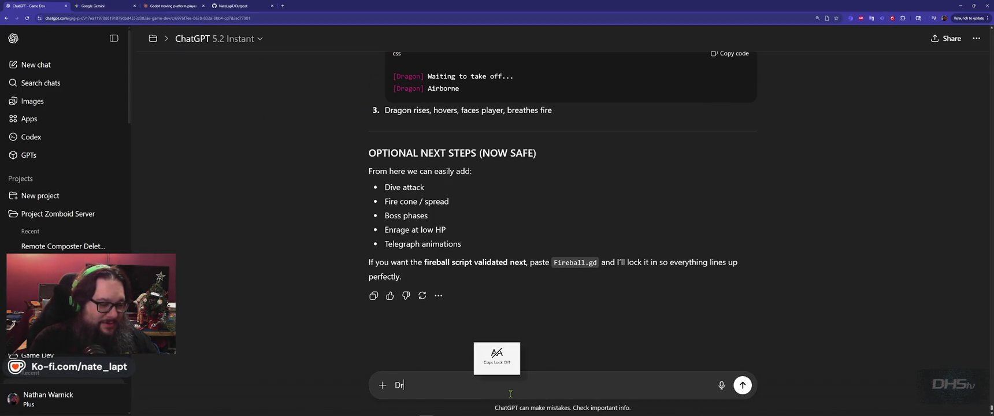
text(not fly.)
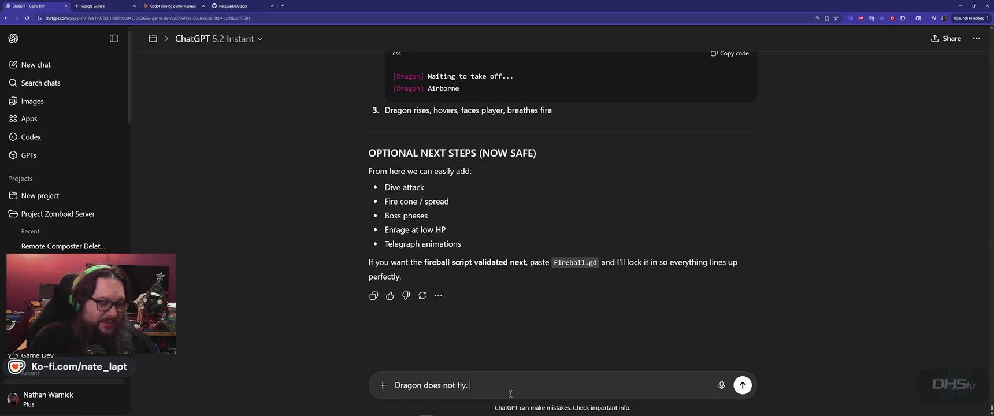
key(shift+Return)
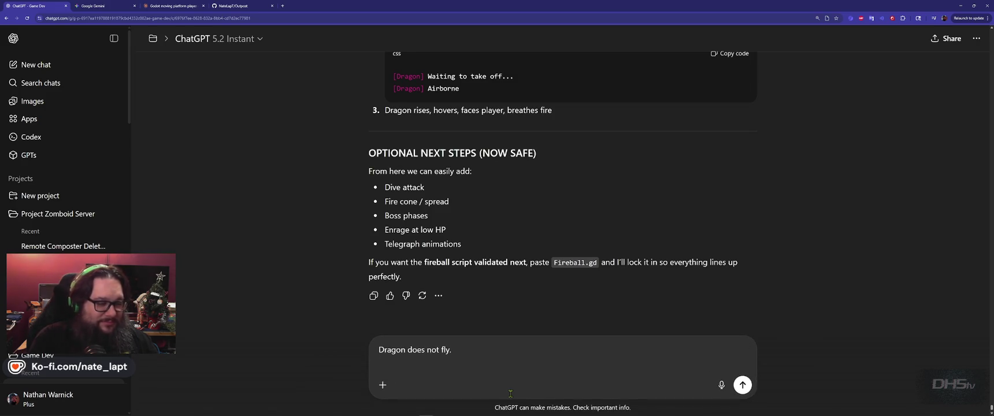
text(Dragon is upside down)
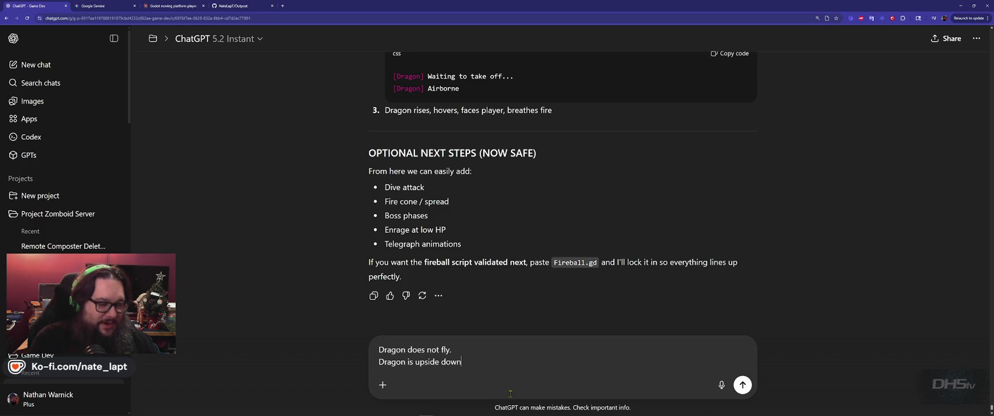
key(shift+Return)
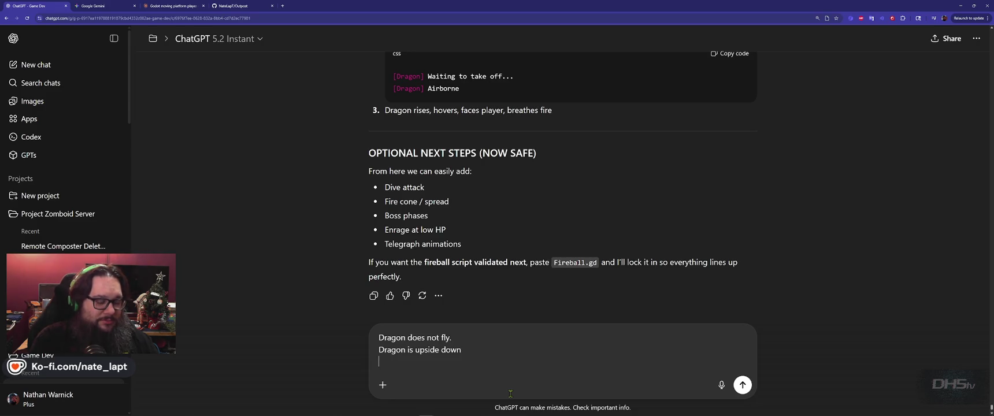
text(Dragon still does NOT)
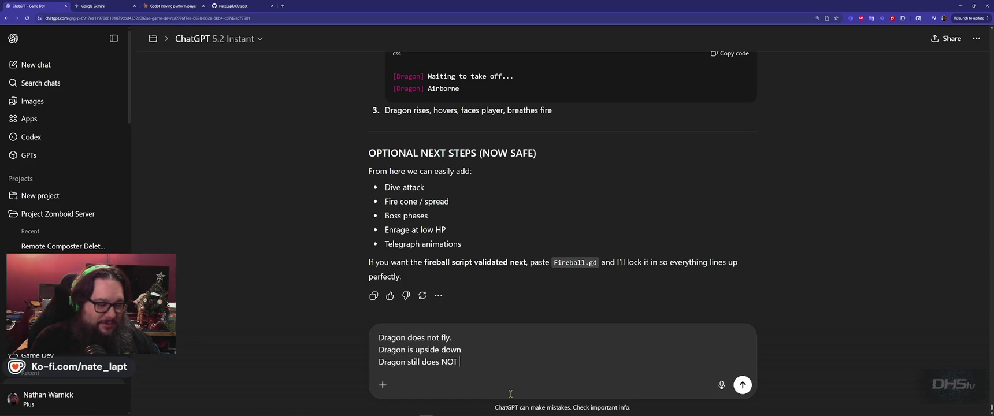
text(fire anymore!)
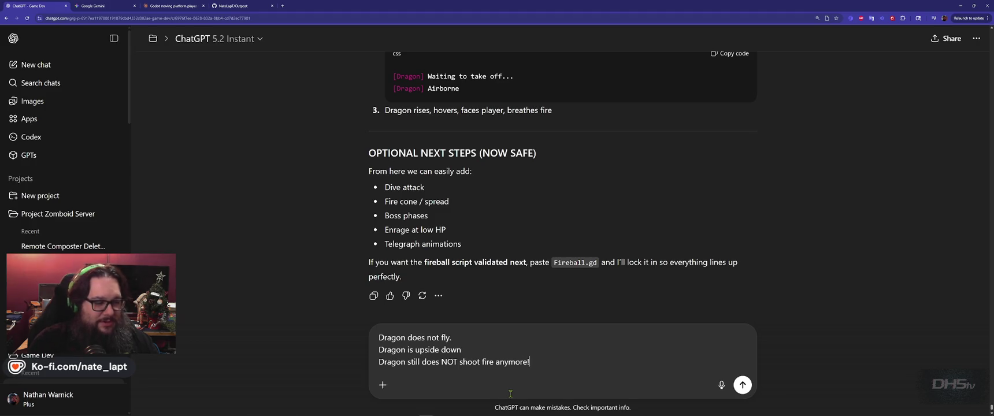
key(Return)
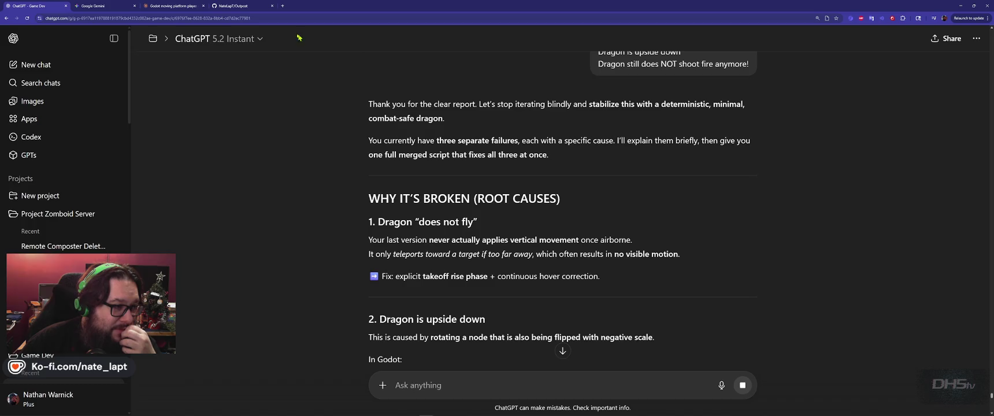
Switch the chat model from 5.2 Instant to Thinking and follow the new reply
click(248, 39)
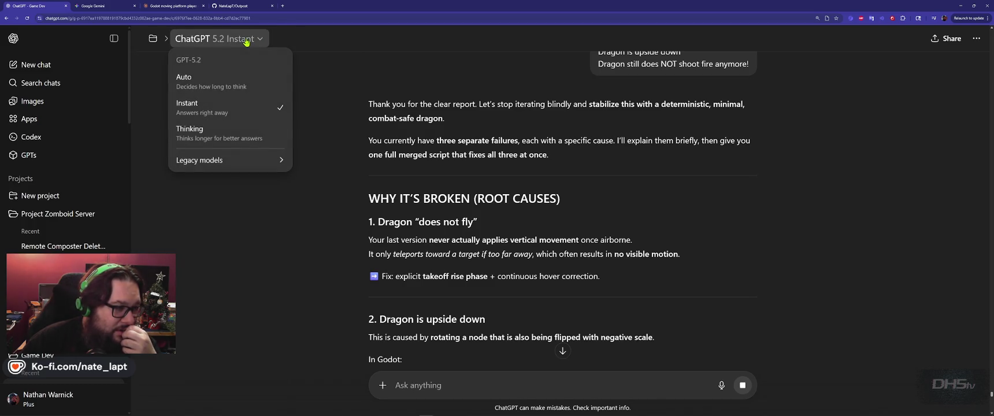
click(227, 134)
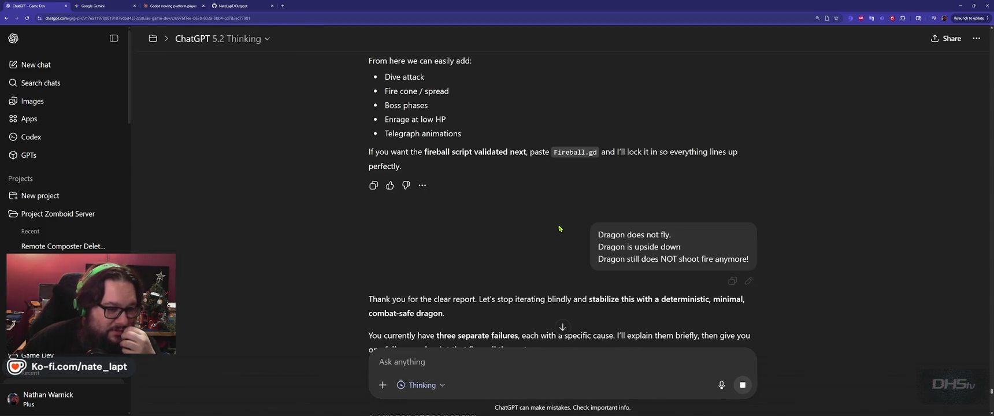
scroll(503, 240, down, 10)
scroll(503, 243, down, 10)
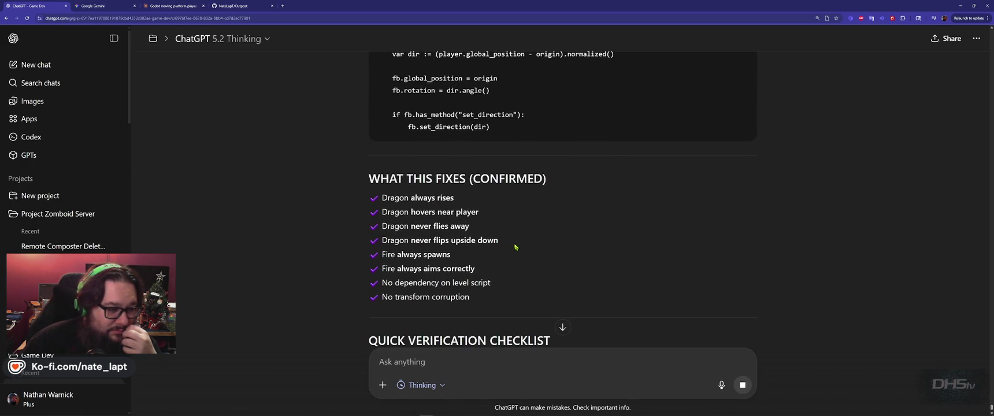
scroll(514, 246, down, 2)
scroll(515, 247, up, 15)
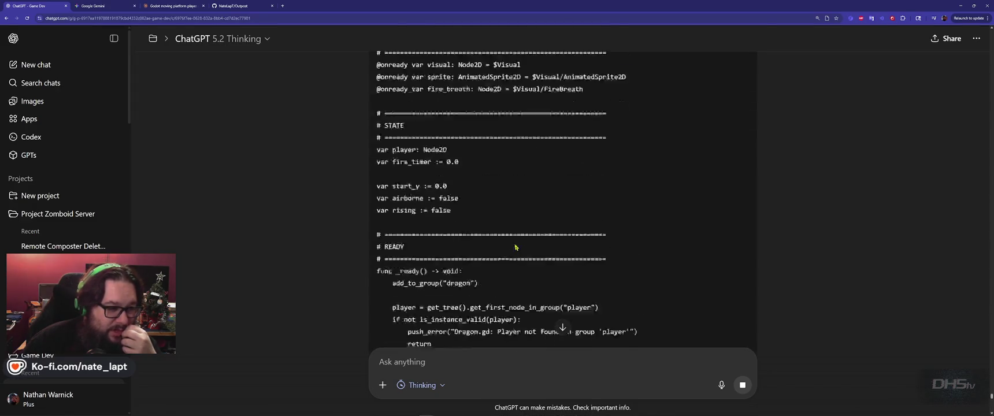
Stop the reply mid-generation and scroll back up to the bug report
click(743, 384)
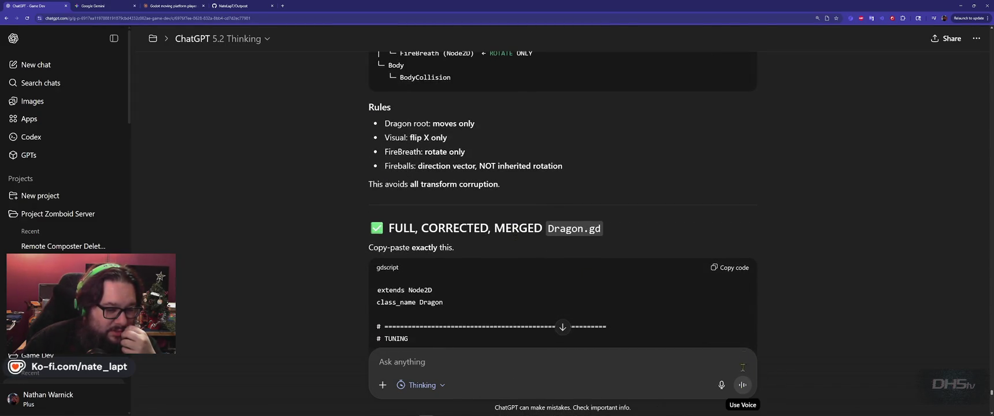
scroll(719, 243, down, 3)
scroll(720, 243, up, 5)
scroll(717, 253, up, 15)
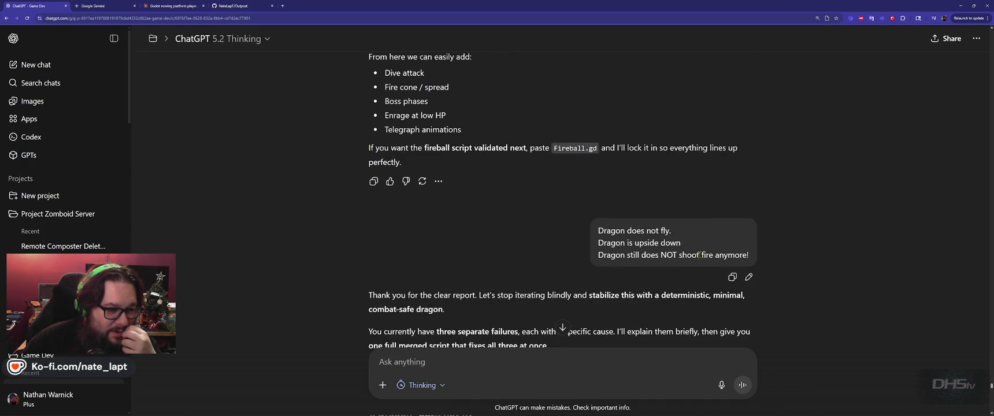
Edit the bug report to add 'Make sure fire works' on a new line and resend it
click(748, 274)
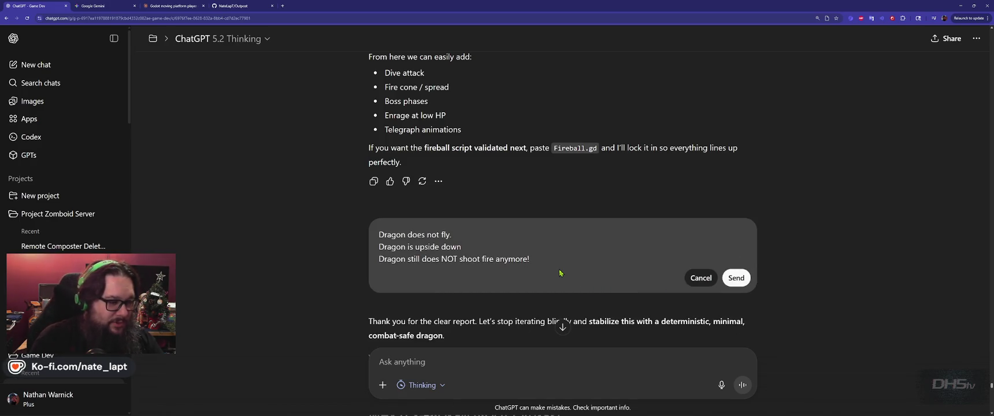
key(shift+Return)
text(Make sure fire works!)
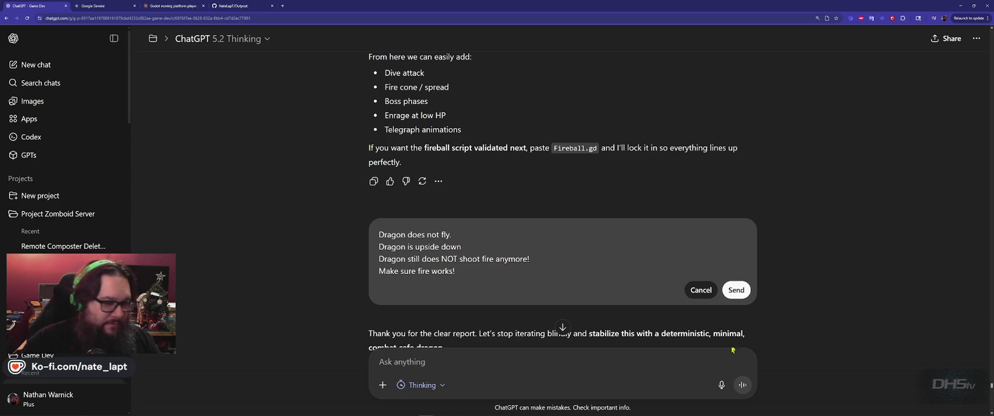
click(736, 291)
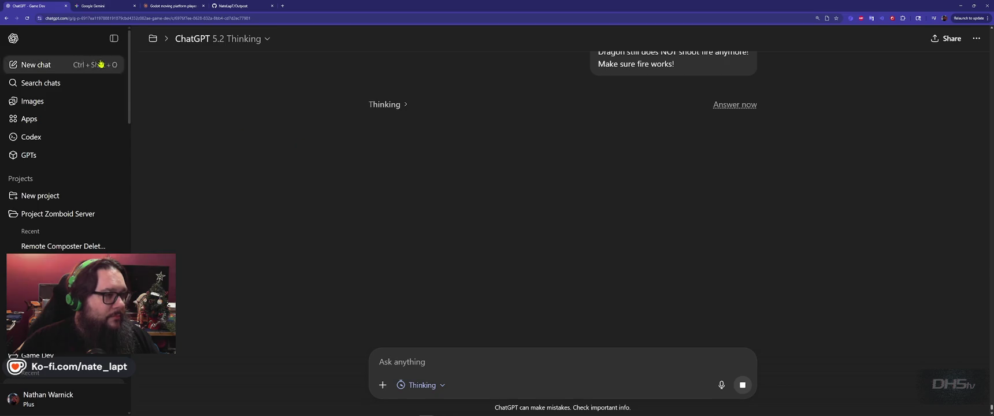
key(ctrl+Tab)
In Gemini, view the earlier potato thumbnail full size and check its options menu
scroll(496, 241, down, 1)
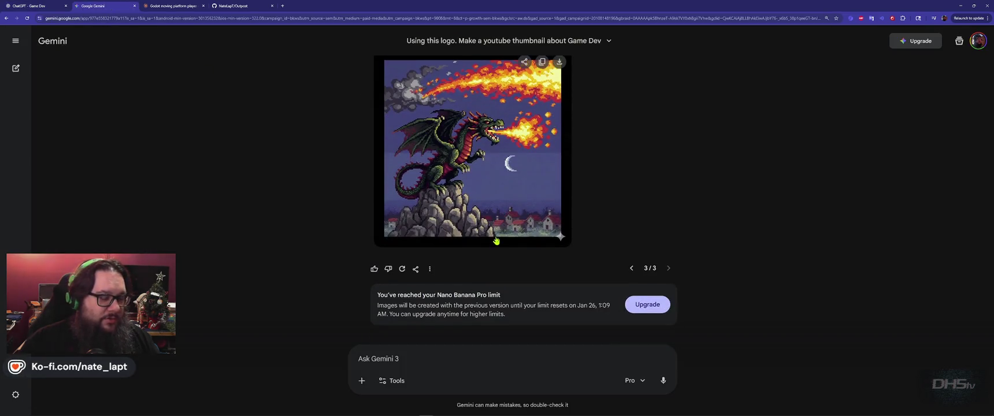
scroll(496, 240, up, 1)
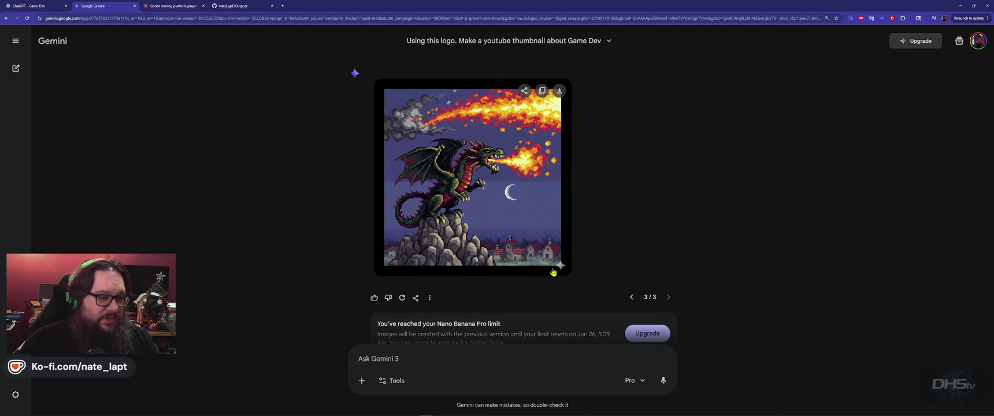
scroll(440, 221, up, 8)
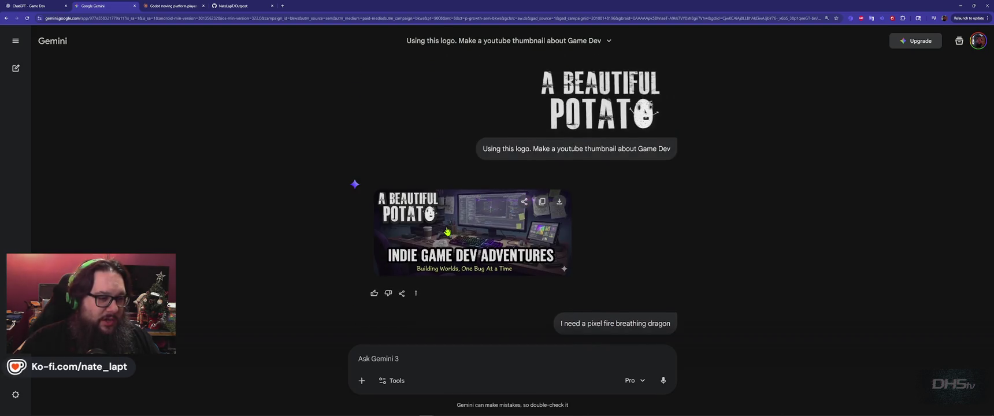
scroll(623, 206, down, 2)
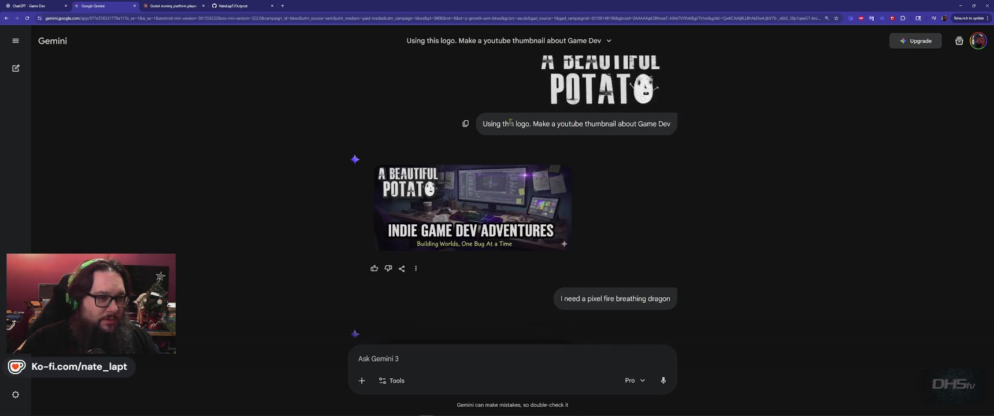
scroll(619, 174, up, 2)
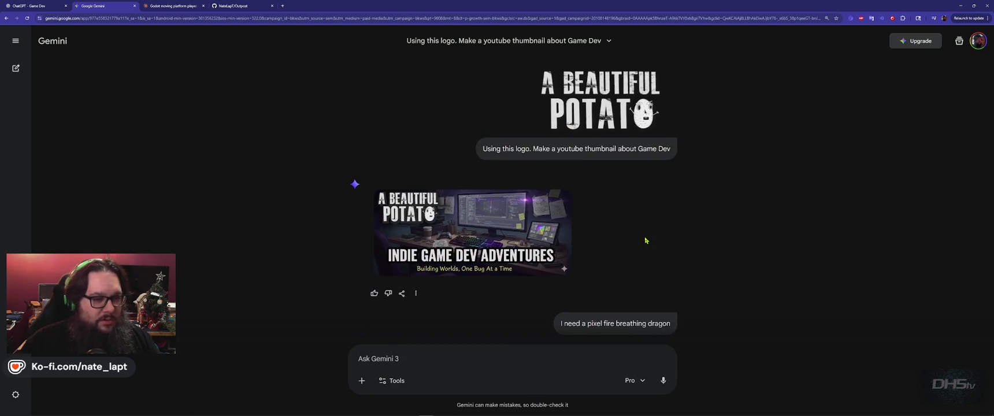
click(439, 251)
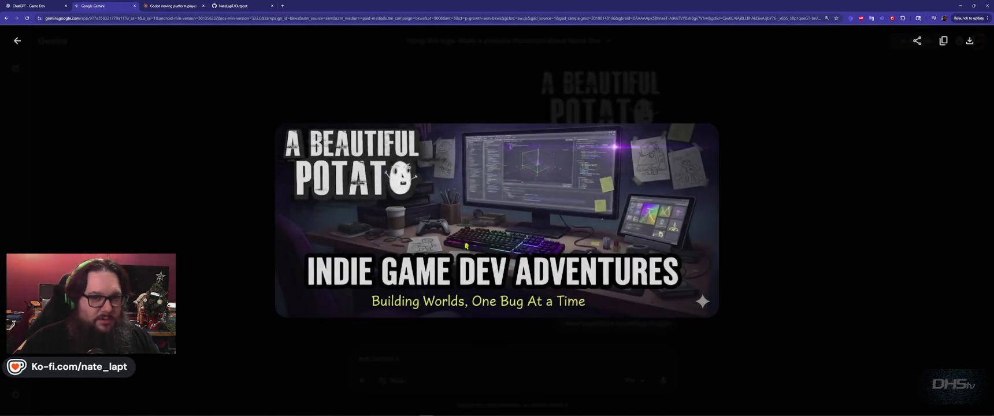
click(749, 186)
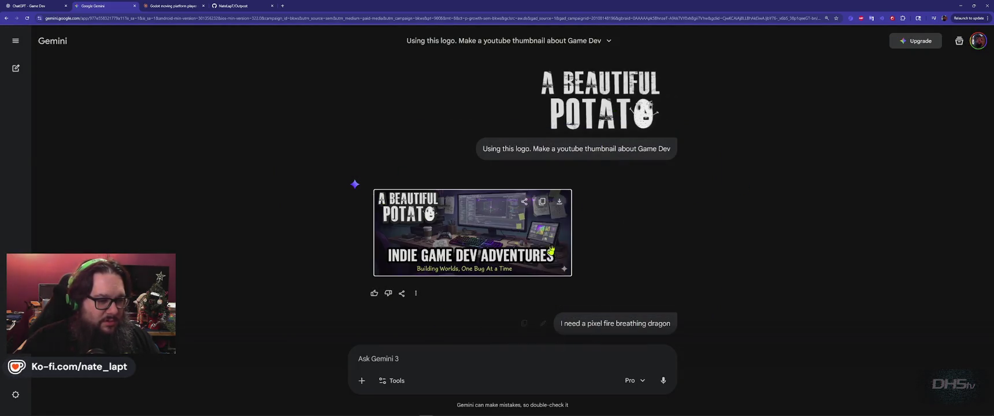
click(417, 294)
click(481, 322)
Step the dragon image back to its first red-dragon version (1/3) and re-view the thumbnail
scroll(480, 321, down, 3)
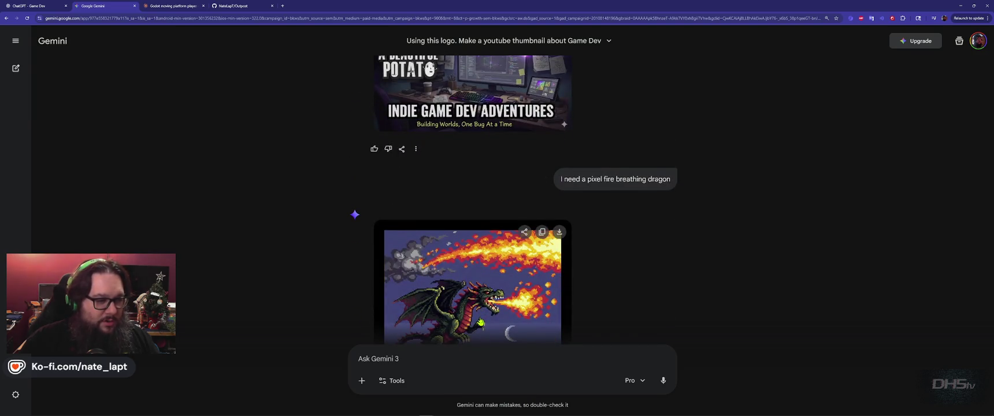
scroll(480, 322, down, 3)
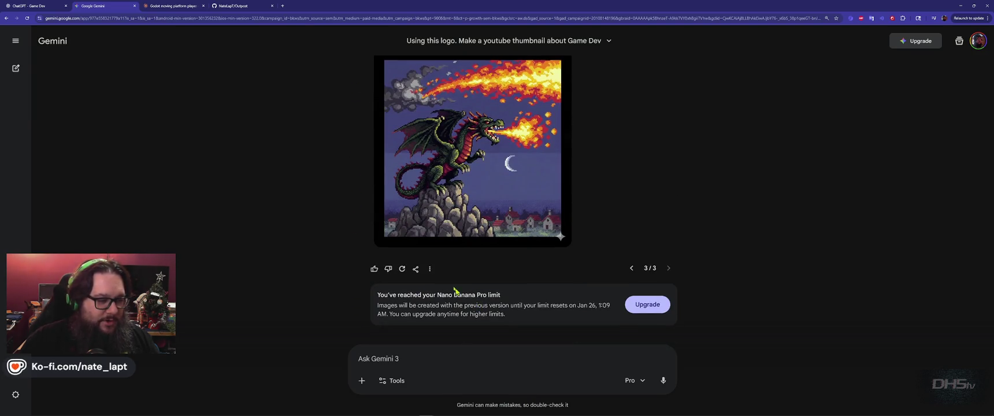
click(632, 269)
click(632, 268)
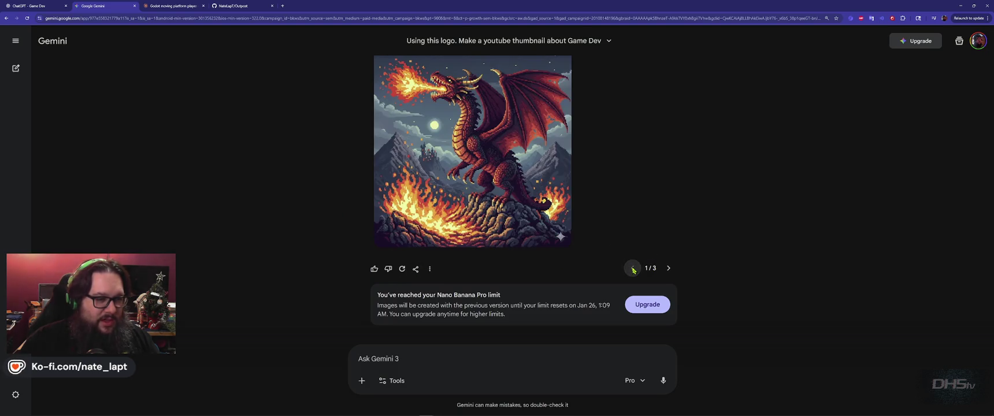
scroll(630, 269, up, 5)
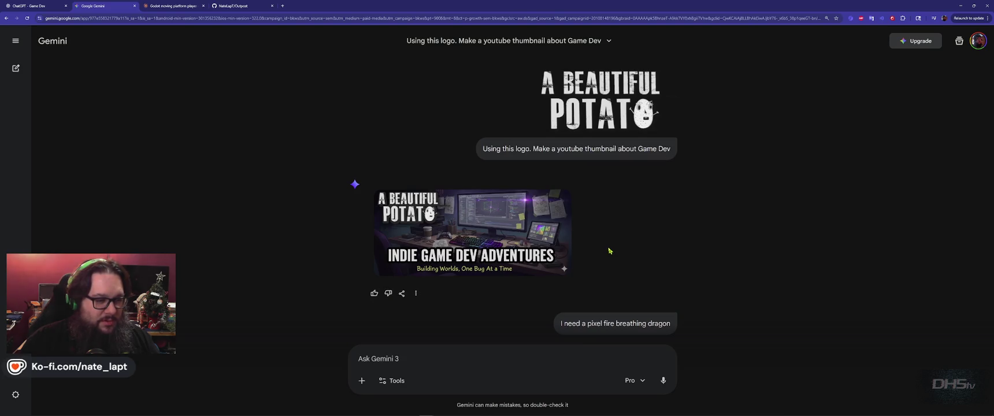
scroll(515, 219, down, 1)
click(456, 185)
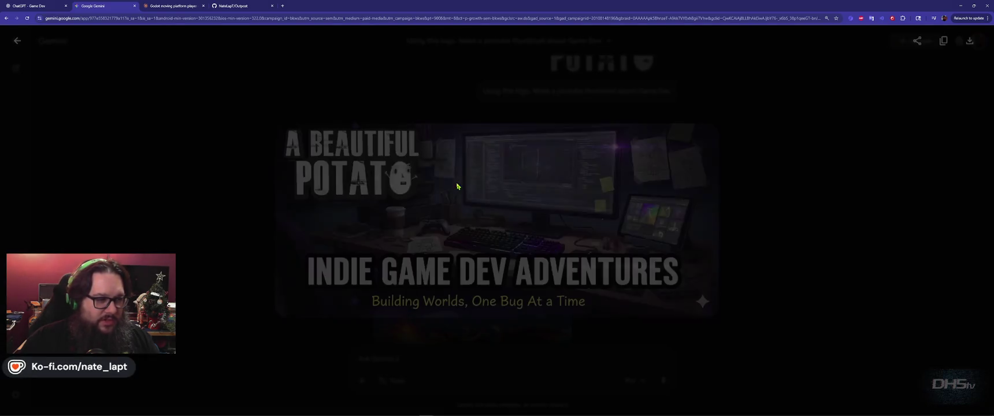
key(Escape)
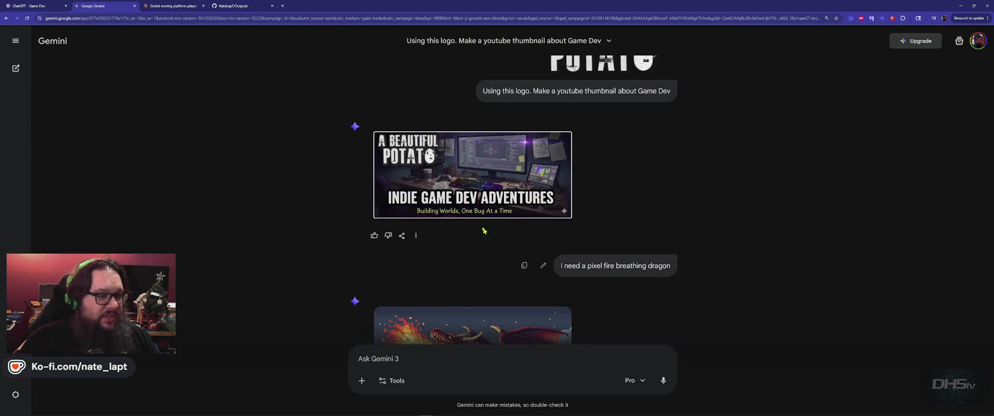
Glance at the thumbnail's options again, then go back to the ChatGPT conversation
scroll(462, 190, down, 2)
scroll(462, 190, down, 3)
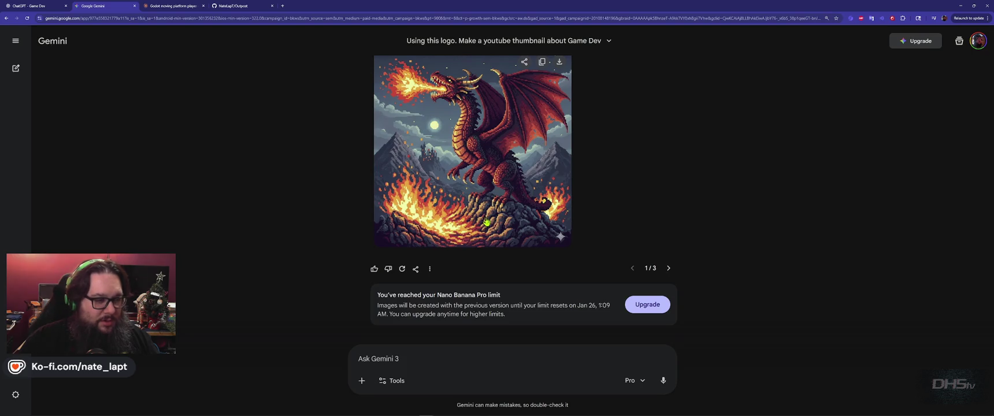
scroll(487, 223, up, 5)
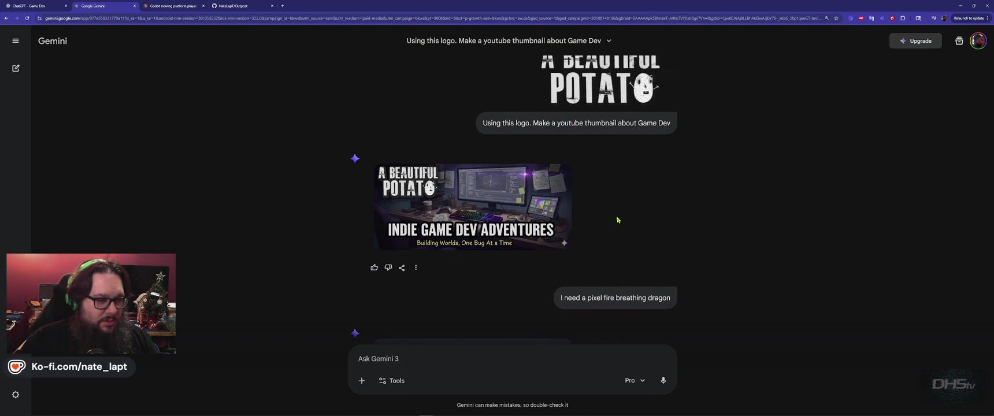
click(416, 268)
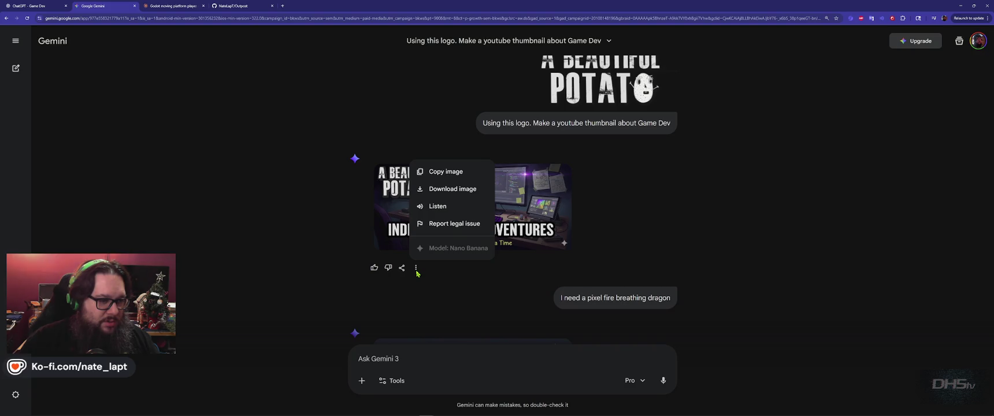
click(416, 273)
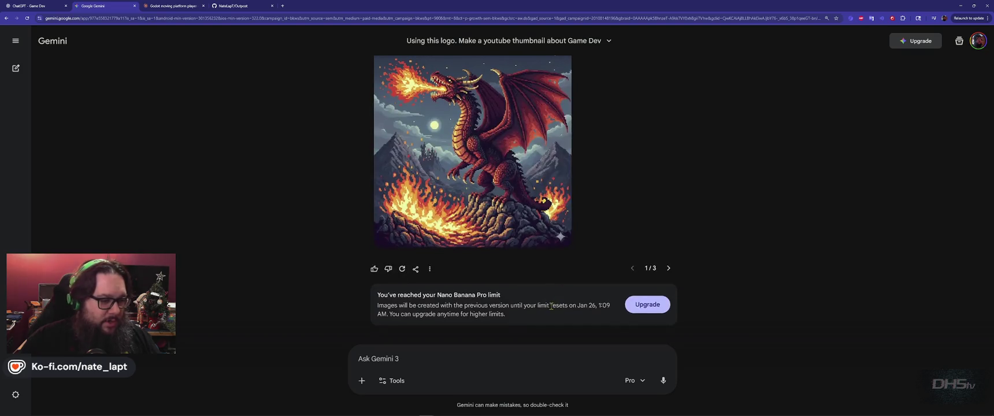
key(alt+Tab)
key(alt+Tab)
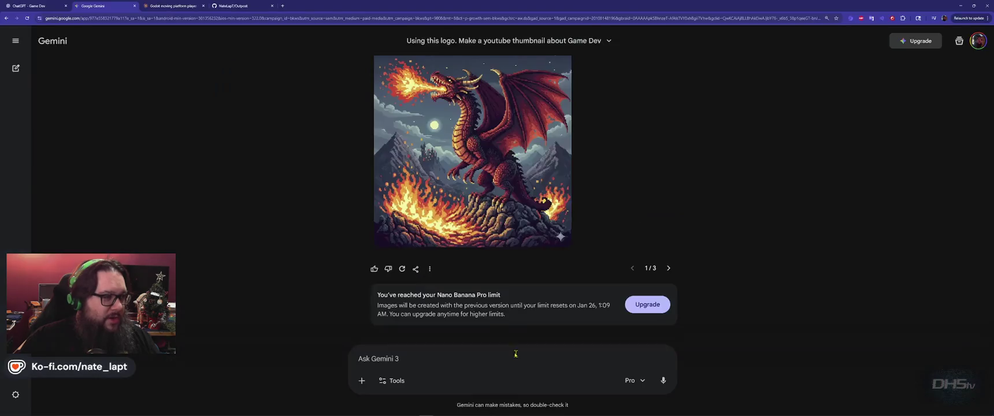
key(ctrl+shift+Tab)
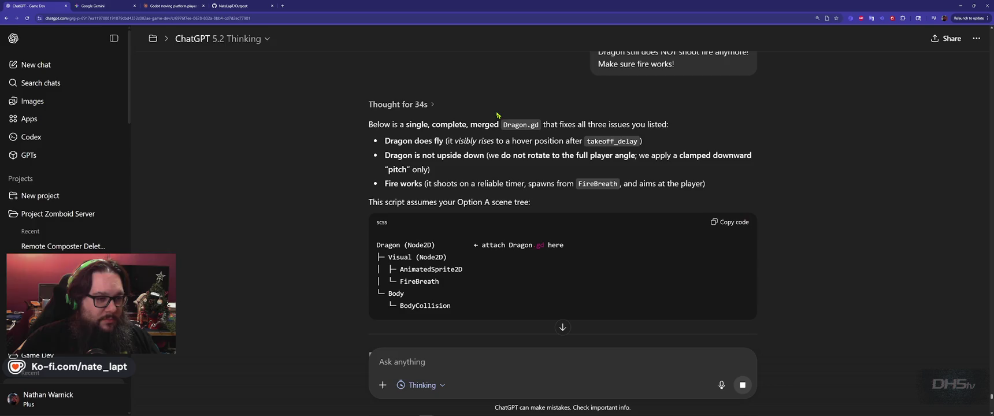
Review the reply and copy the full Dragon.gd (Combat Hover + Reliable Fire) script
scroll(683, 152, down, 10)
scroll(682, 152, down, 10)
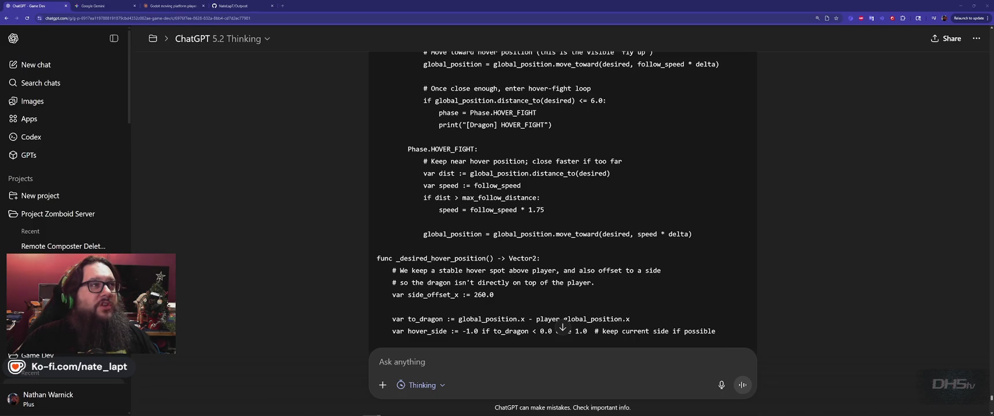
scroll(741, 211, down, 5)
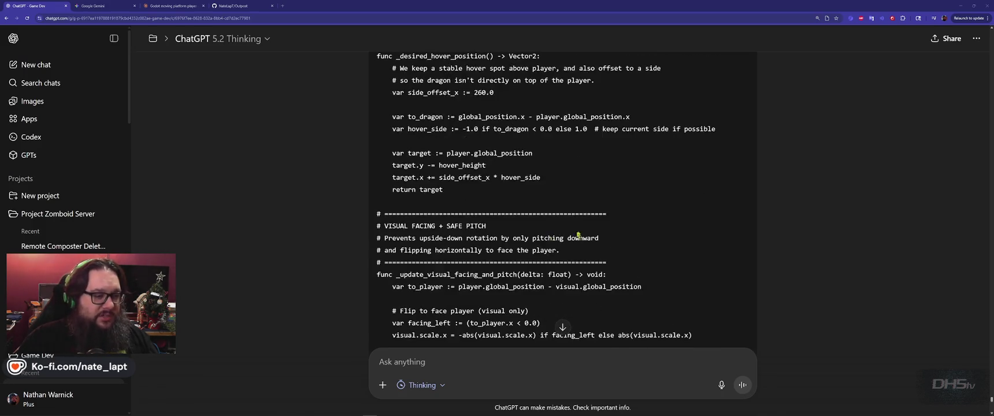
scroll(742, 212, down, 10)
scroll(740, 211, up, 15)
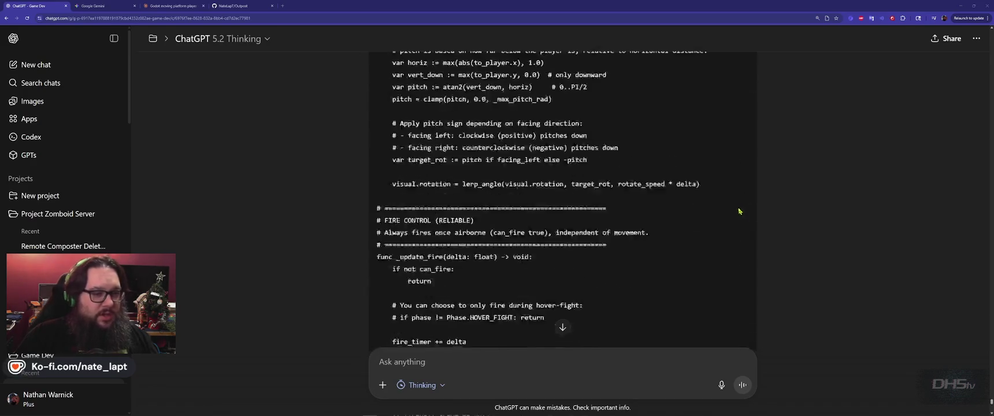
scroll(739, 212, up, 15)
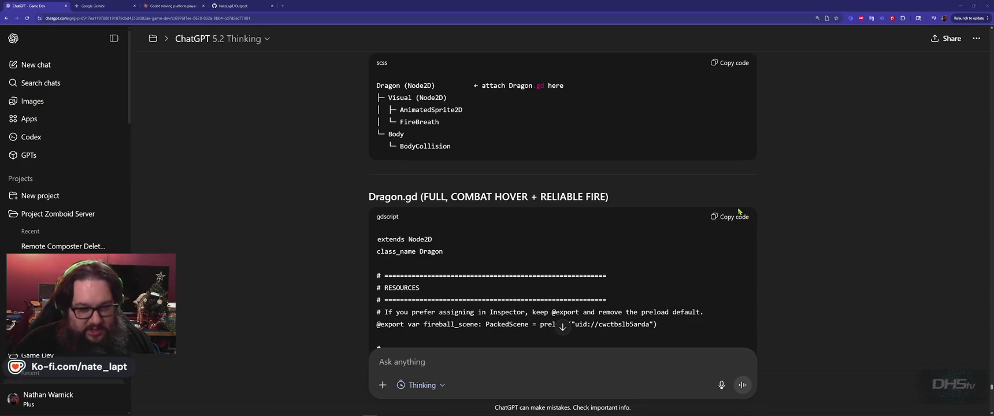
click(739, 219)
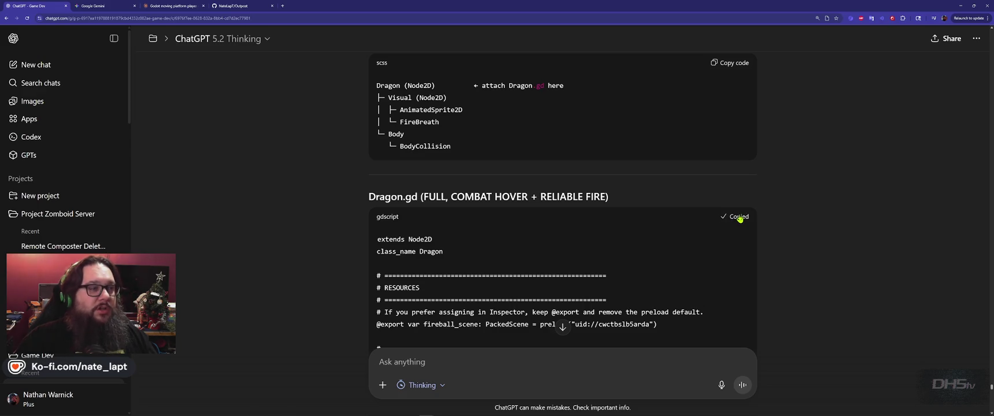
key(alt+Tab)
key(alt+Tab)
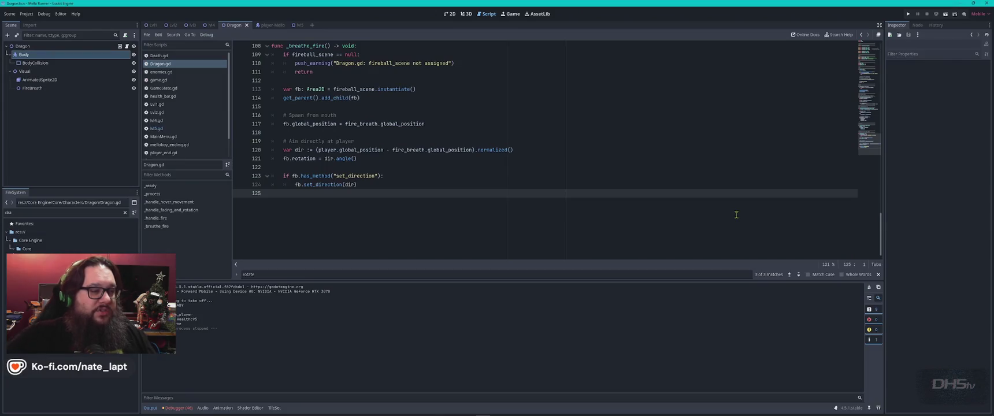
Paste the new script over Dragon.gd, run the game, and inspect the line 151 Variant-type error
click(530, 152)
key(ctrl+a)
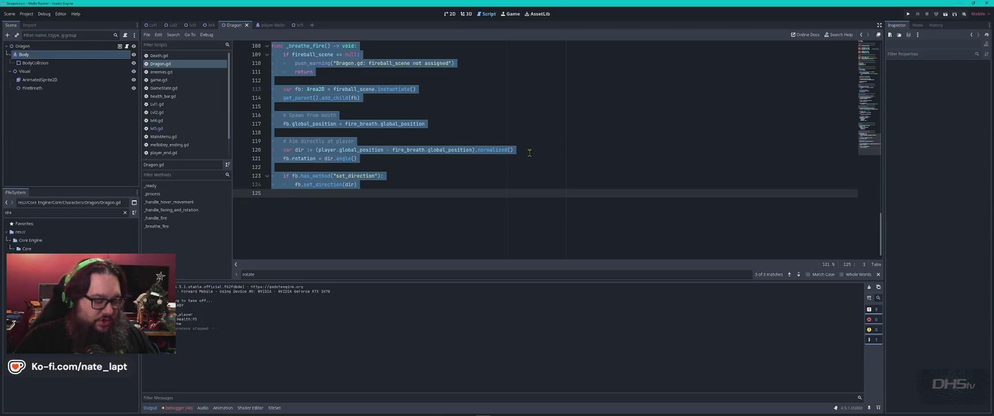
key(ctrl+v)
key(F5)
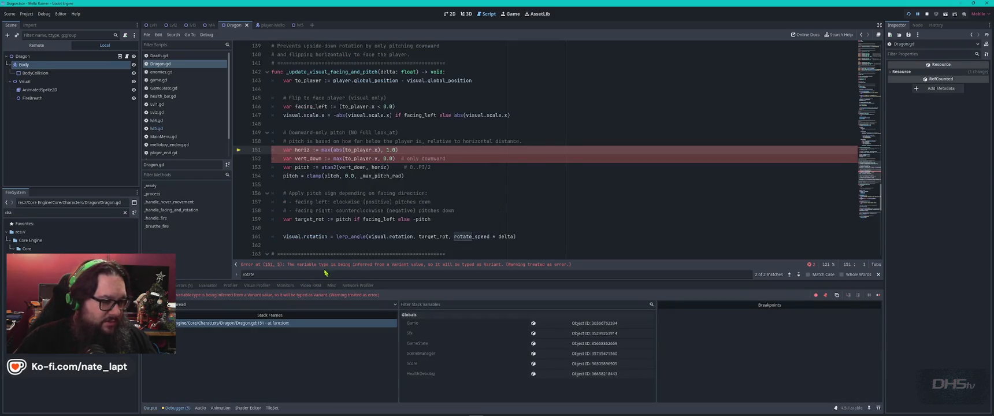
click(318, 268)
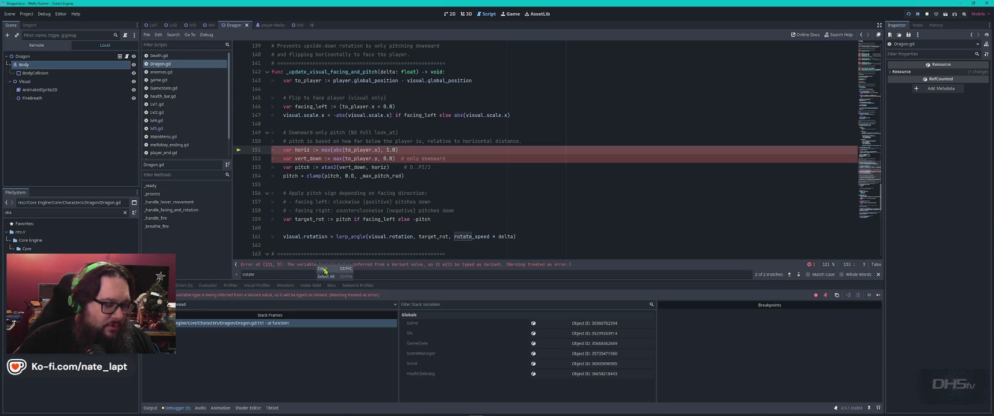
key(alt+Tab)
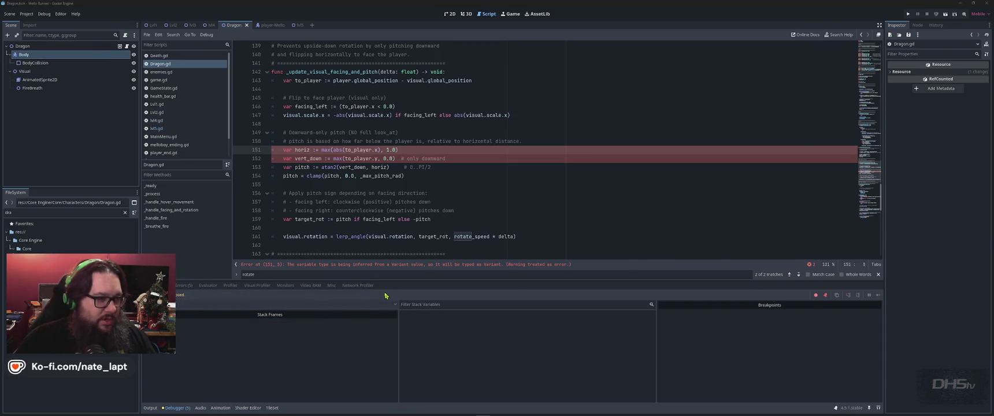
Paste the line 151 Variant type-inference error into ChatGPT and send it
scroll(481, 287, down, 15)
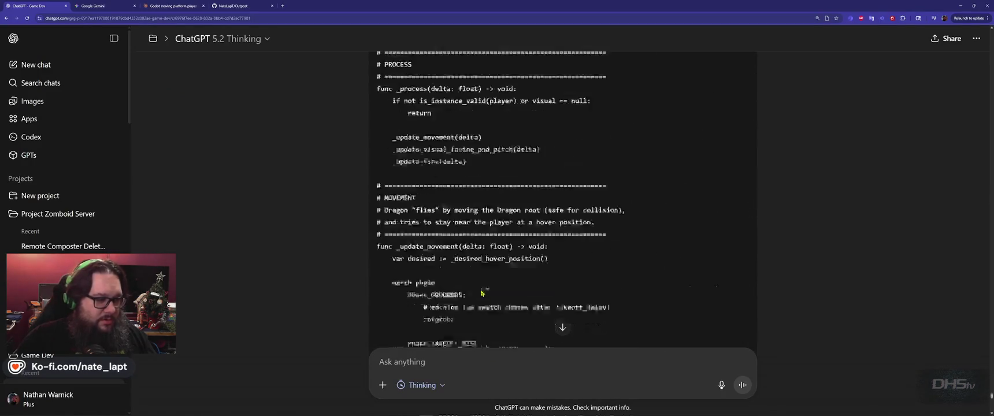
scroll(481, 286, down, 10)
click(490, 363)
key(ctrl+v)
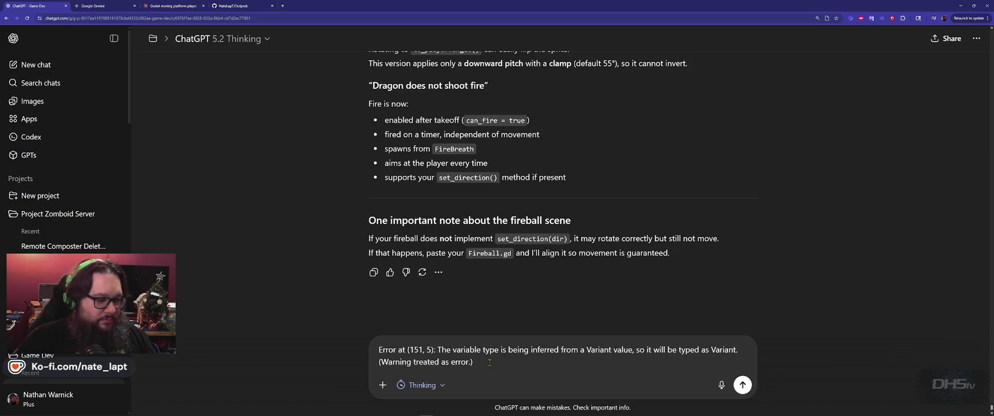
key(Return)
Select the whole Dragon.gd script and start a fix request in the Gemini prompt
key(alt+Tab)
key(ctrl+a)
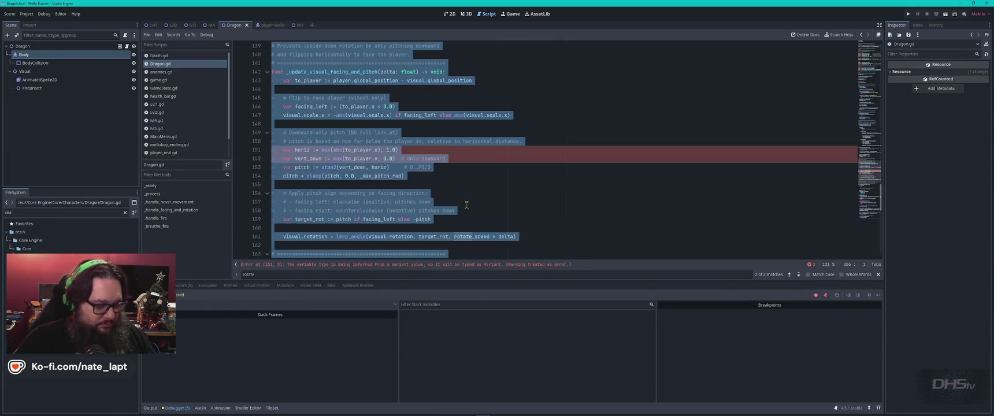
key(alt+Tab)
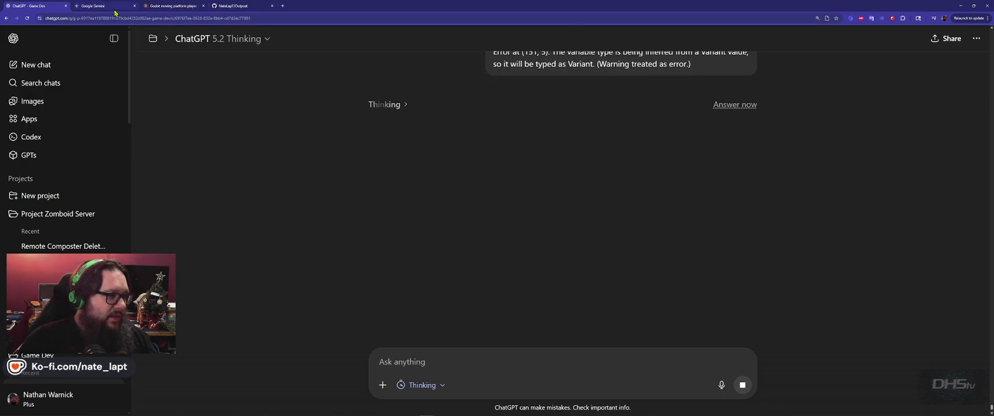
key(ctrl+Tab)
click(437, 355)
text(Please Fix thi)
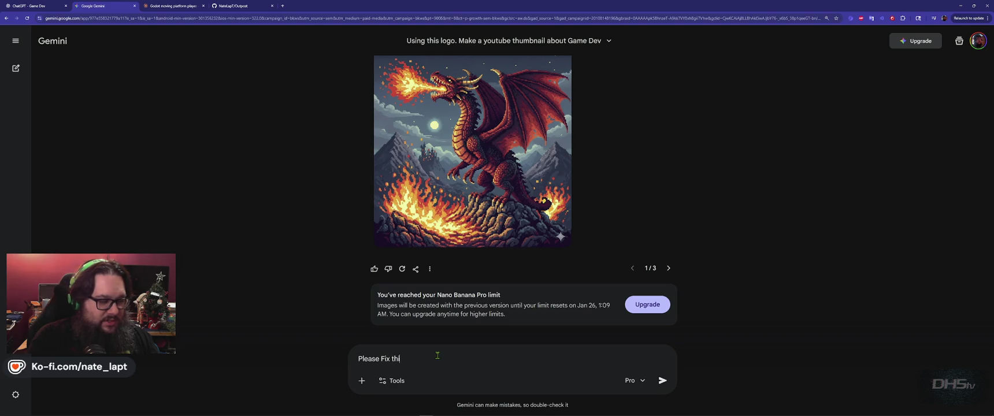
text(ode. Godot 4.3)
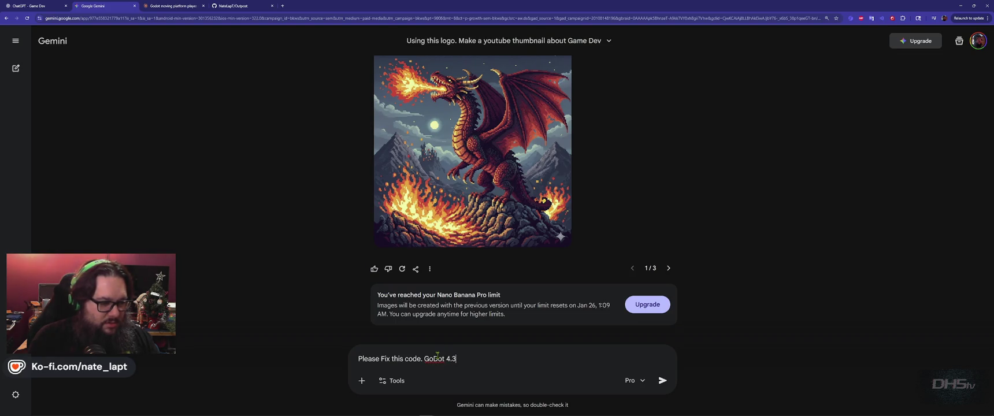
Send Gemini 'Please Fix this code. GoDot 4.5.1' with the full Dragon.gd script pasted below
key(shift+Return)
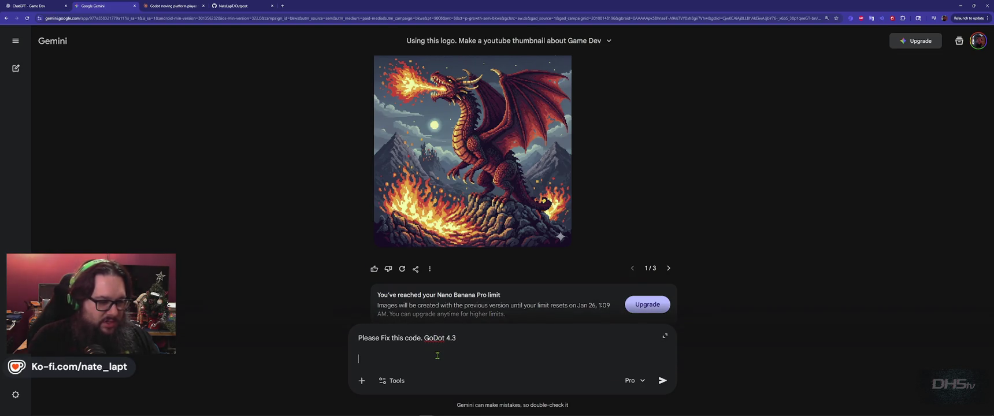
text(5.1)
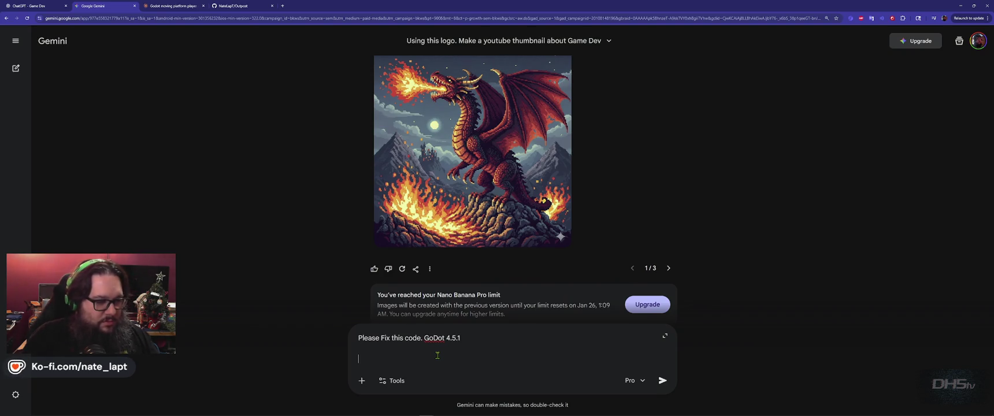
key(ctrl+v)
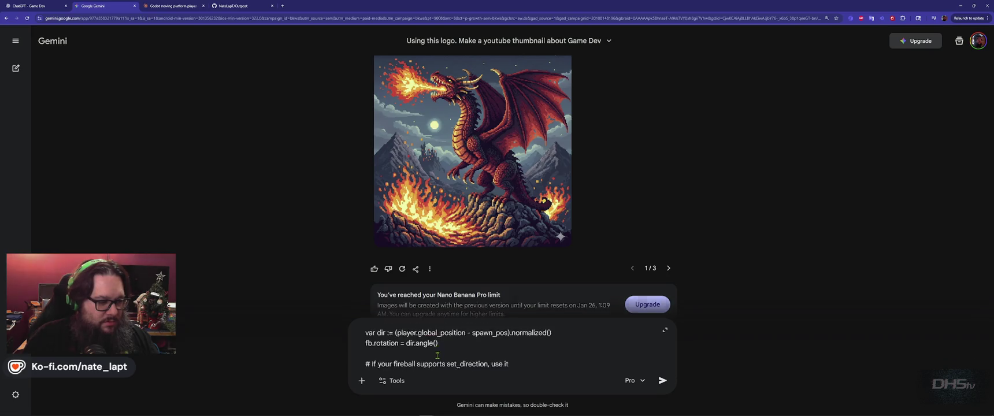
key(Return)
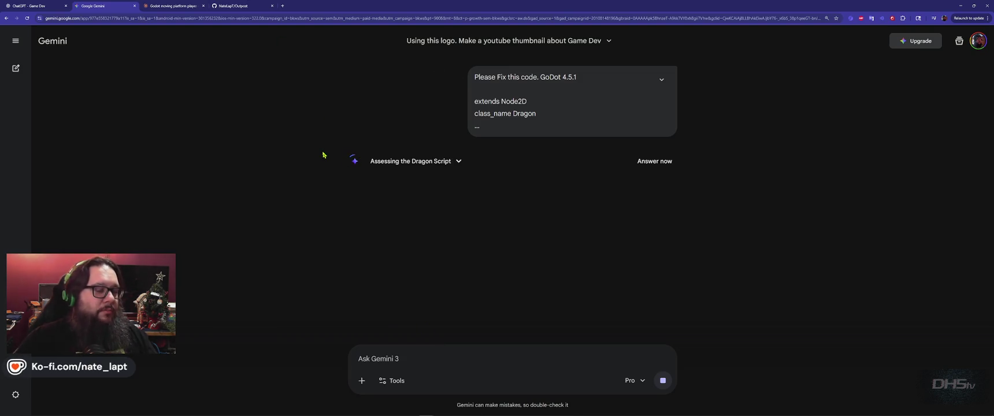
key(alt+Tab)
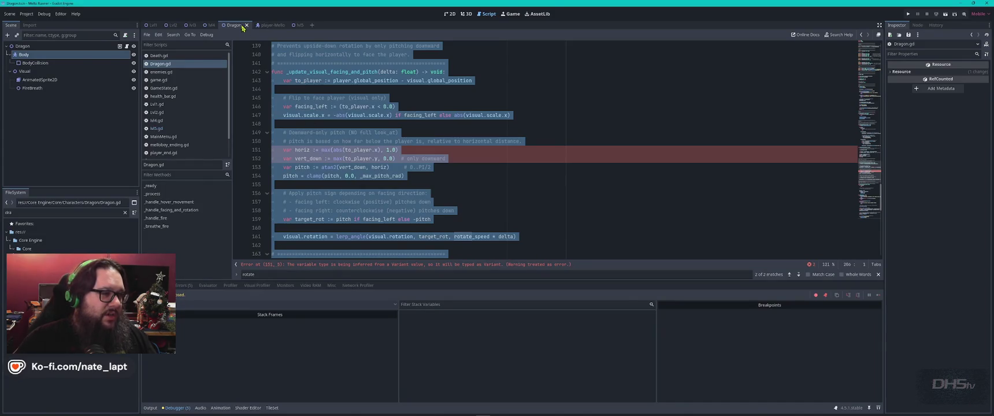
Filter the FileSystem for 'mello' and open Mello.tscn in the 2D view
double_click(33, 213)
text(mello)
scroll(69, 312, down, 5)
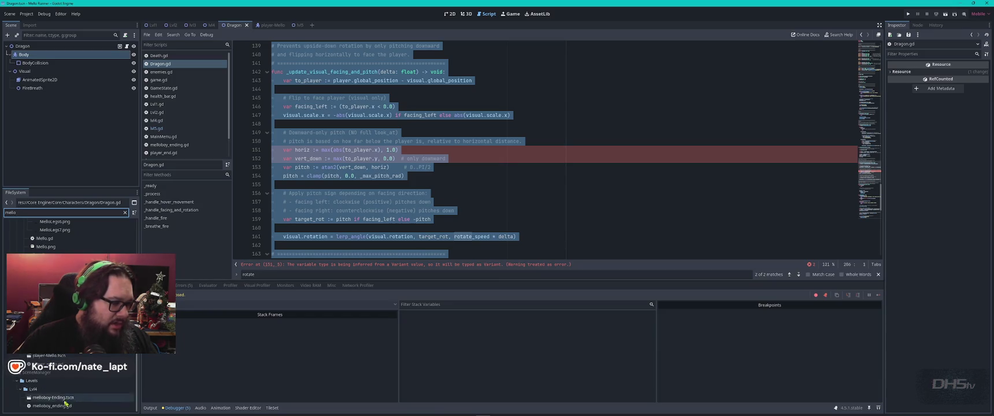
double_click(52, 255)
click(449, 13)
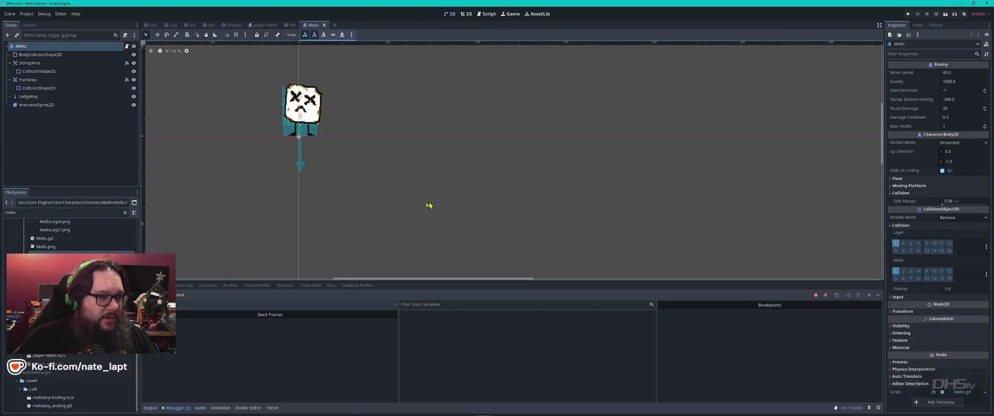
scroll(300, 103, up, 4)
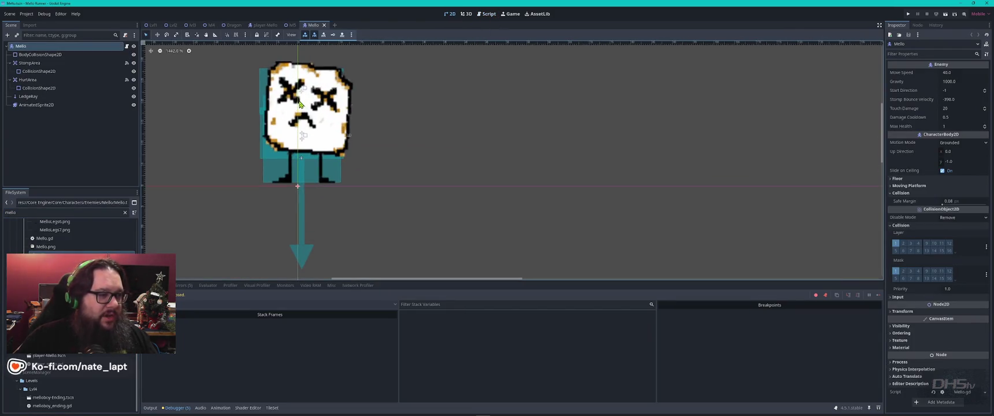
Inspect the StompArea, HurtArea, LedgeRay and AnimatedSprite2D nodes, then open Mello.gd
click(34, 64)
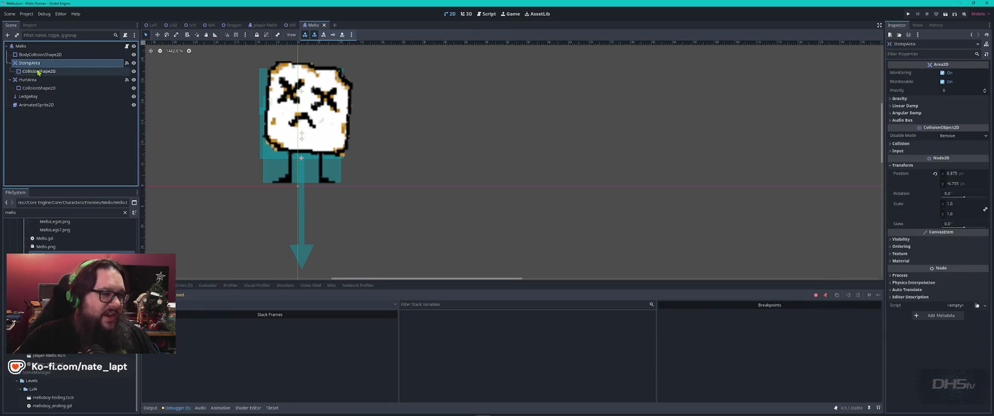
click(41, 80)
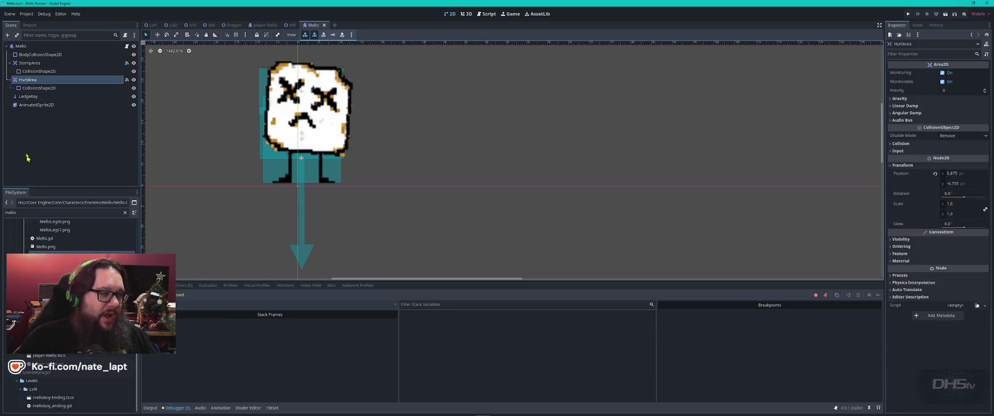
click(29, 95)
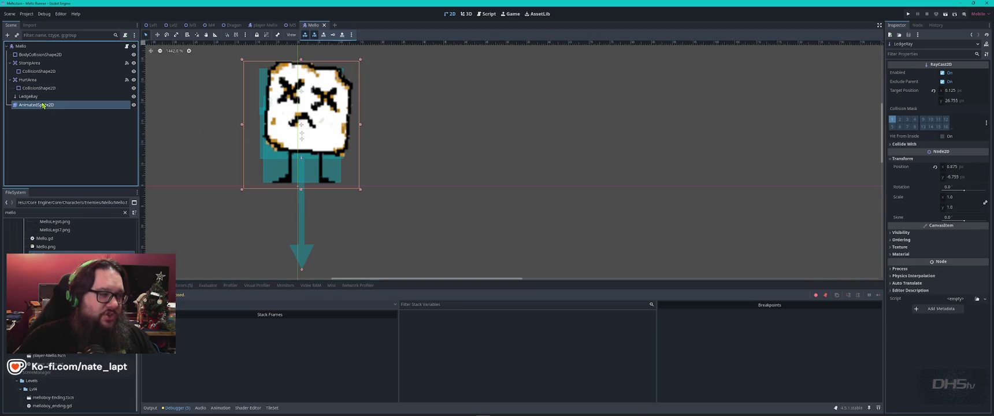
click(60, 105)
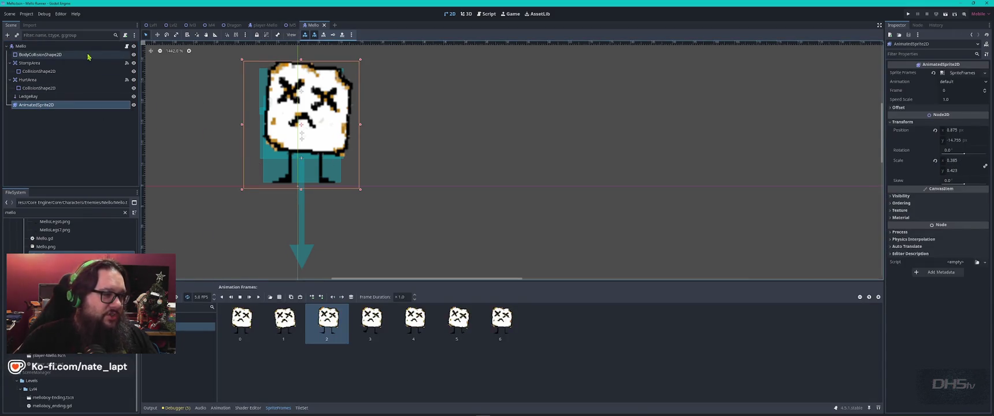
click(125, 35)
key(Escape)
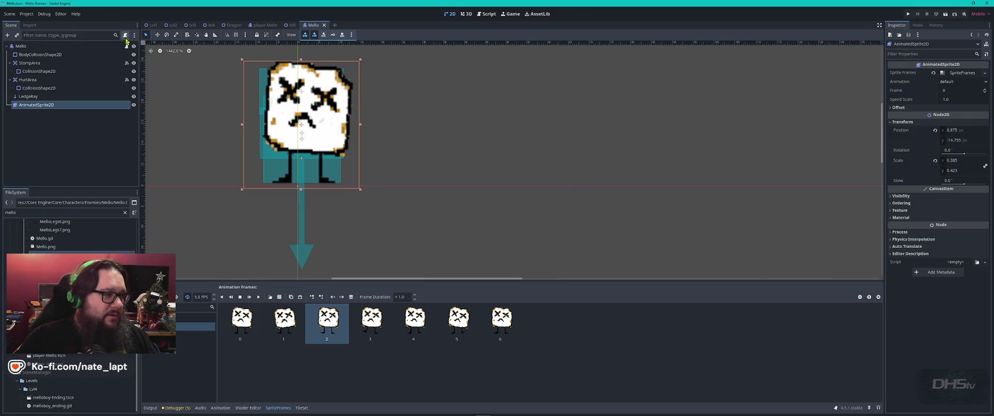
click(126, 46)
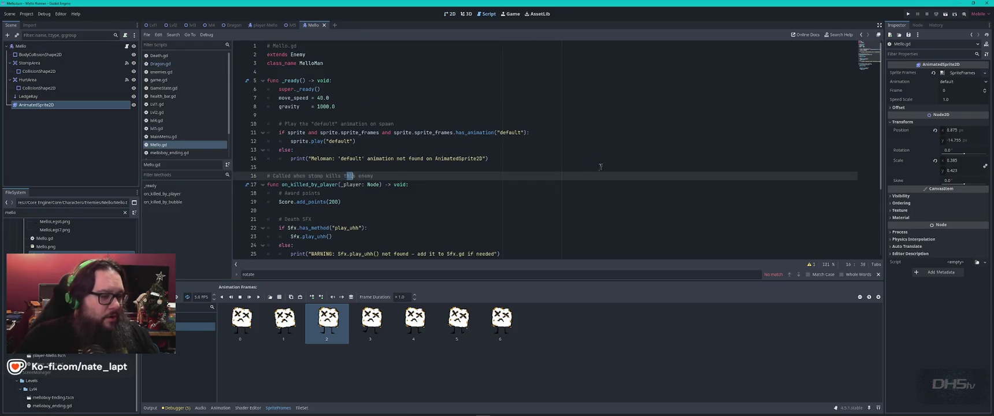
Search Mello.gd for 'stomp' and locate the on_killed_by_player function
ctrl+scroll(577, 179, up, 5)
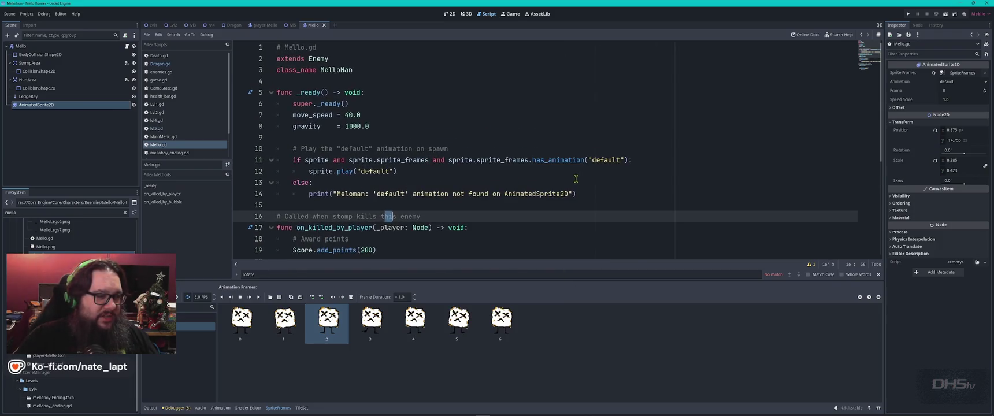
key(ctrl+f)
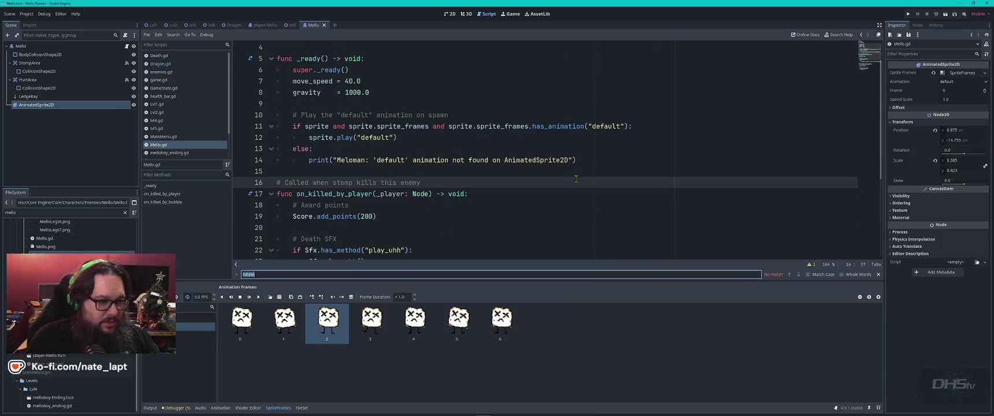
text(hit)
key(BackSpace)
key(BackSpace)
key(BackSpace)
text(stomp)
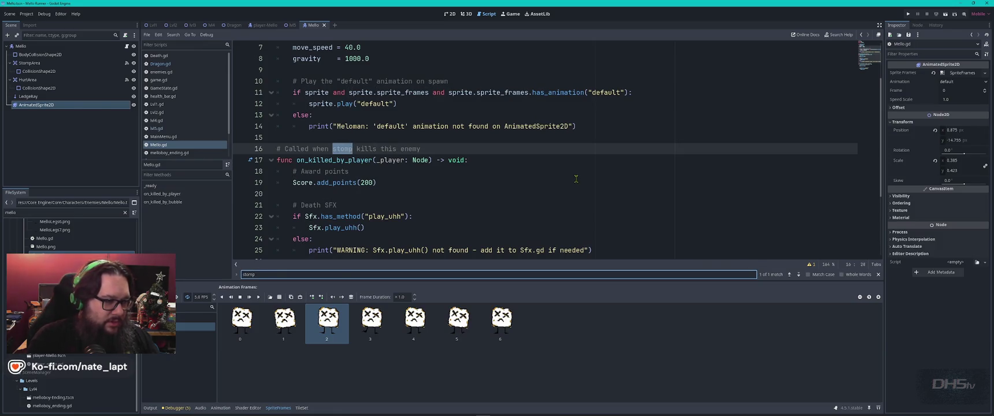
key(Escape)
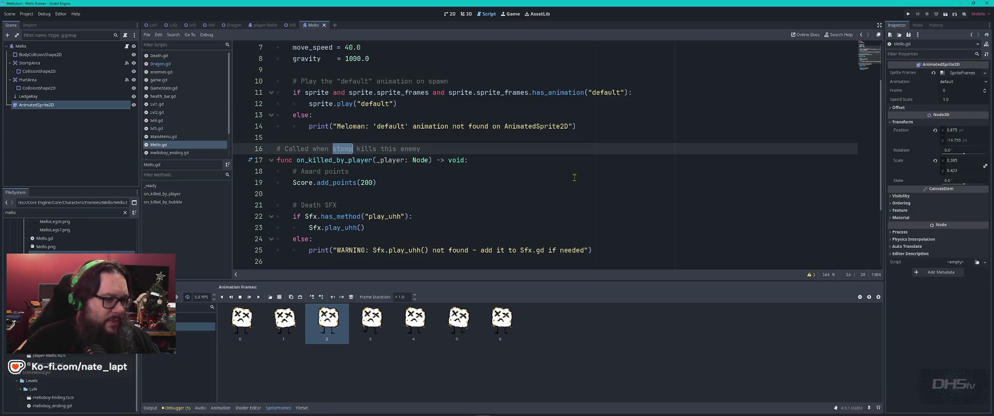
double_click(324, 160)
scroll(555, 161, down, 3)
scroll(555, 161, up, 3)
scroll(555, 160, down, 5)
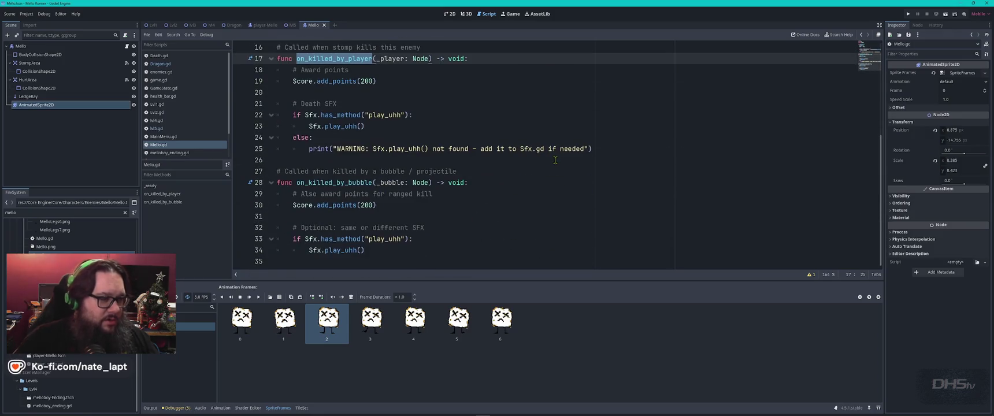
Search enemies.gd for 'stomp' and select the _on_stomp_area_entered function
click(162, 72)
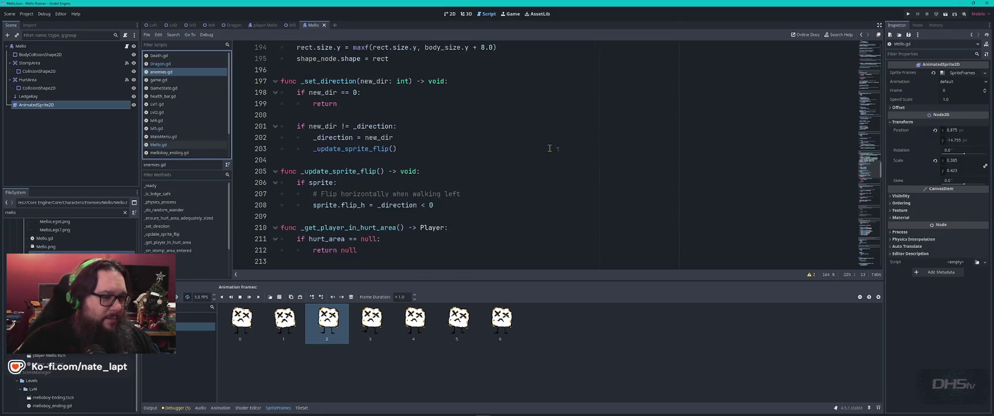
click(665, 158)
key(ctrl+f)
key(Return)
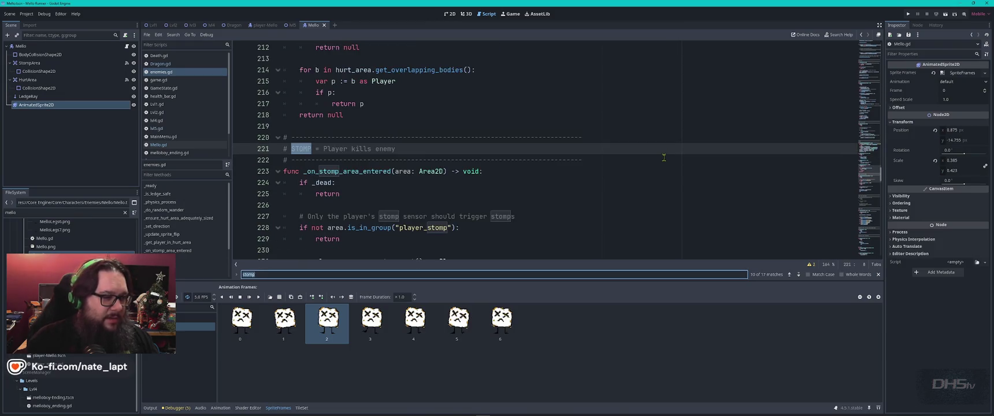
key(Escape)
double_click(347, 171)
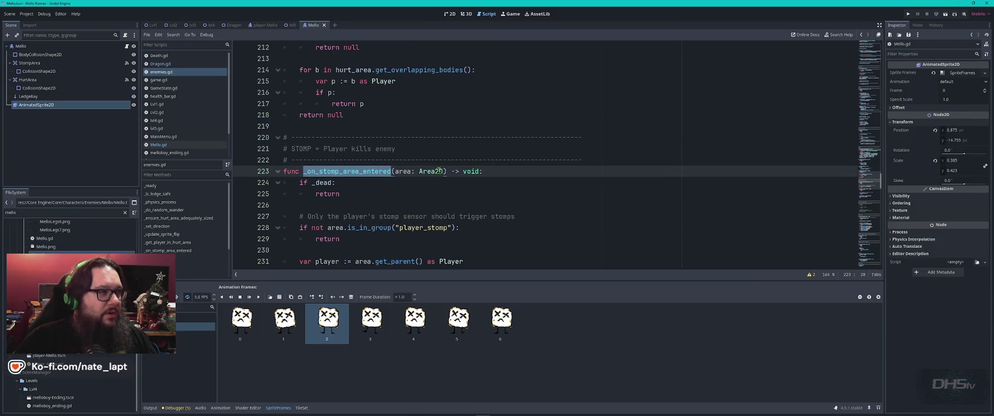